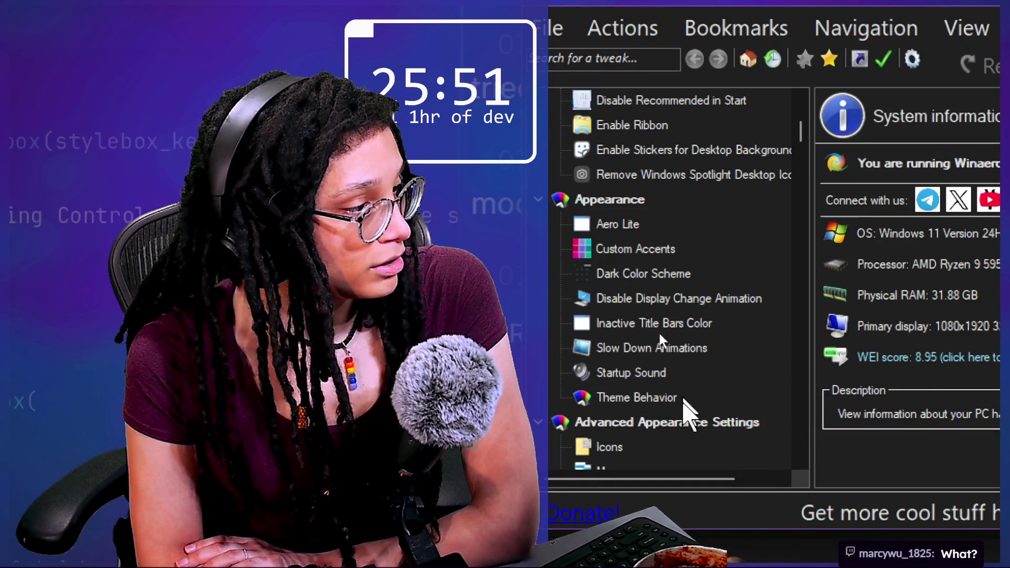
# - Search the tweaks for 'startu' and open the Context Menu \ Advanced Startup Options tweak page
pyautogui.scroll(-1, 648, 317)
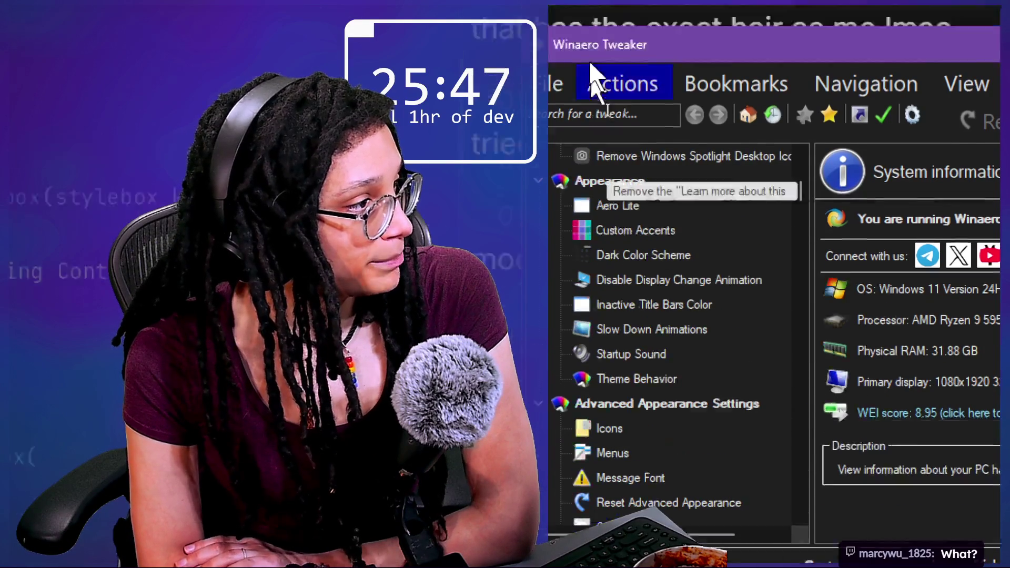
pyautogui.click(591, 211)
pyautogui.write('startu')
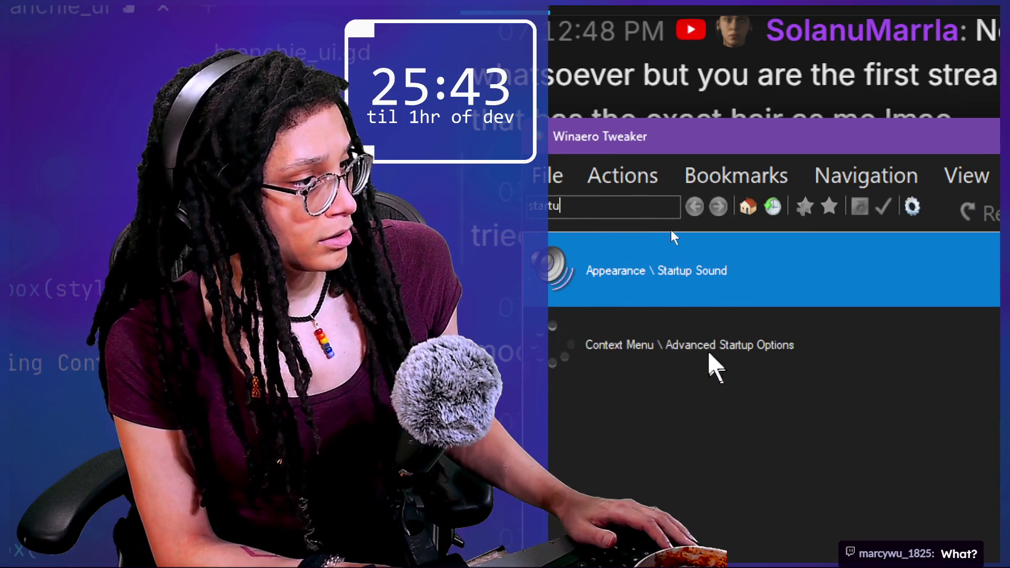
pyautogui.click(701, 347)
pyautogui.click(705, 349)
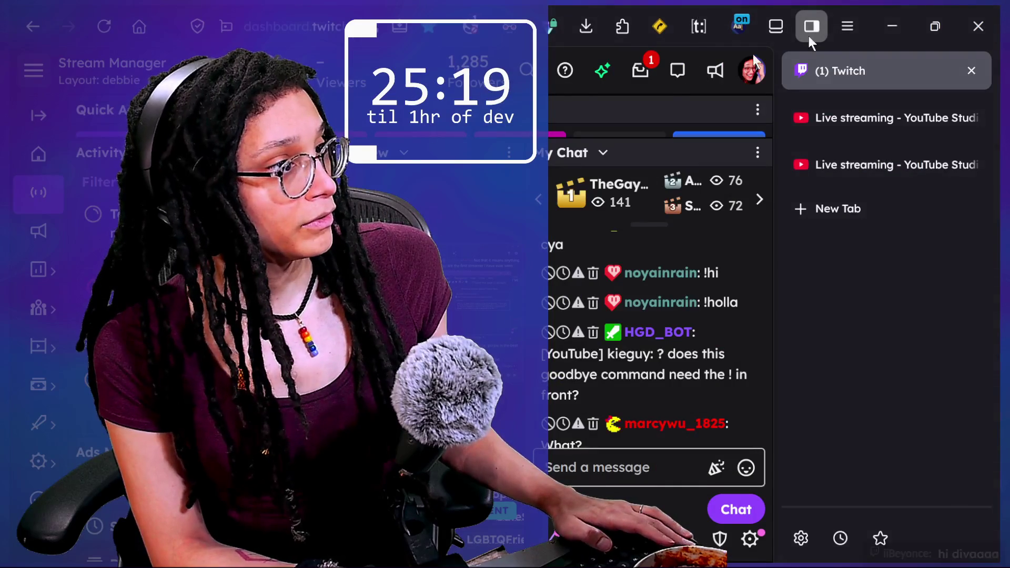
# - Minimise the browser, Canva, GitHub Desktop, dark and incognito windows to uncover the stream chat
pyautogui.click(892, 21)
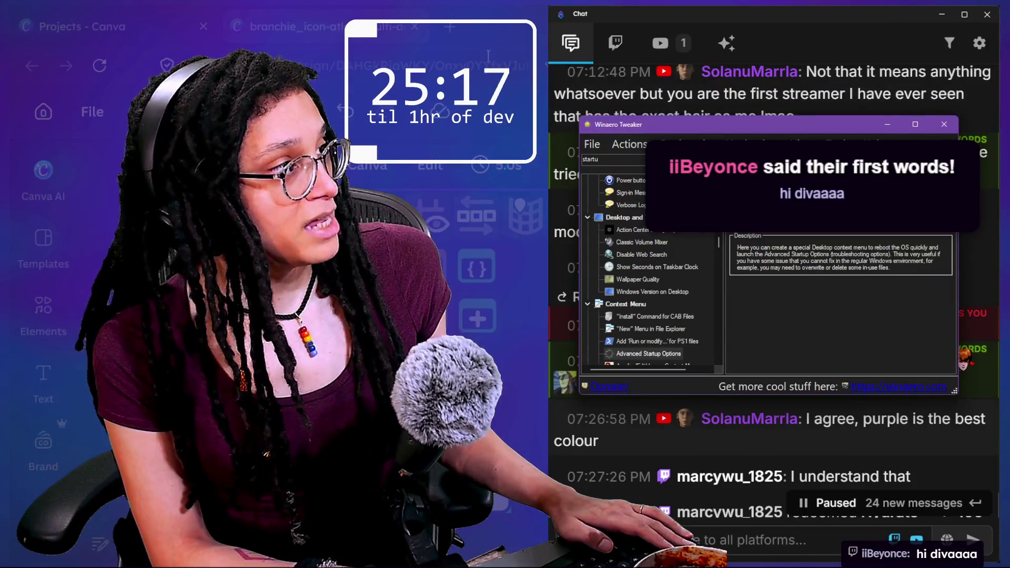
pyautogui.click(884, 16)
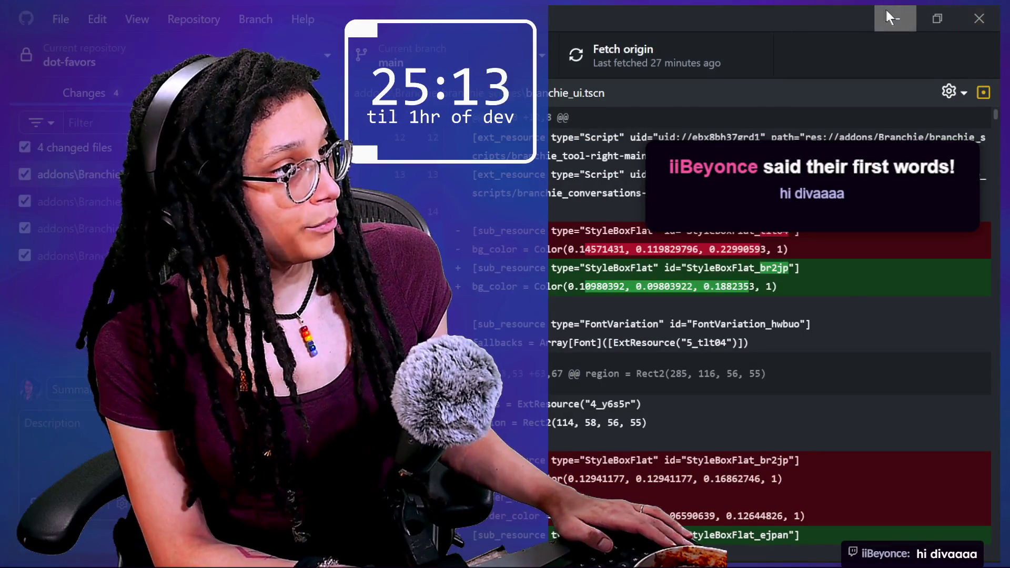
pyautogui.click(891, 16)
pyautogui.click(876, 21)
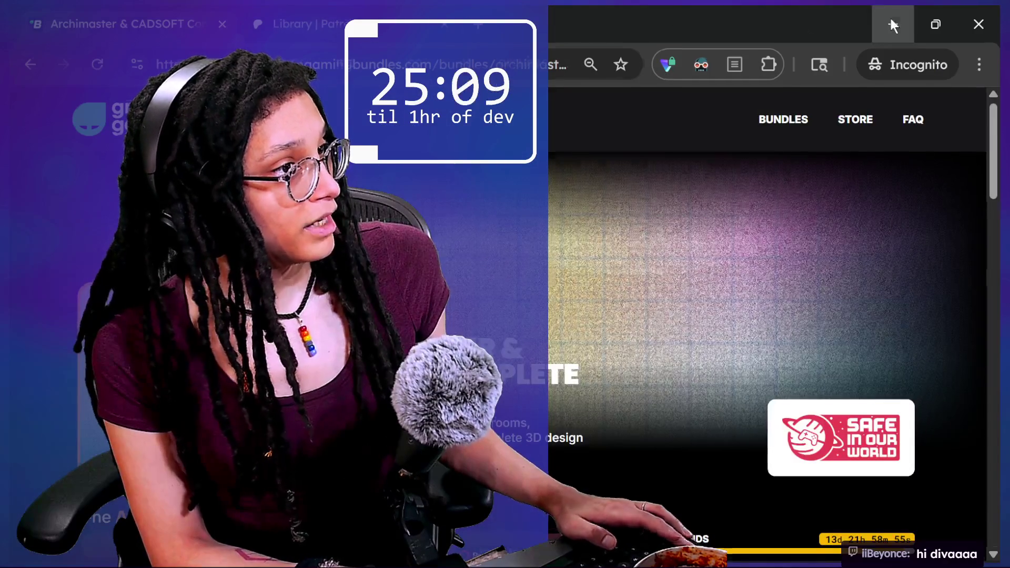
pyautogui.click(891, 18)
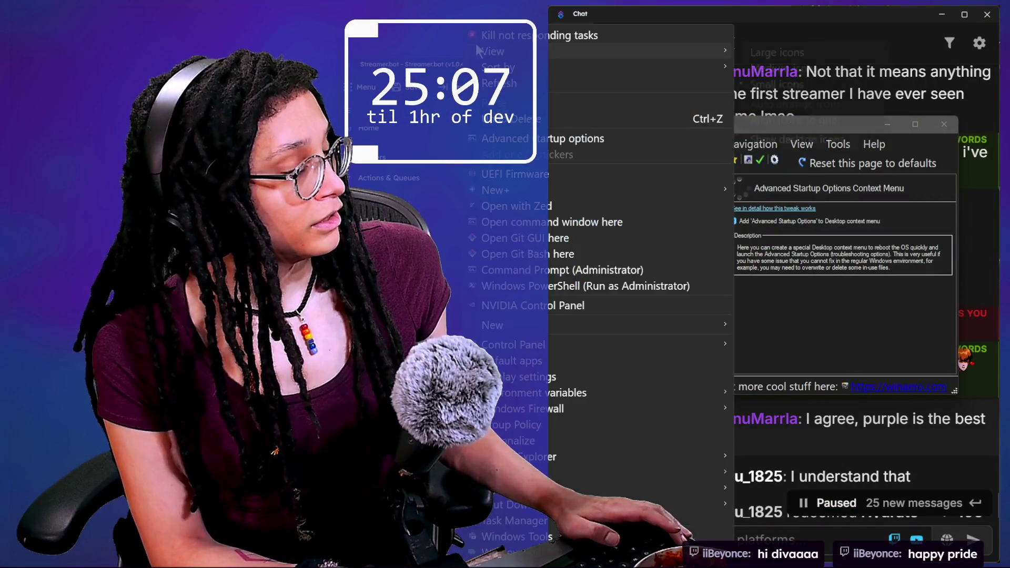
# - Move the Chat window aside, close the mods window and minimise Obsidian to expose the desktop
pyautogui.rightClick(470, 297)
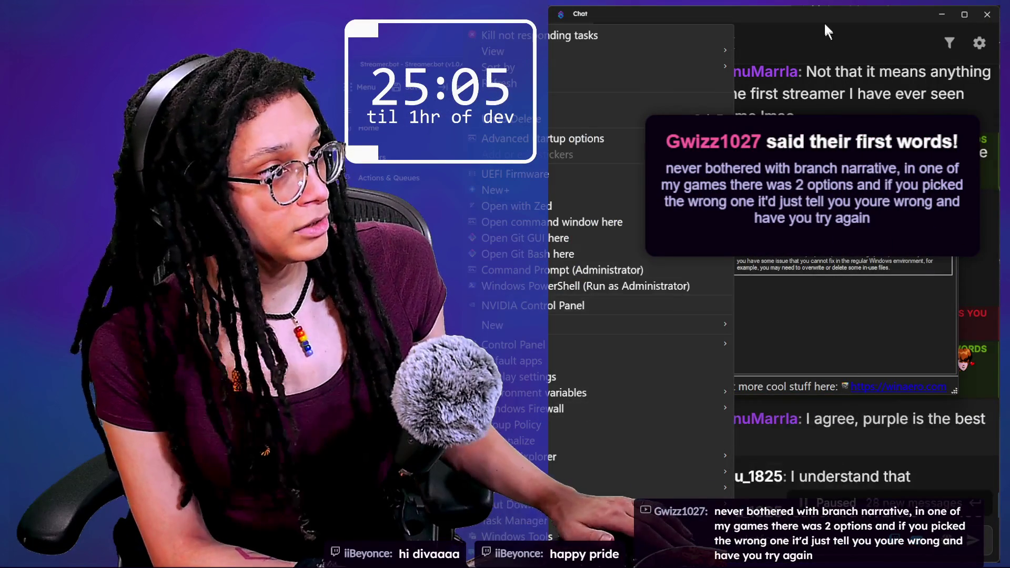
pyautogui.click(825, 23)
pyautogui.moveTo(834, 27); pyautogui.dragTo(646, 61)
pyautogui.click(814, 26)
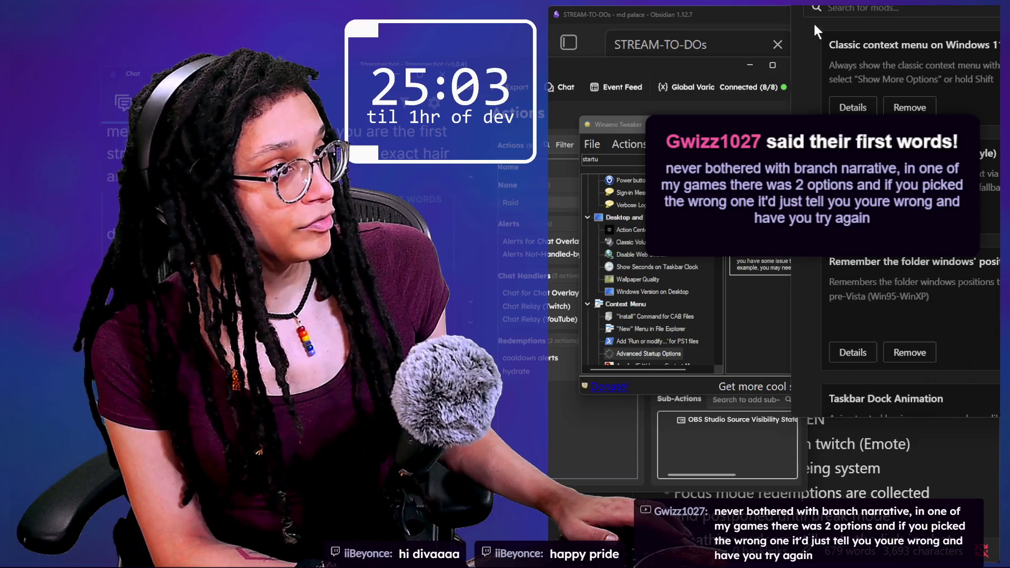
pyautogui.hotkey('alt', 'F4')
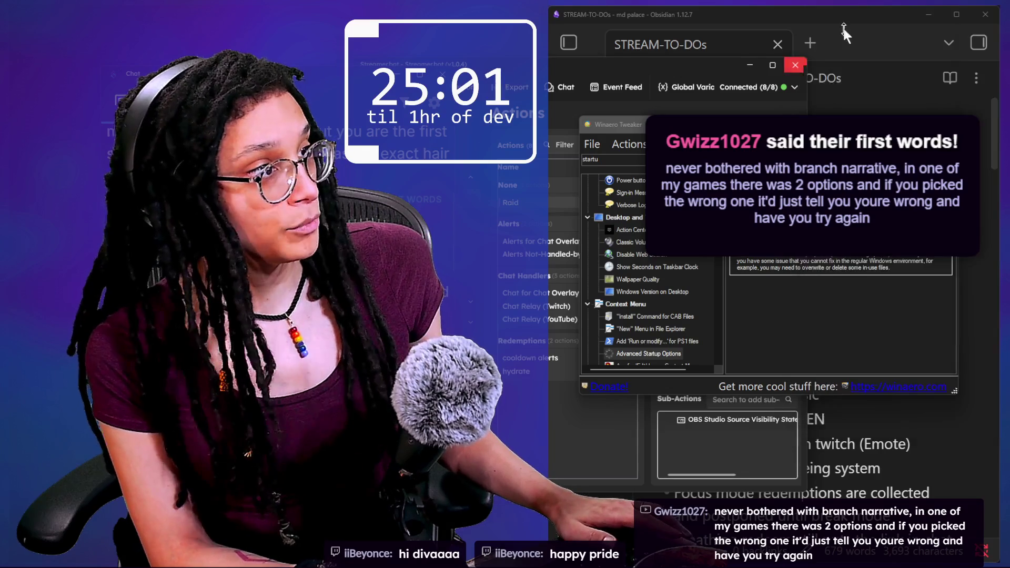
pyautogui.click(927, 17)
# - Confirm the desktop context menu lists 'Advanced startup options', then return to Winaero Tweaker
pyautogui.rightClick(715, 25)
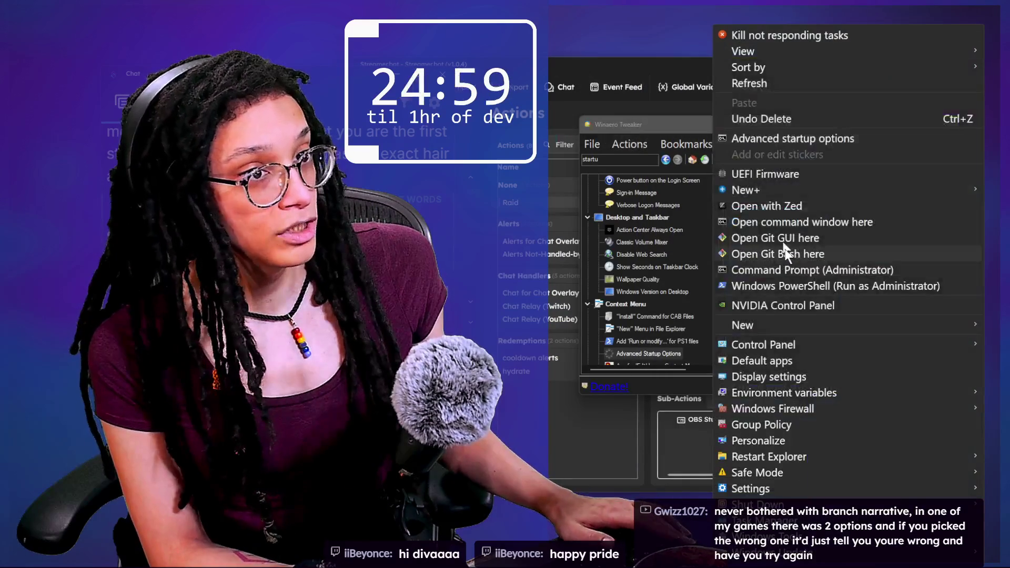
pyautogui.rightClick(803, 27)
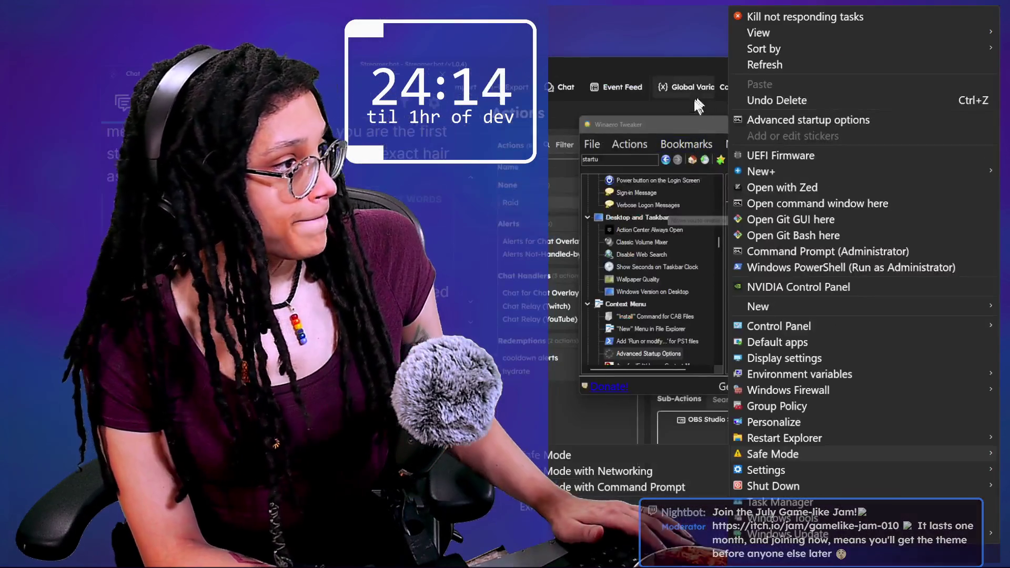
pyautogui.click(676, 124)
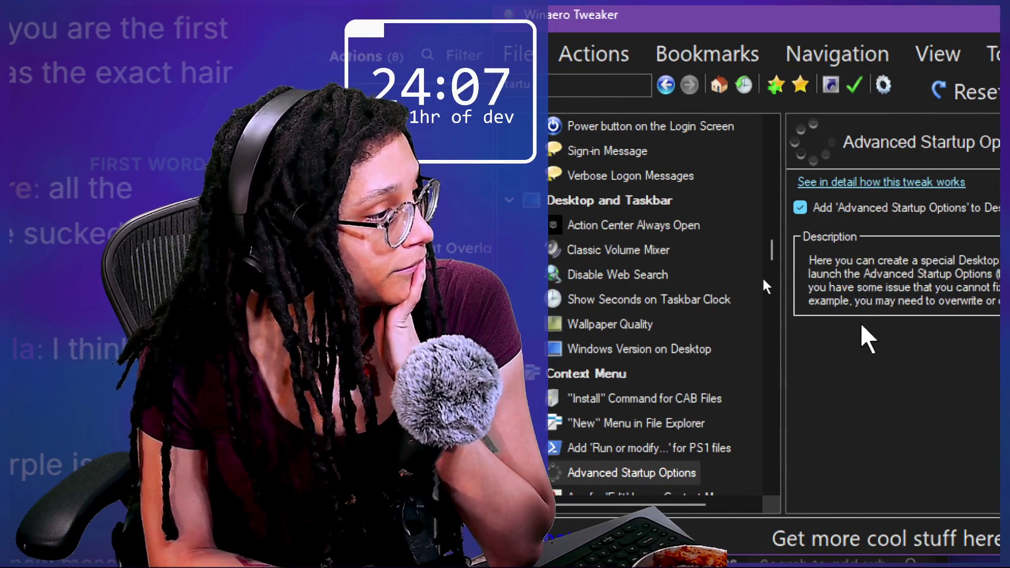
# - Scroll the tweak tree and view the Copilot context-menu tweak page
pyautogui.scroll(-3, 671, 426)
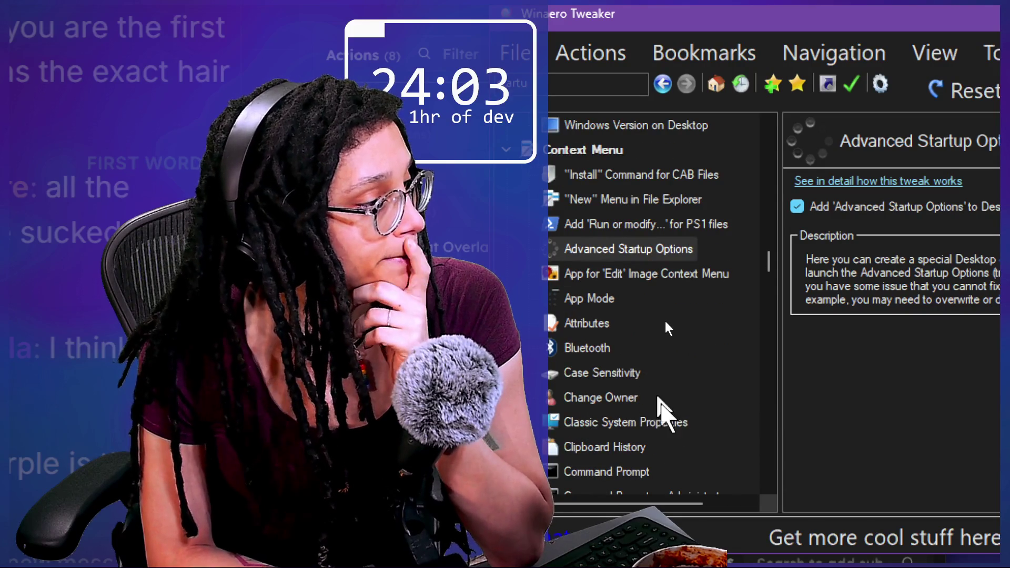
pyautogui.scroll(-1, 663, 421)
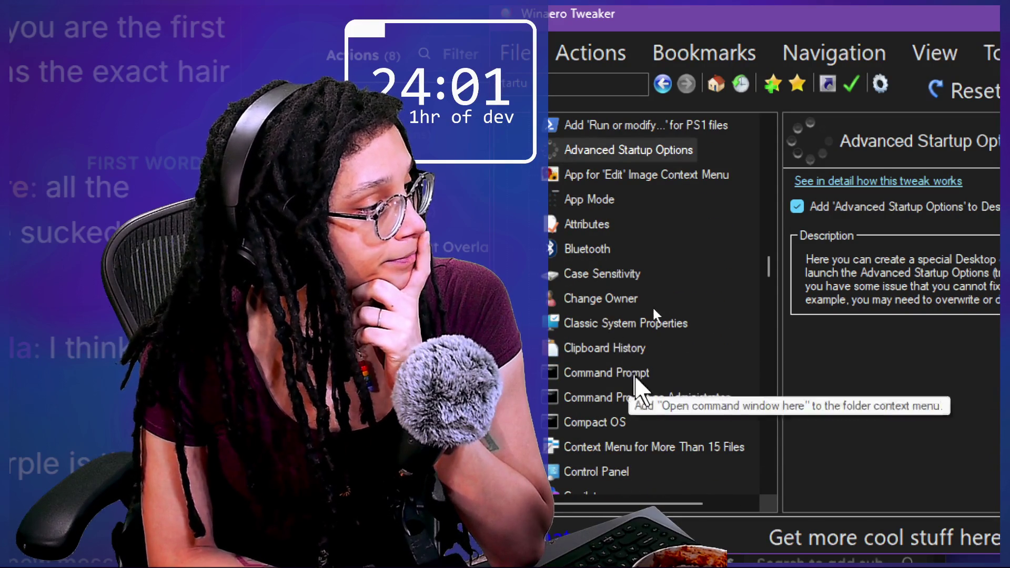
pyautogui.scroll(-3, 658, 424)
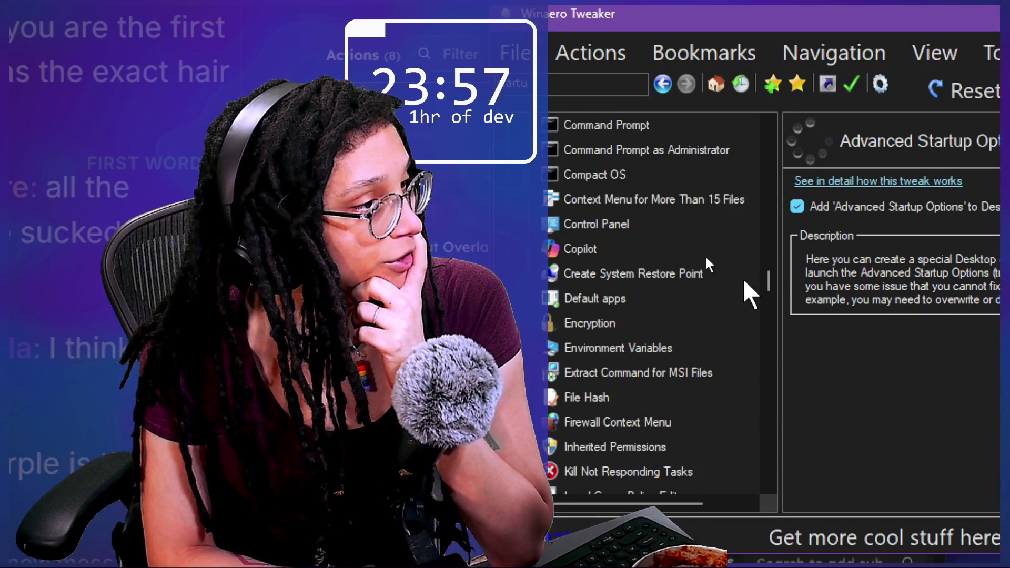
pyautogui.click(614, 248)
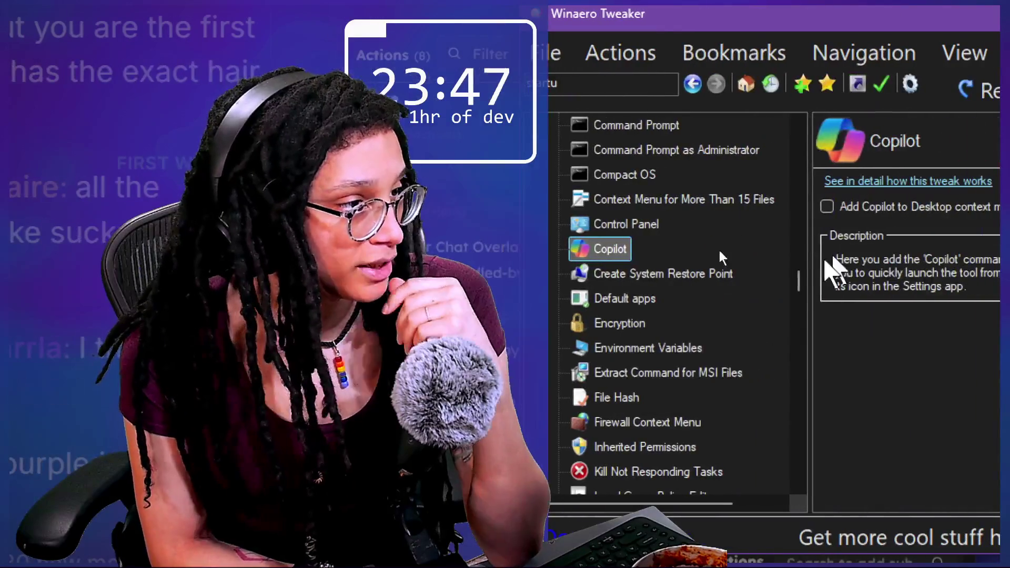
# - View the Compressed Overlay Icon tweak, then the File Explorer Customize Drive Icons page listing drive G
pyautogui.scroll(-3, 726, 343)
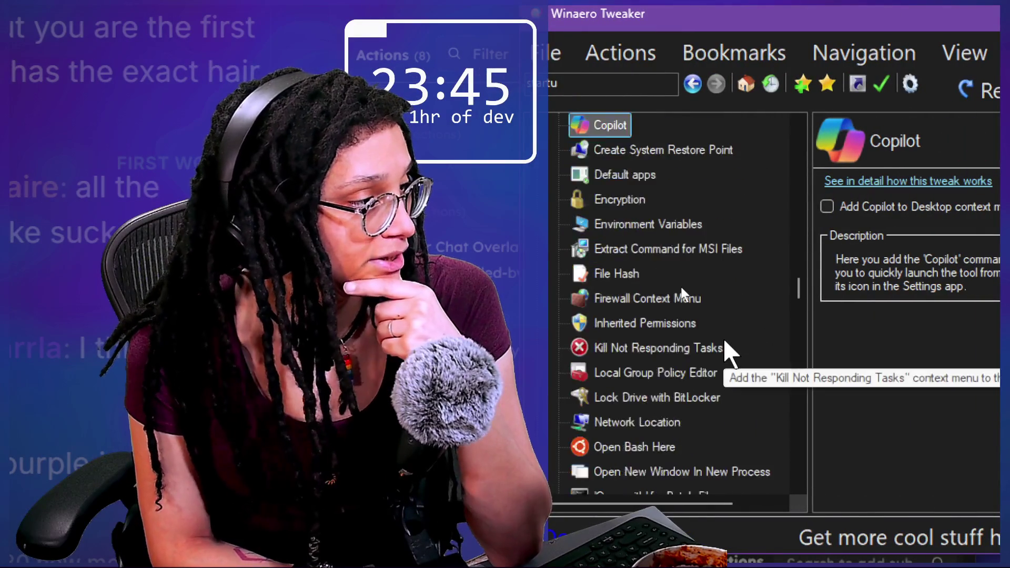
pyautogui.scroll(-2, 731, 353)
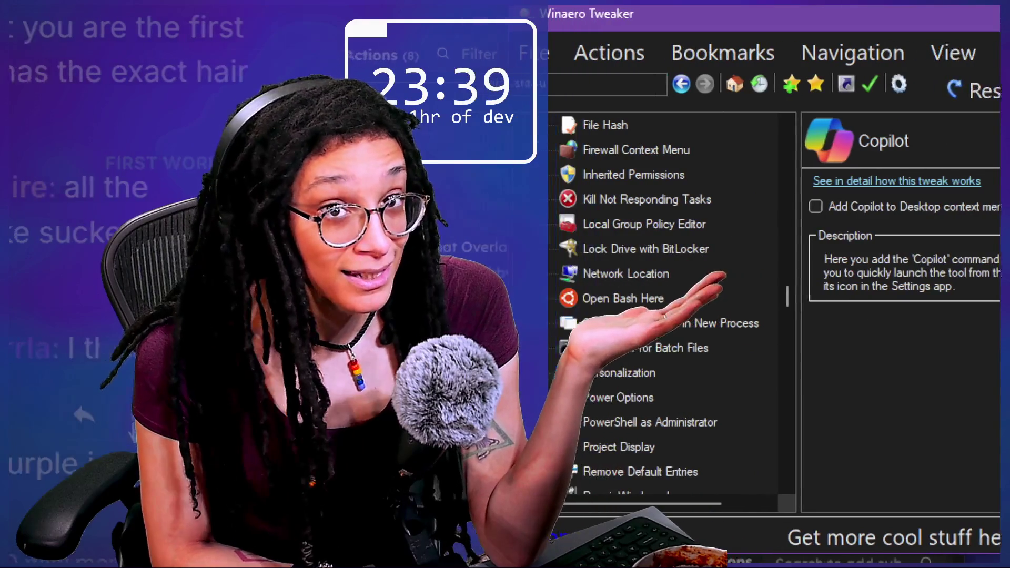
pyautogui.scroll(-3, 720, 297)
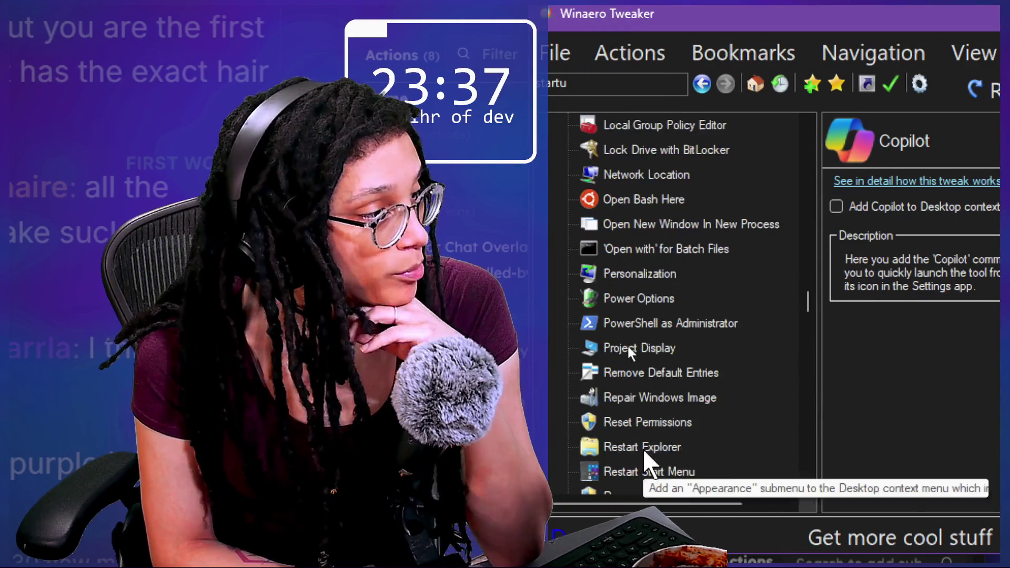
pyautogui.scroll(-3, 626, 346)
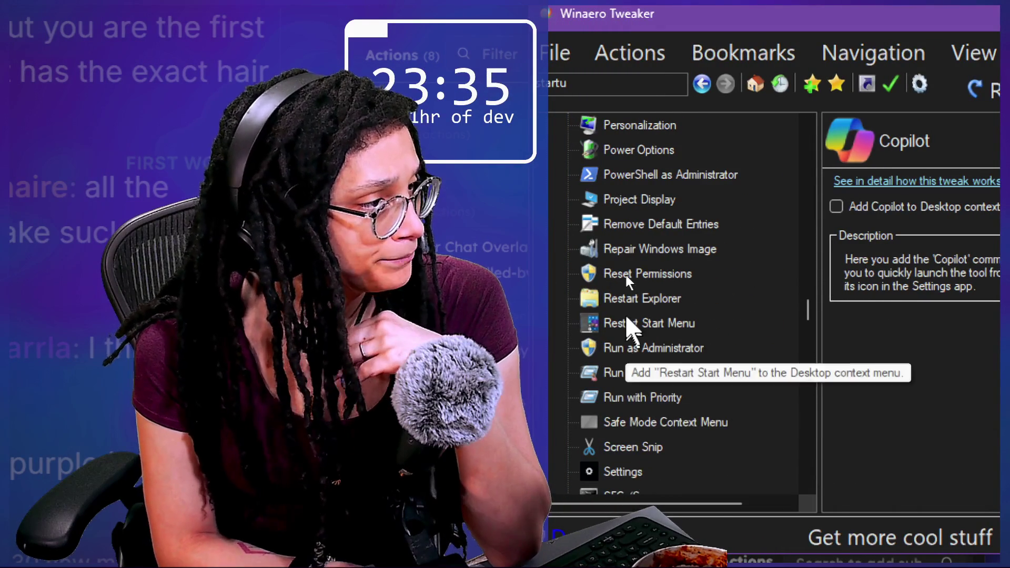
pyautogui.scroll(-1, 626, 323)
pyautogui.scroll(-10, 711, 424)
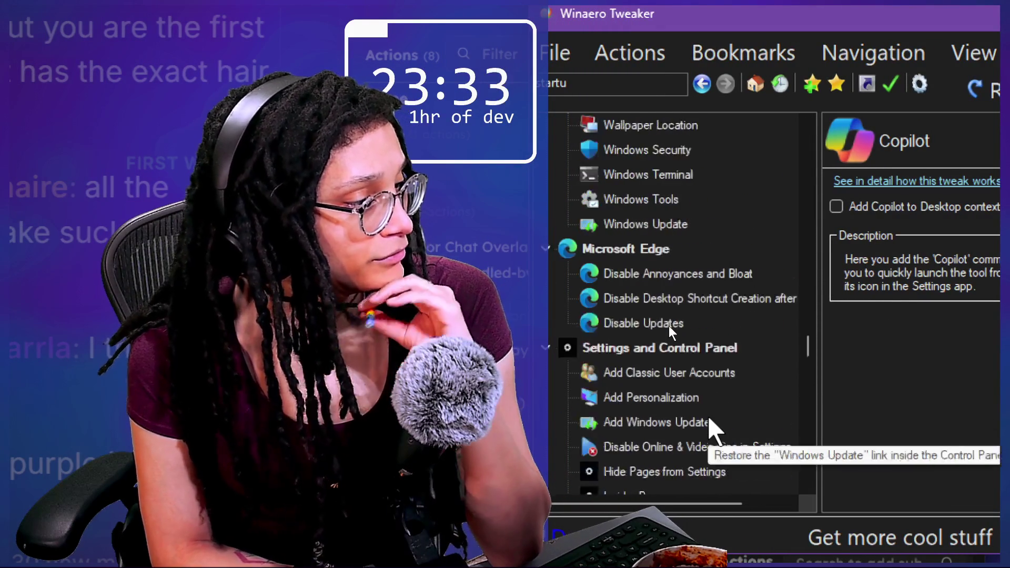
pyautogui.scroll(-1, 710, 426)
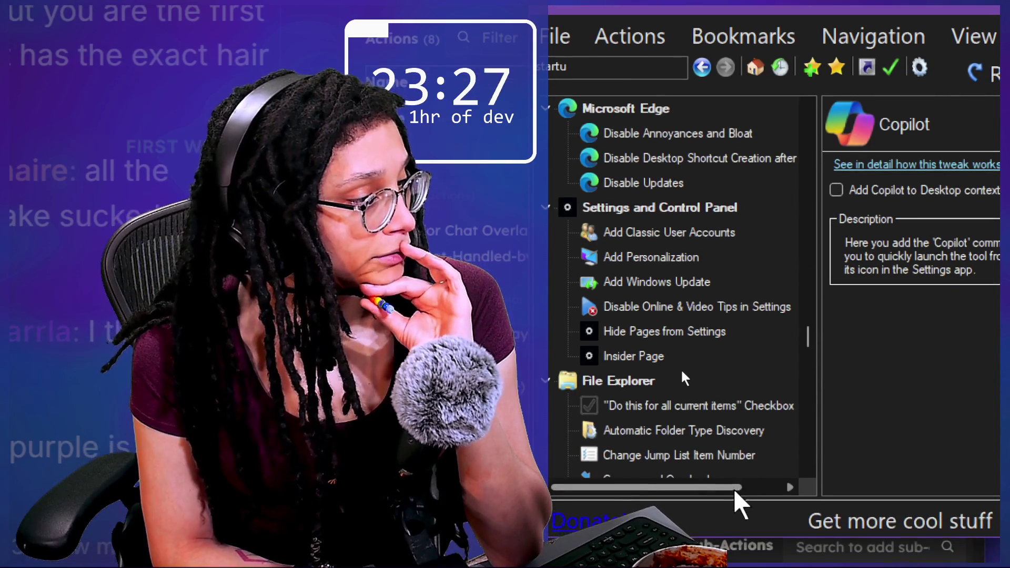
pyautogui.scroll(-3, 740, 421)
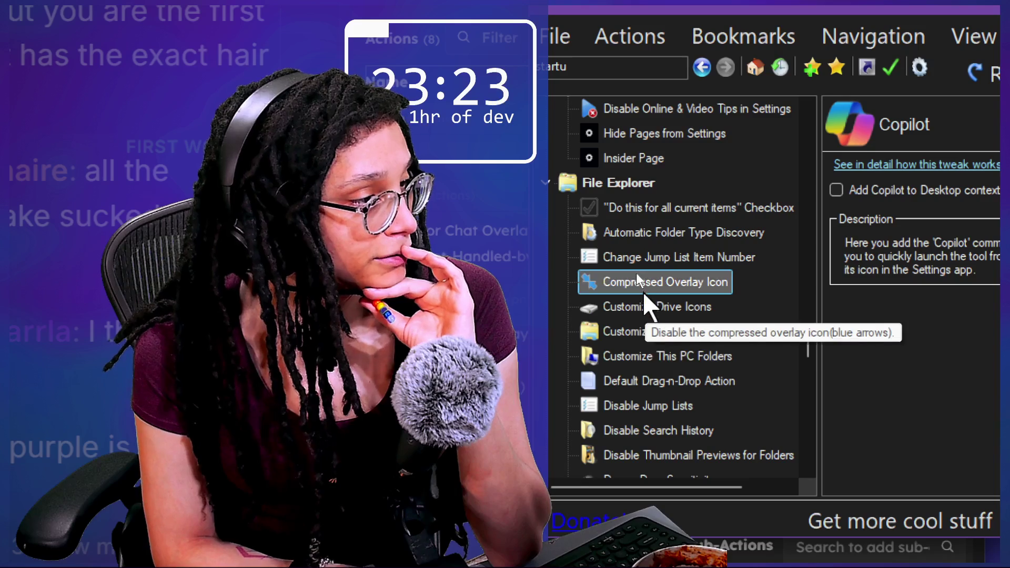
pyautogui.click(649, 283)
pyautogui.click(645, 311)
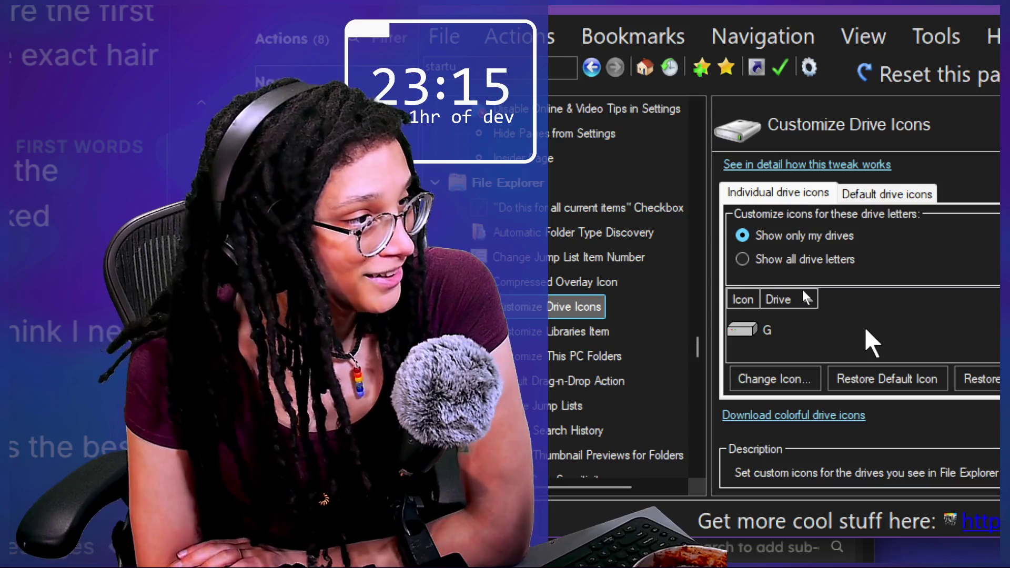
# - Look through the Customize Libraries Item, Show Drive Letters and Drag-n-Drop Sensitivity tweak pages
pyautogui.click(562, 334)
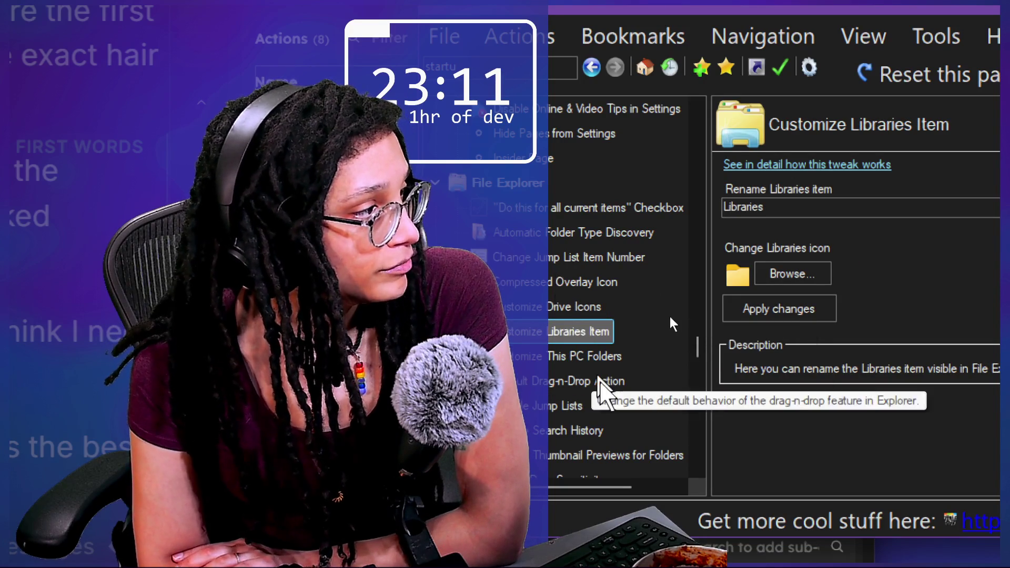
pyautogui.scroll(-2, 601, 387)
pyautogui.scroll(-1, 604, 390)
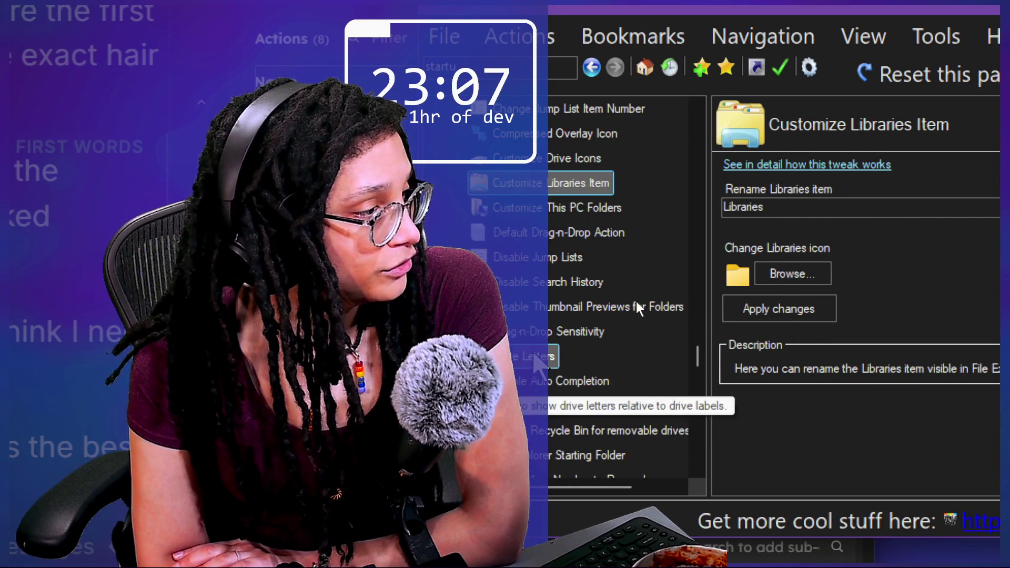
pyautogui.click(545, 358)
pyautogui.click(576, 331)
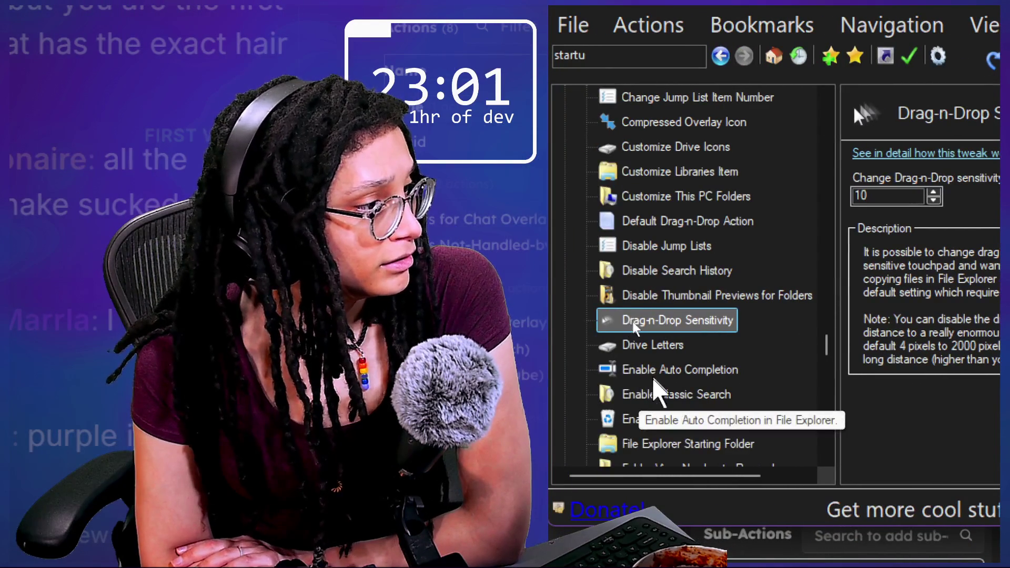
# - View the Classic Notepad and Classic Calculator tweaks, then bring the stream chat window forward
pyautogui.scroll(-2, 658, 395)
pyautogui.scroll(-2, 658, 395)
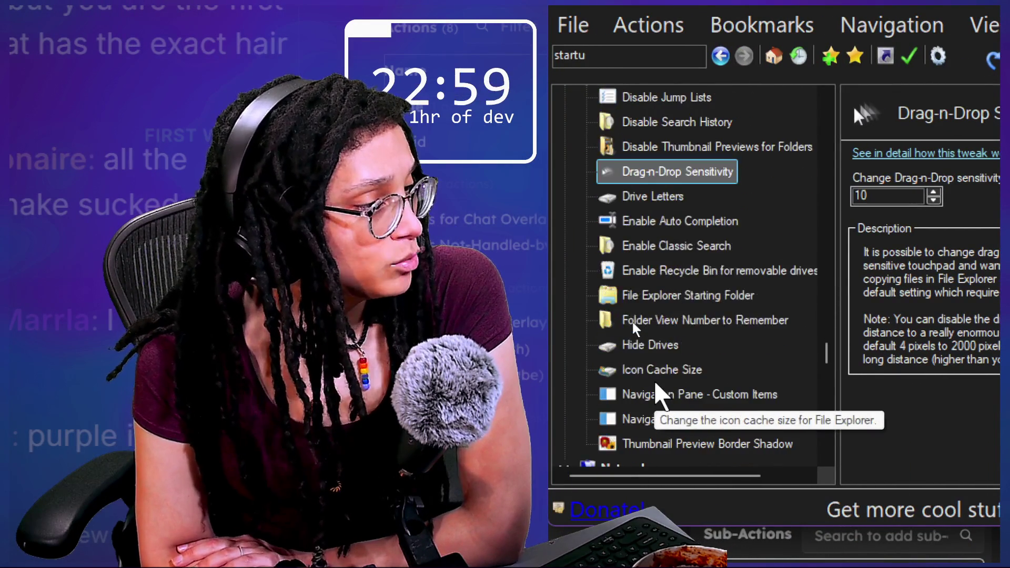
pyautogui.scroll(-1, 658, 395)
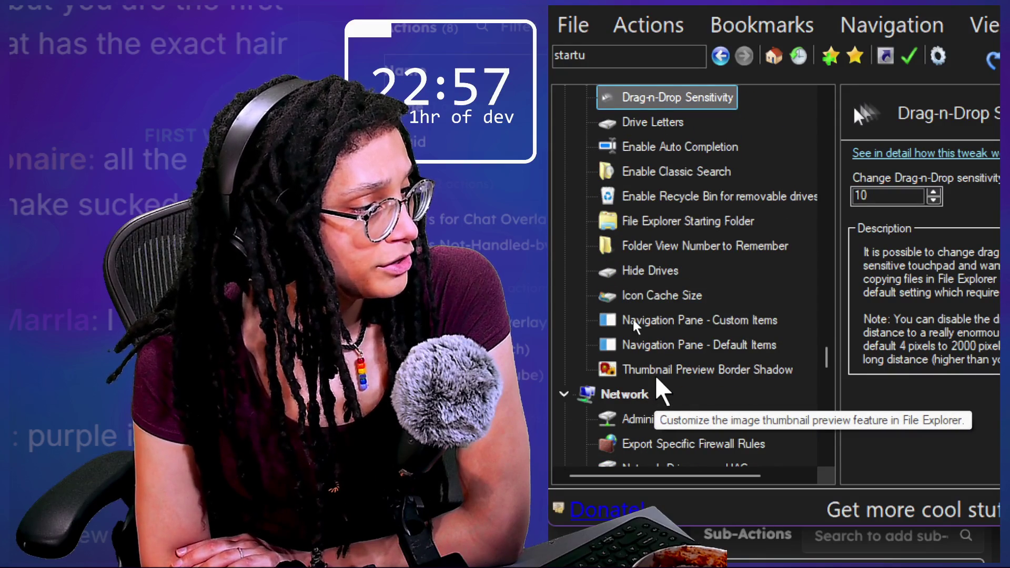
pyautogui.scroll(-2, 680, 373)
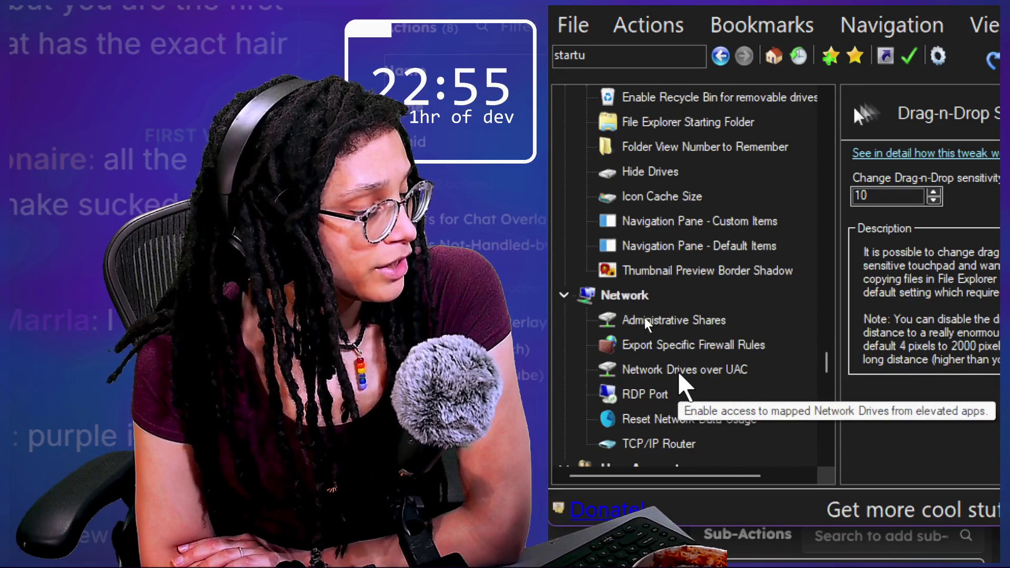
pyautogui.scroll(-2, 680, 373)
pyautogui.scroll(-2, 680, 373)
pyautogui.scroll(-1, 680, 372)
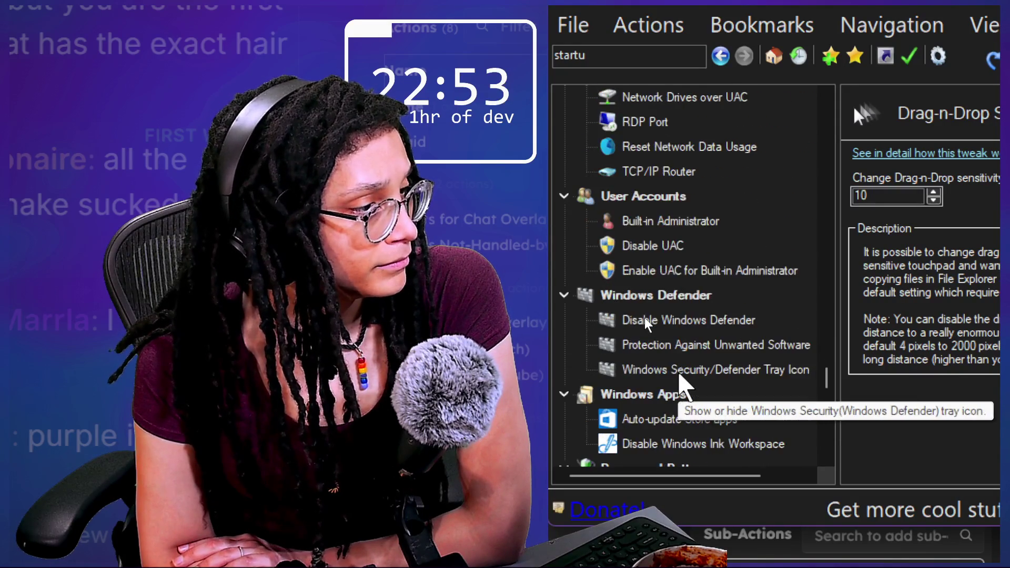
pyautogui.scroll(-2, 680, 373)
pyautogui.scroll(-4, 680, 372)
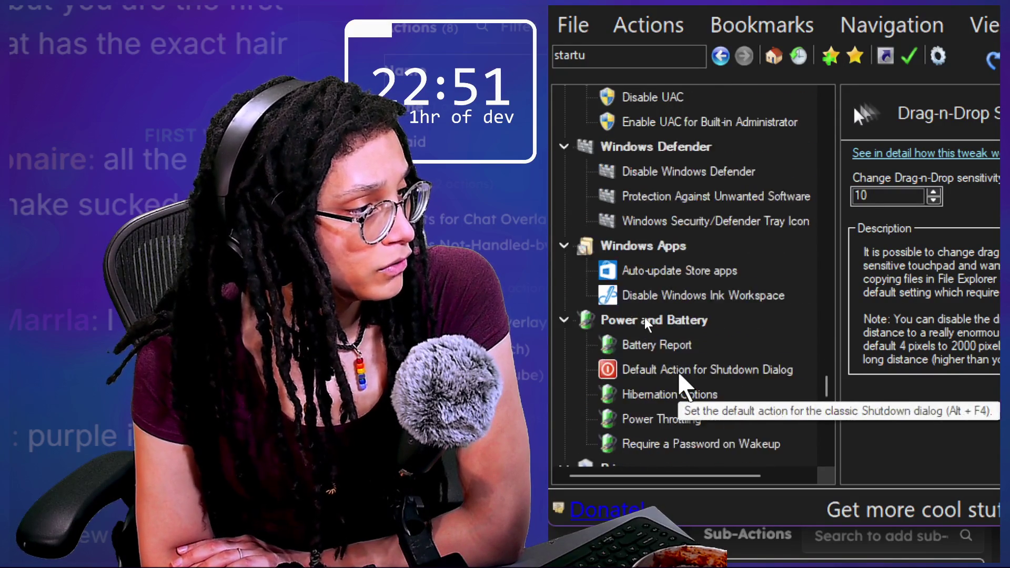
pyautogui.scroll(-2, 680, 373)
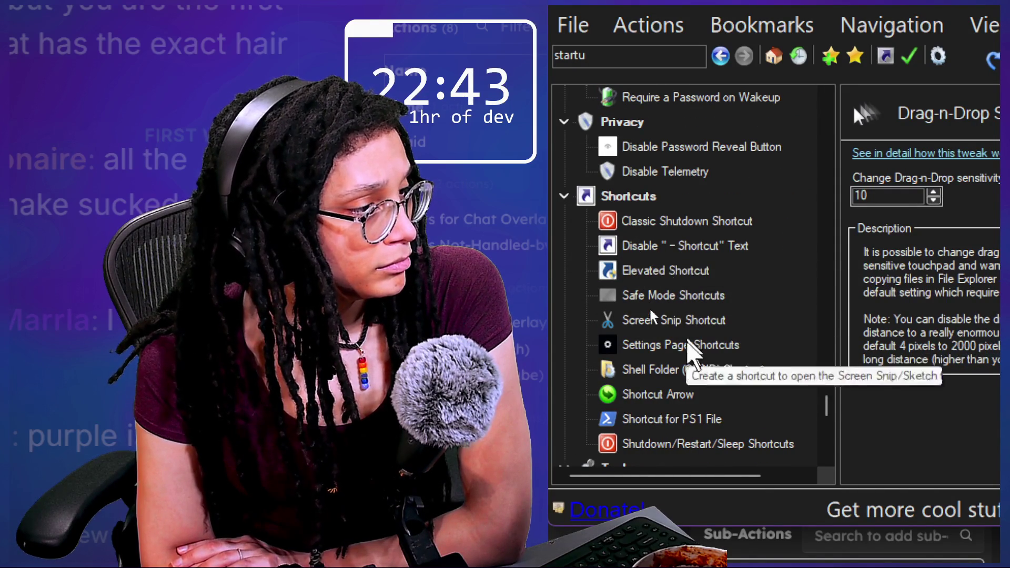
pyautogui.scroll(-3, 700, 369)
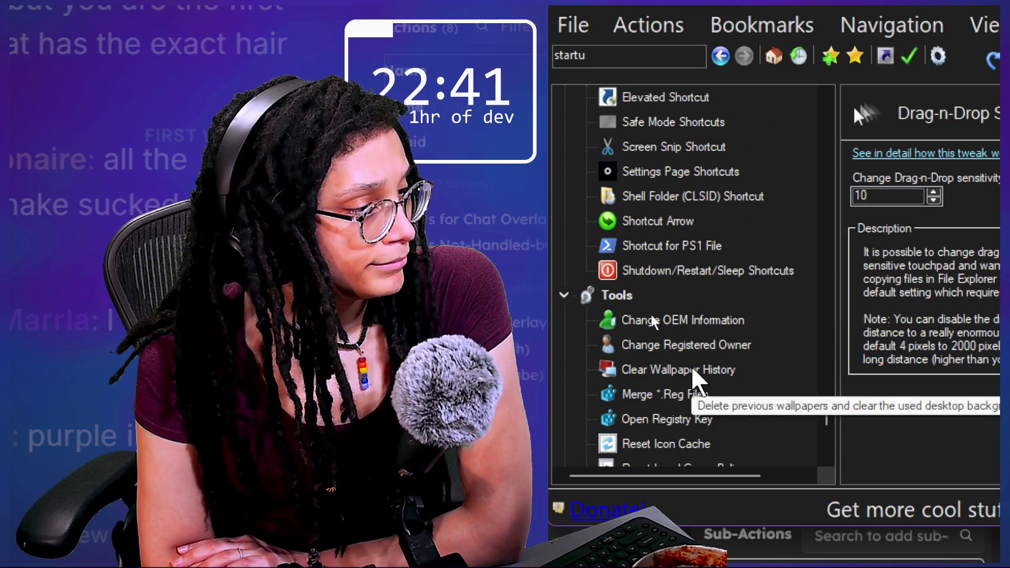
pyautogui.scroll(-3, 694, 371)
pyautogui.scroll(-3, 693, 369)
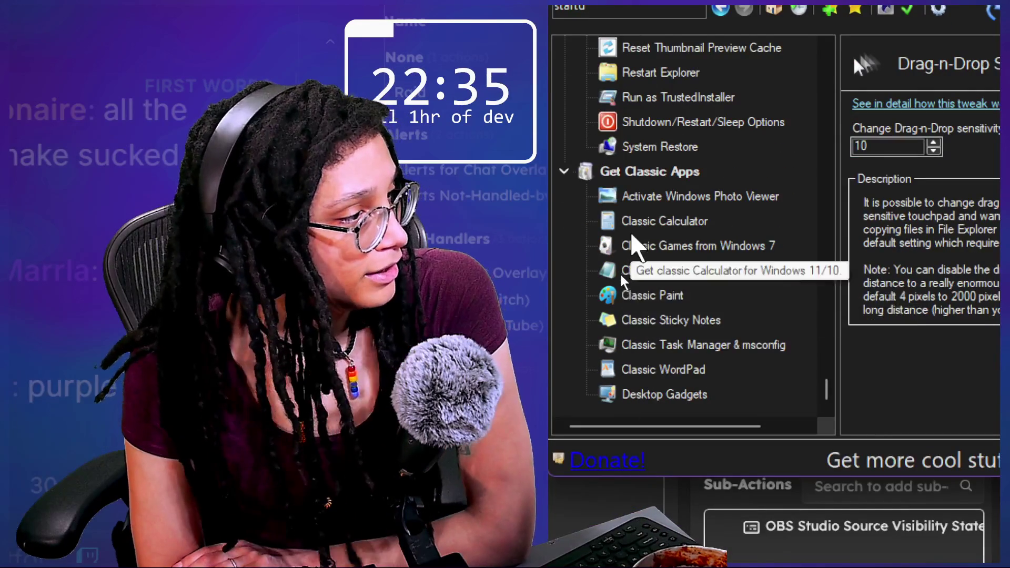
pyautogui.click(639, 271)
pyautogui.click(649, 221)
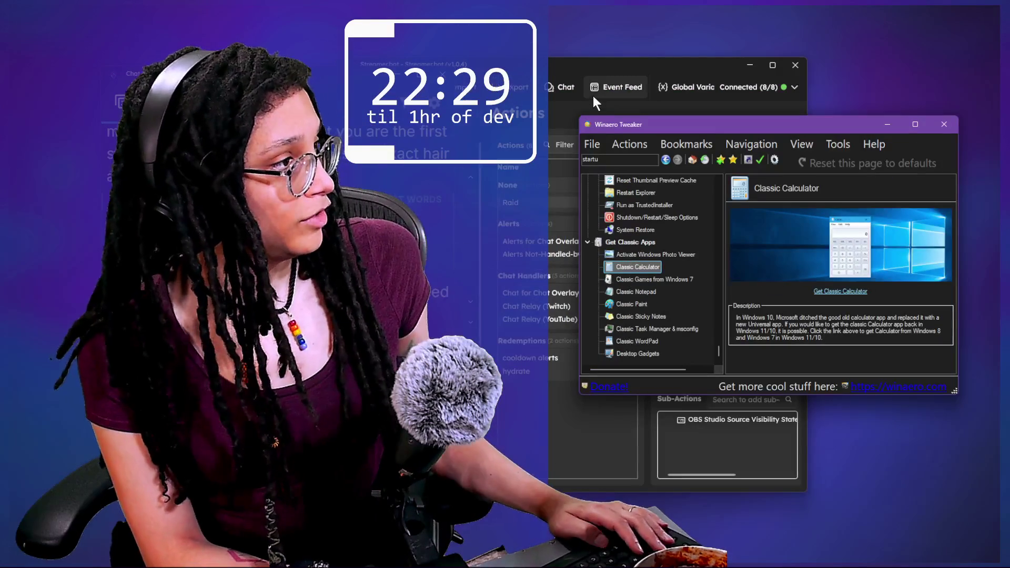
pyautogui.click(592, 97)
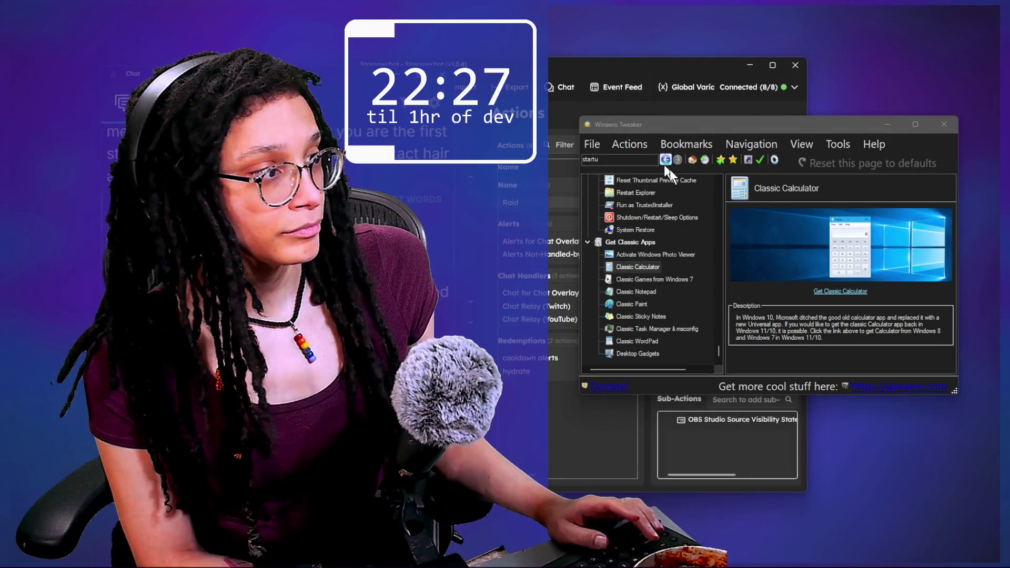
pyautogui.click(474, 237)
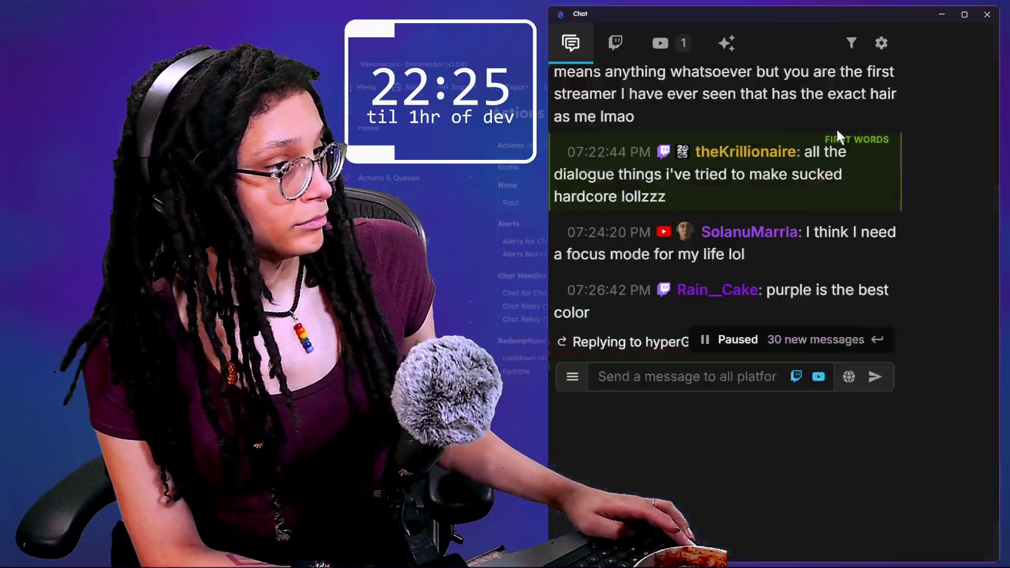
pyautogui.scroll(-3, 742, 335)
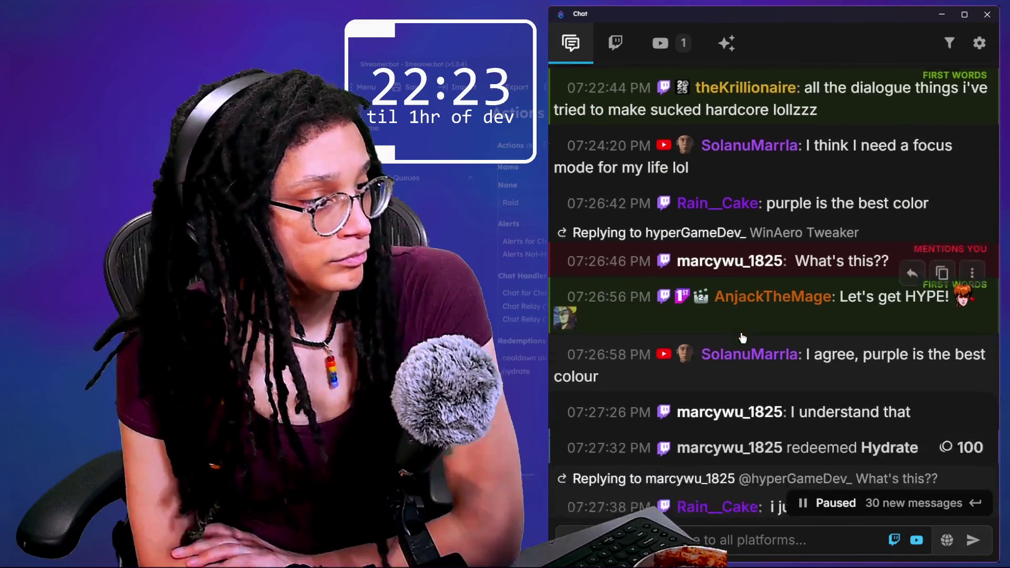
pyautogui.scroll(-3, 742, 333)
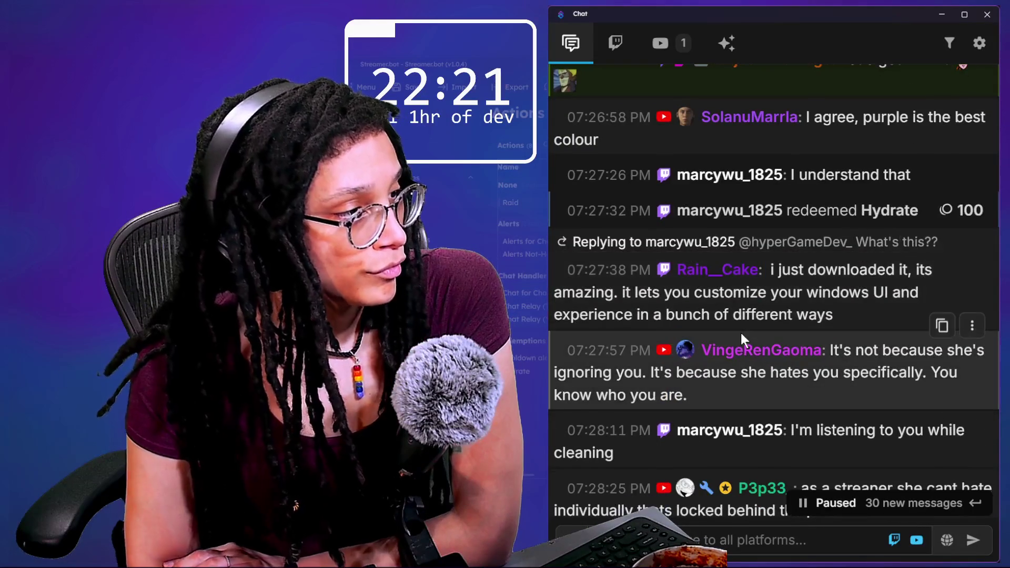
pyautogui.moveTo(771, 270); pyautogui.dragTo(824, 311)
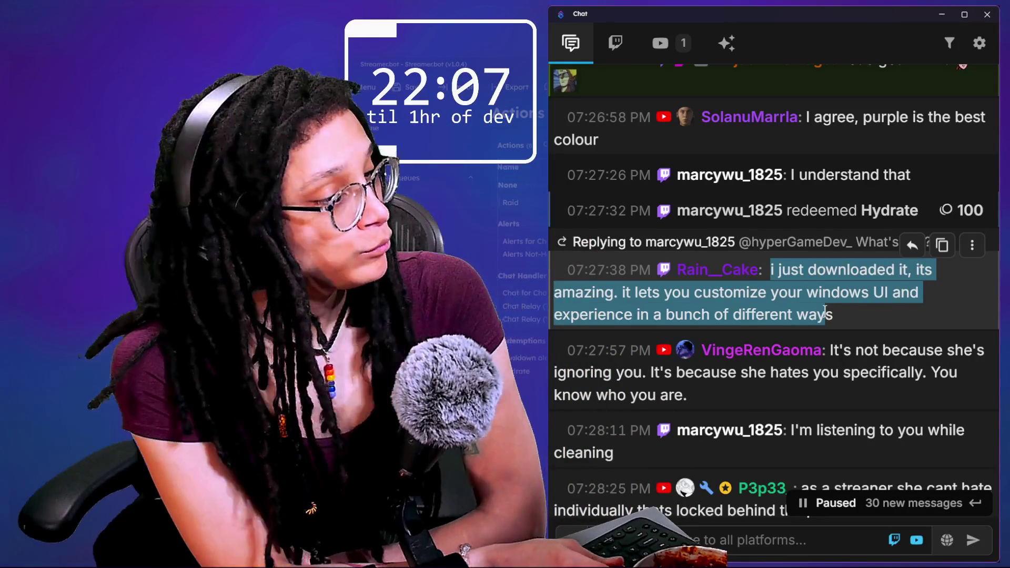
pyautogui.moveTo(836, 351); pyautogui.dragTo(858, 393)
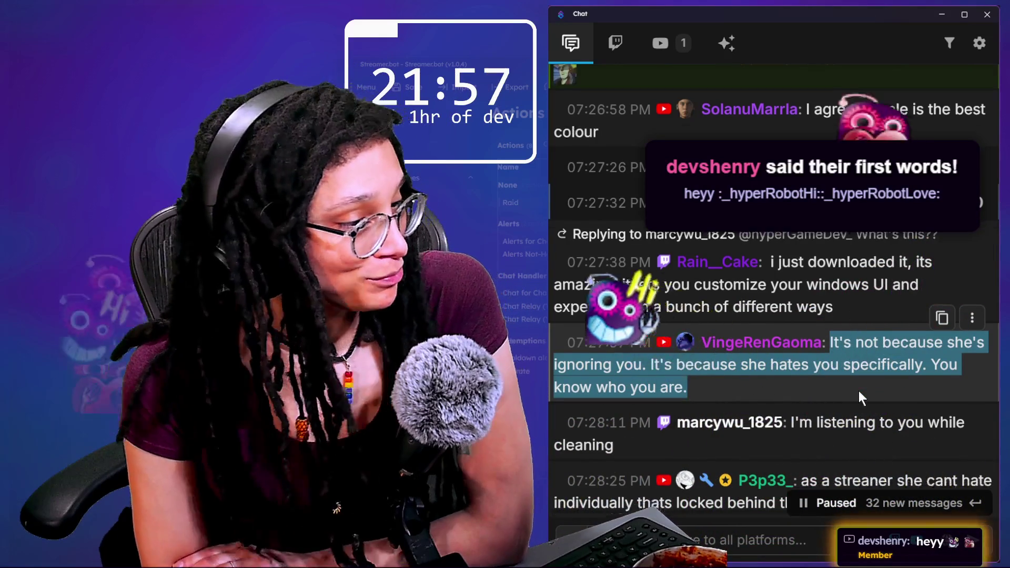
pyautogui.scroll(-2, 859, 393)
pyautogui.moveTo(794, 338); pyautogui.dragTo(819, 358)
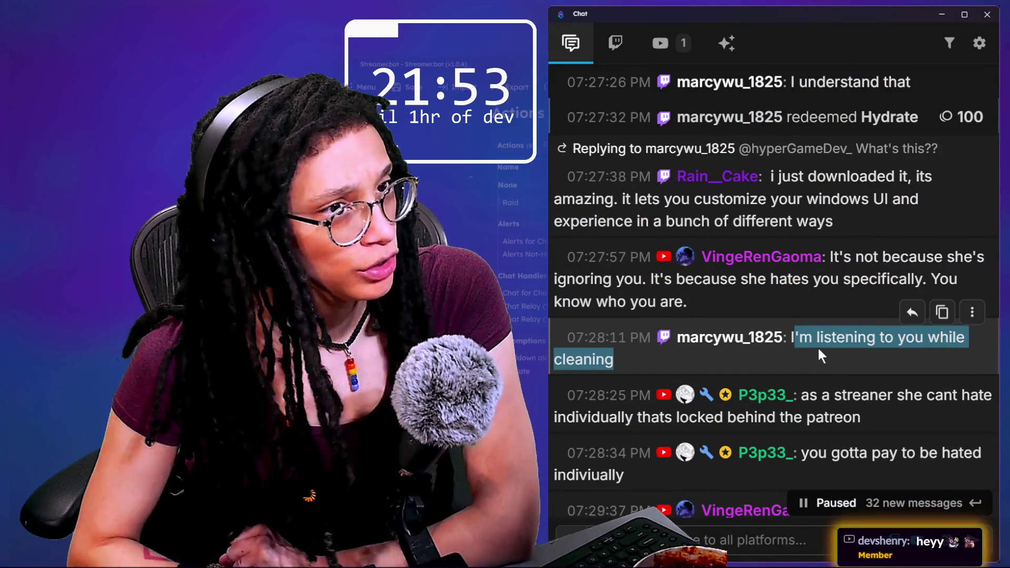
pyautogui.scroll(-1, 819, 351)
pyautogui.moveTo(802, 337)
pyautogui.mouseDown()
pyautogui.moveTo(836, 340)
pyautogui.moveTo(863, 360)
pyautogui.mouseUp()
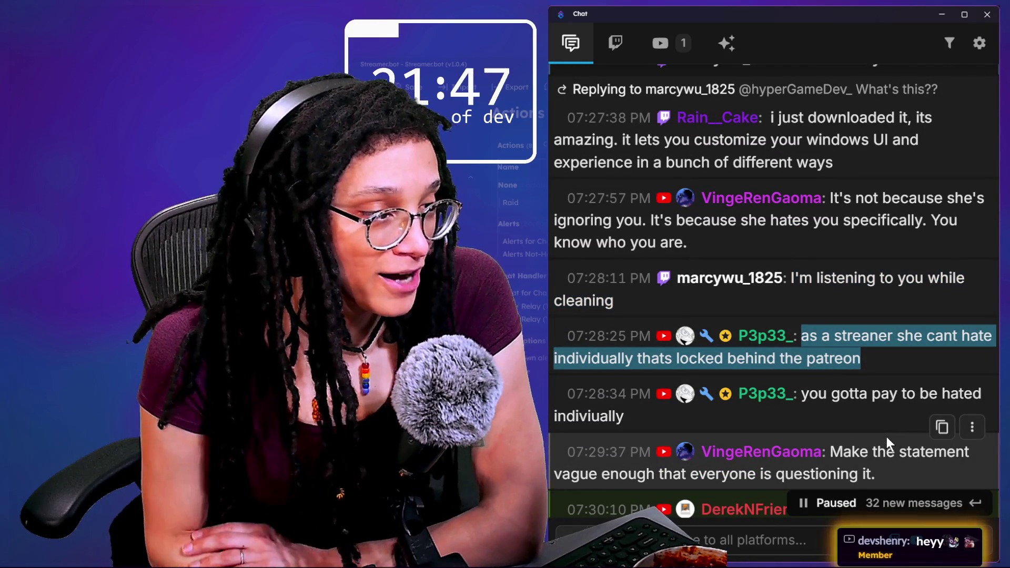
pyautogui.click(842, 335)
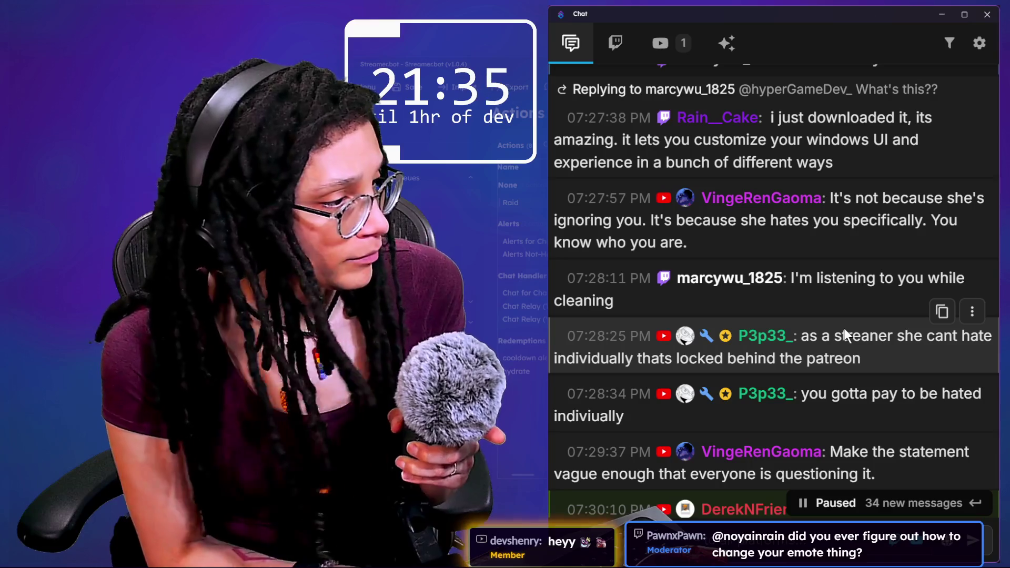
pyautogui.scroll(-1, 844, 330)
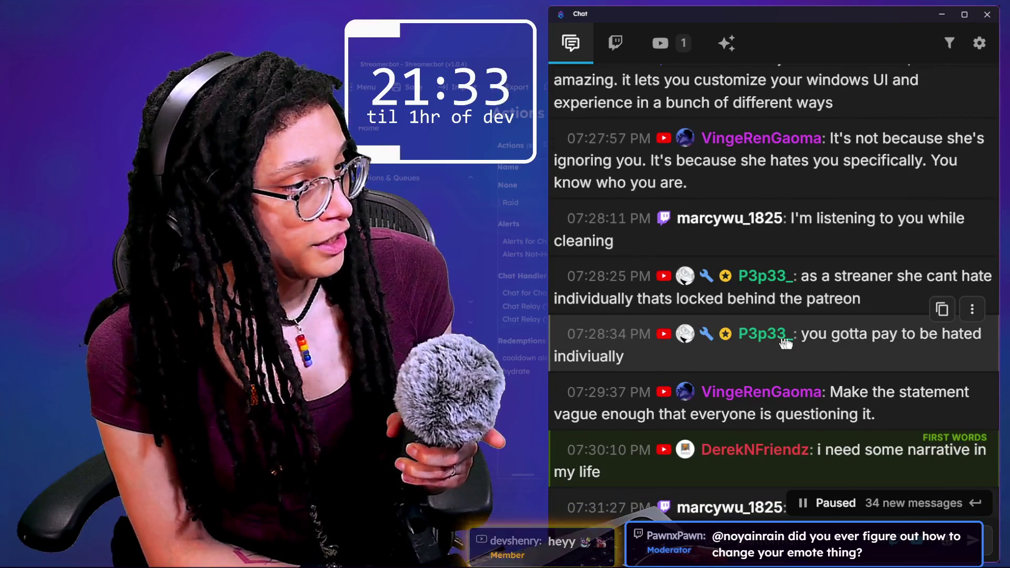
pyautogui.moveTo(810, 333); pyautogui.dragTo(829, 362)
pyautogui.scroll(-1, 829, 358)
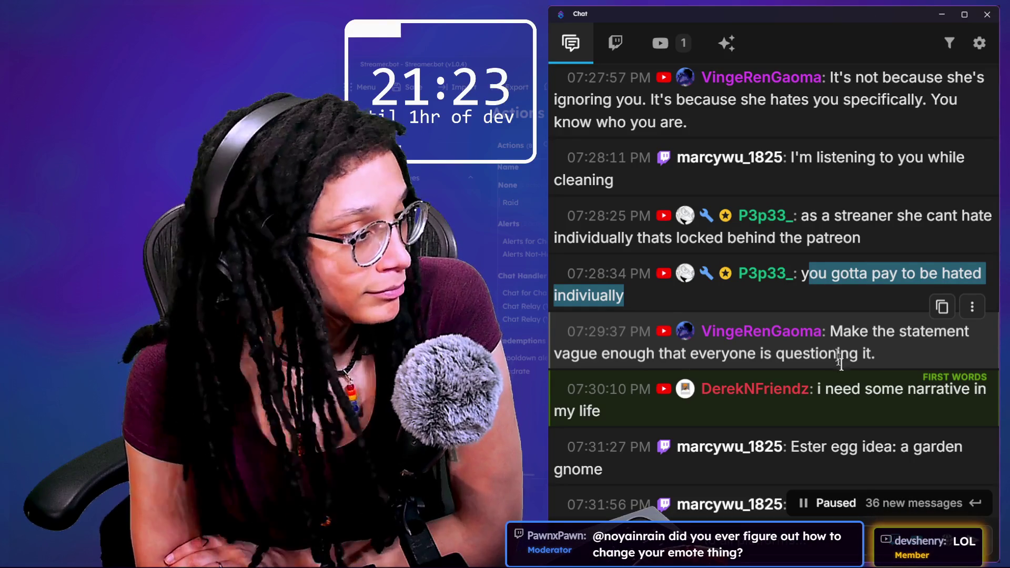
pyautogui.moveTo(831, 331); pyautogui.dragTo(883, 355)
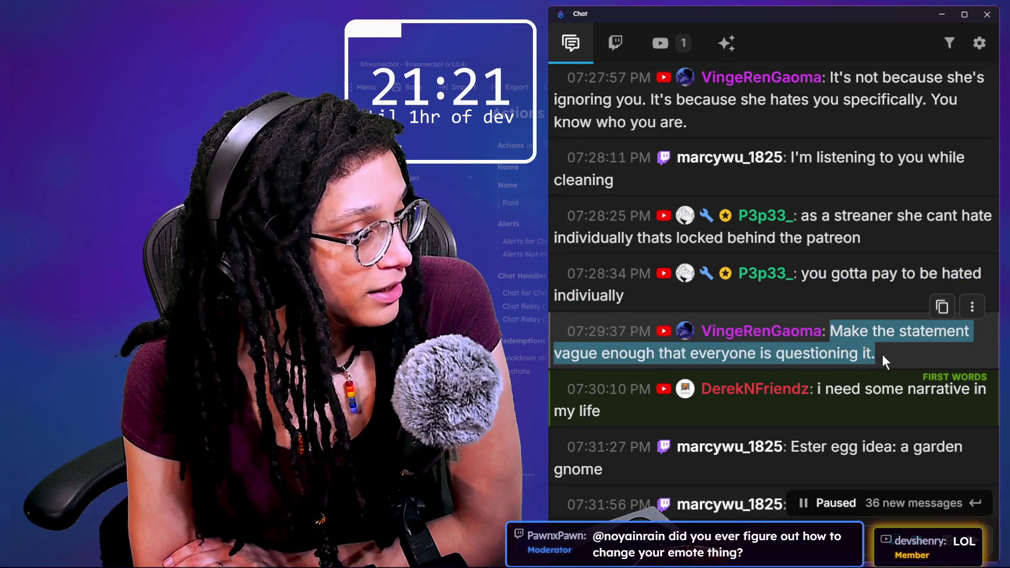
pyautogui.scroll(-2, 882, 355)
pyautogui.scroll(-1, 883, 353)
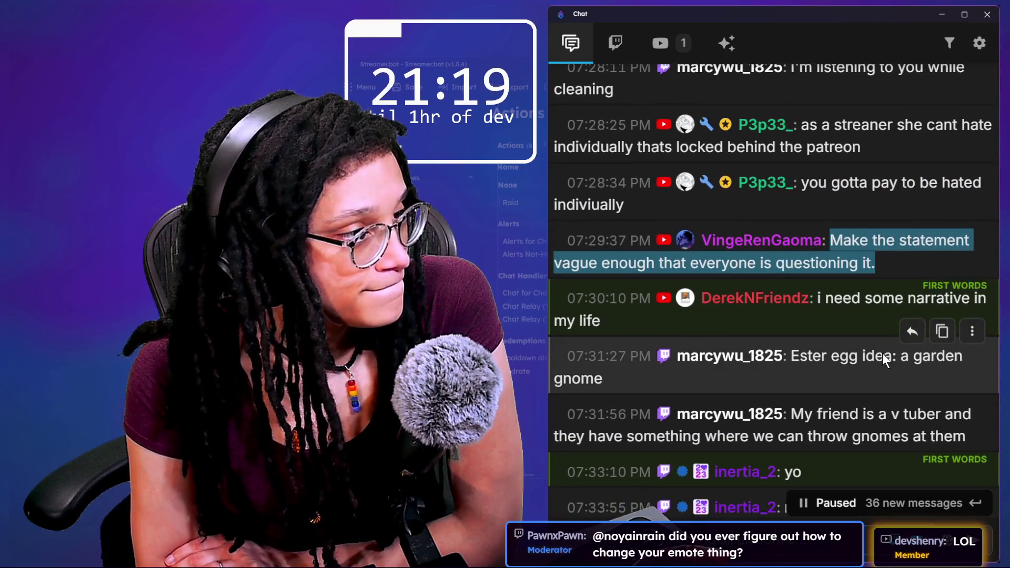
pyautogui.click(837, 309)
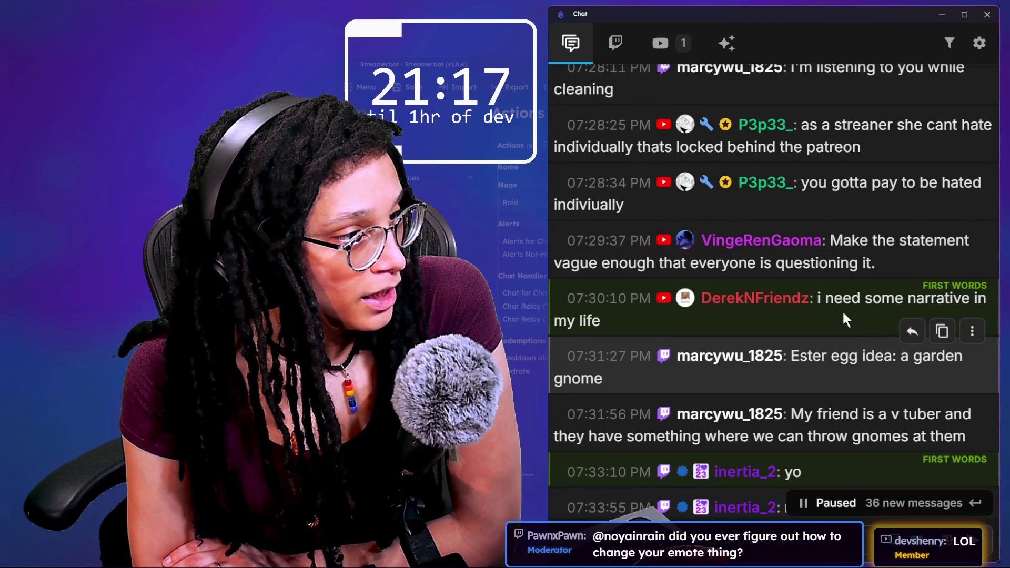
pyautogui.scroll(-1, 850, 312)
pyautogui.moveTo(831, 333)
pyautogui.mouseDown()
pyautogui.moveTo(603, 347)
pyautogui.moveTo(832, 333)
pyautogui.moveTo(798, 321)
pyautogui.moveTo(817, 344)
pyautogui.mouseUp()
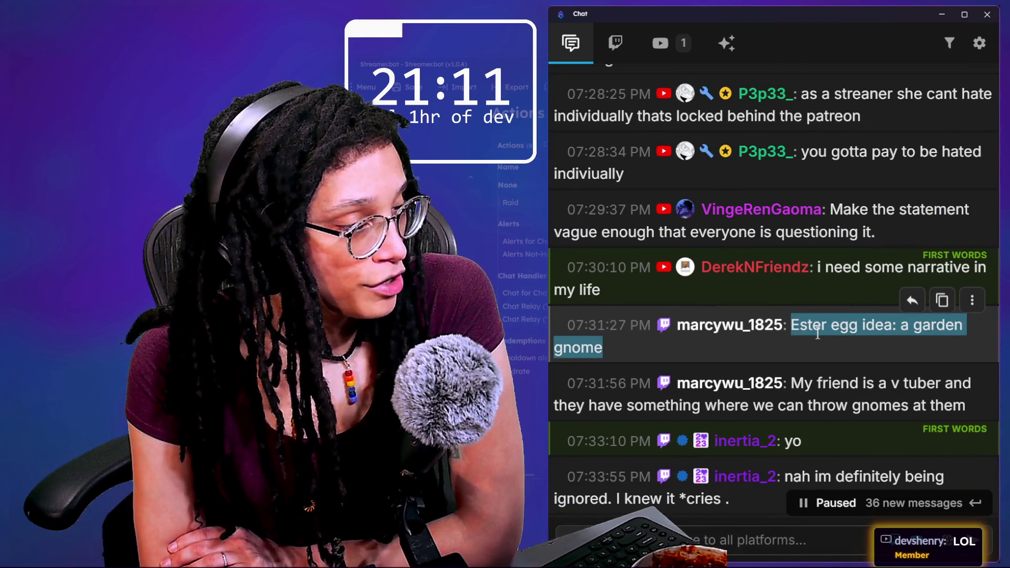
pyautogui.scroll(-1, 818, 335)
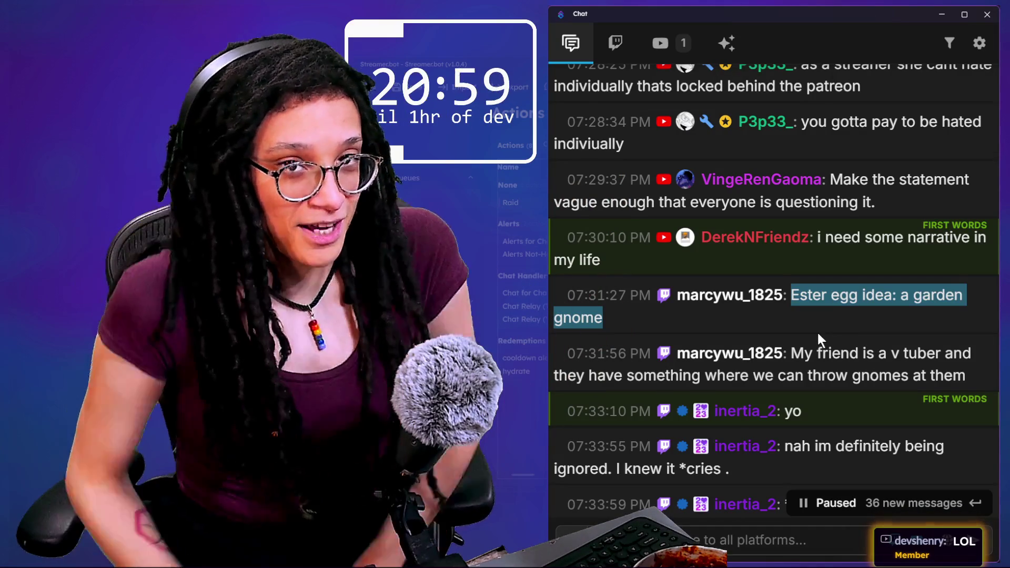
pyautogui.moveTo(813, 323)
pyautogui.scroll(-1, 813, 319)
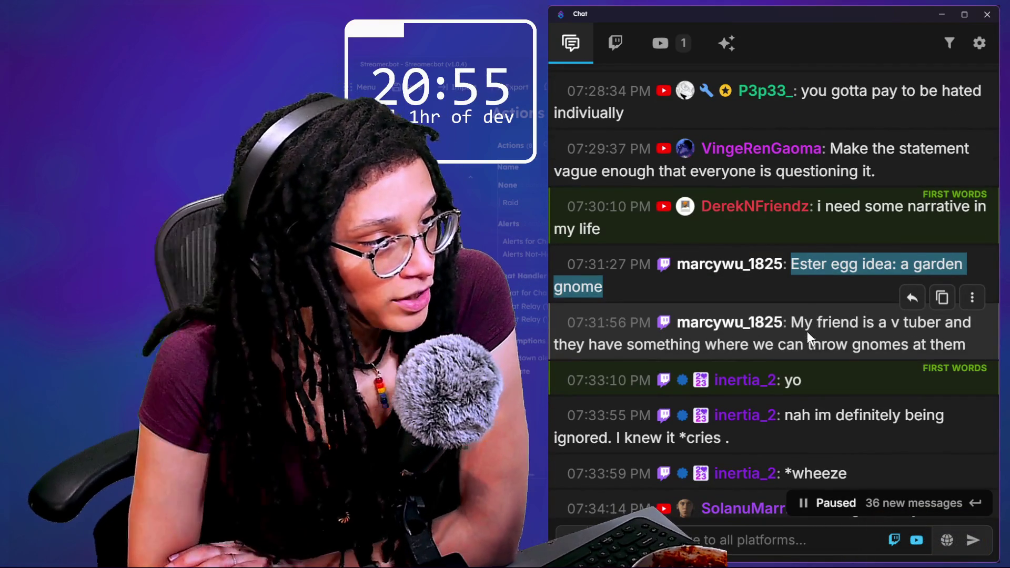
pyautogui.moveTo(771, 352); pyautogui.dragTo(877, 348)
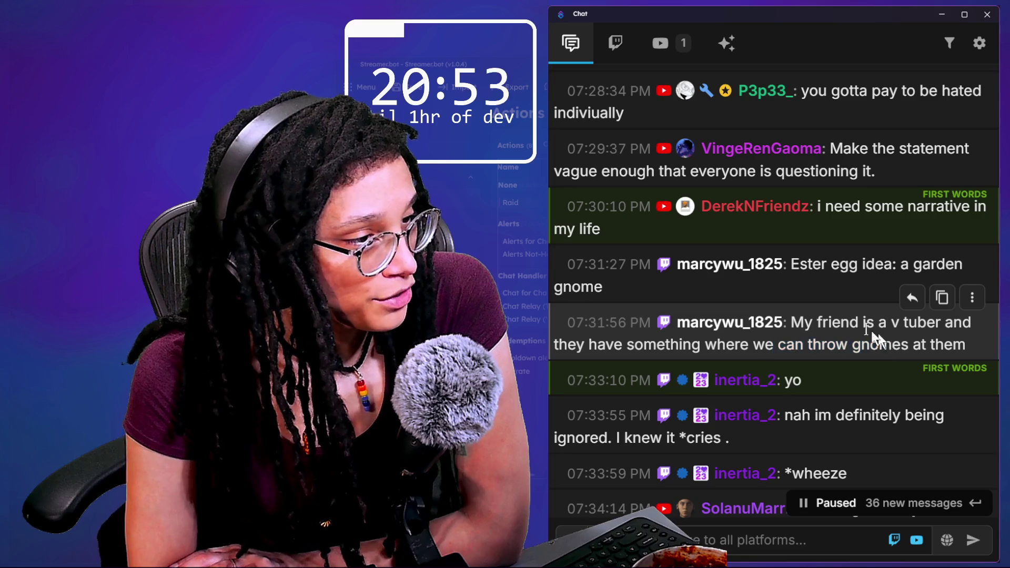
pyautogui.scroll(-1, 811, 319)
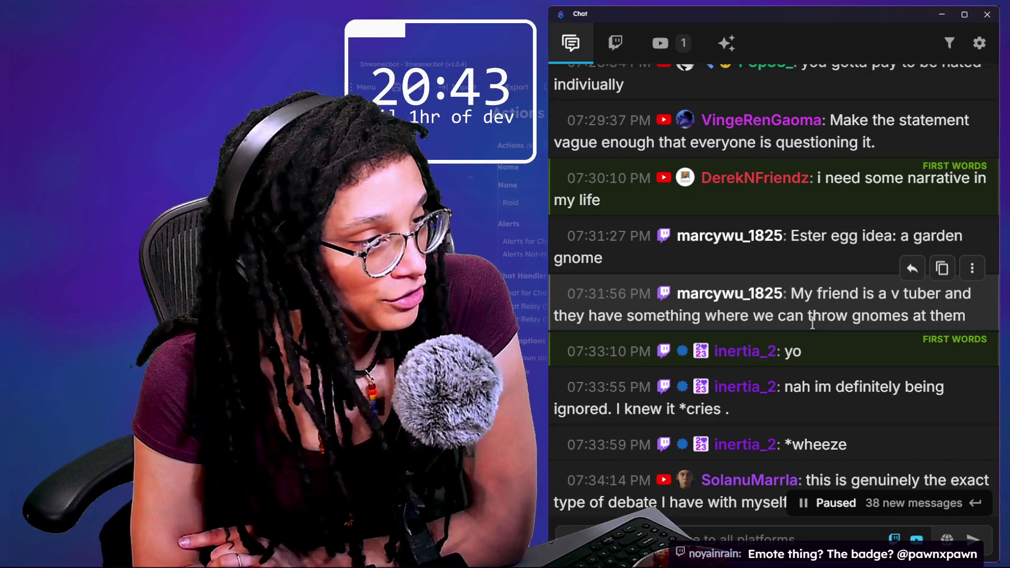
pyautogui.scroll(-3, 813, 323)
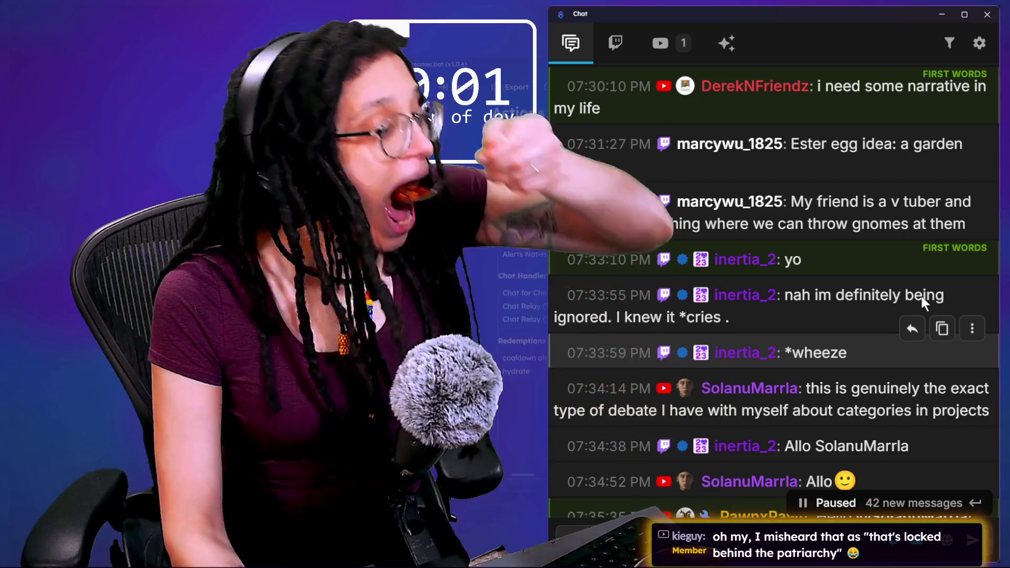
pyautogui.scroll(-1, 805, 308)
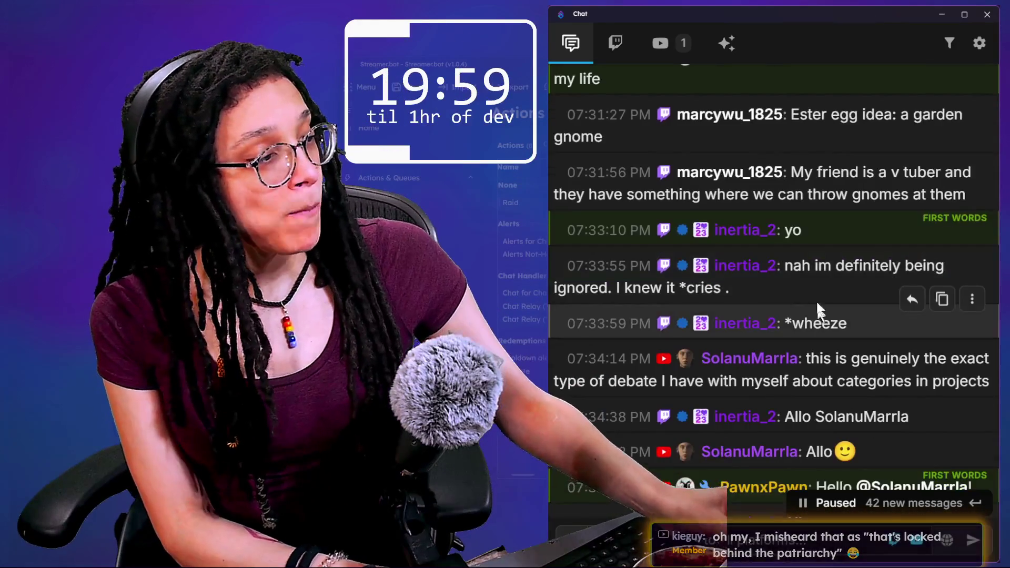
# - Read down the paused chat, highlighting messages about being ignored, project categories and Godot
pyautogui.moveTo(789, 262); pyautogui.dragTo(815, 294)
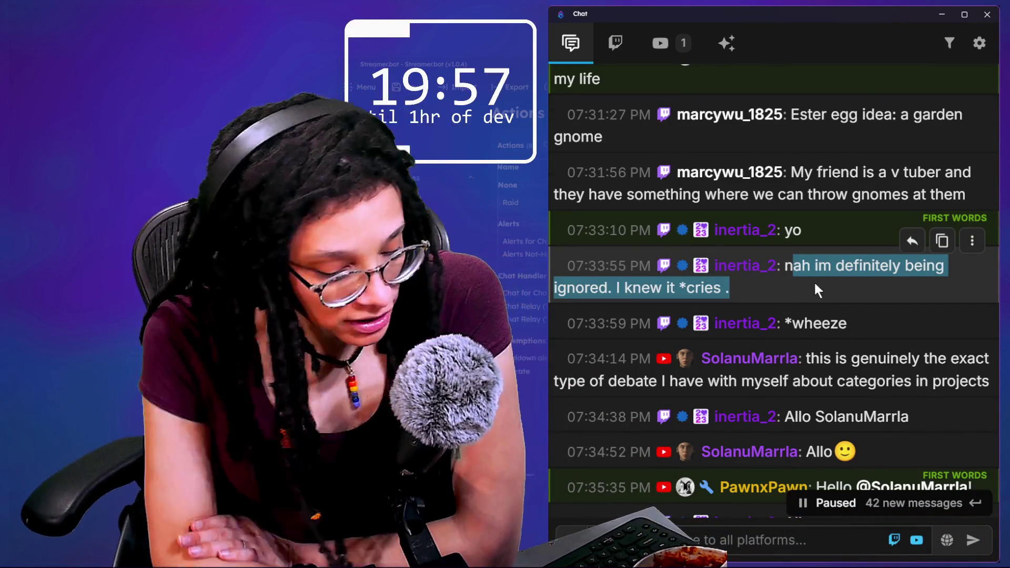
pyautogui.scroll(-1, 821, 289)
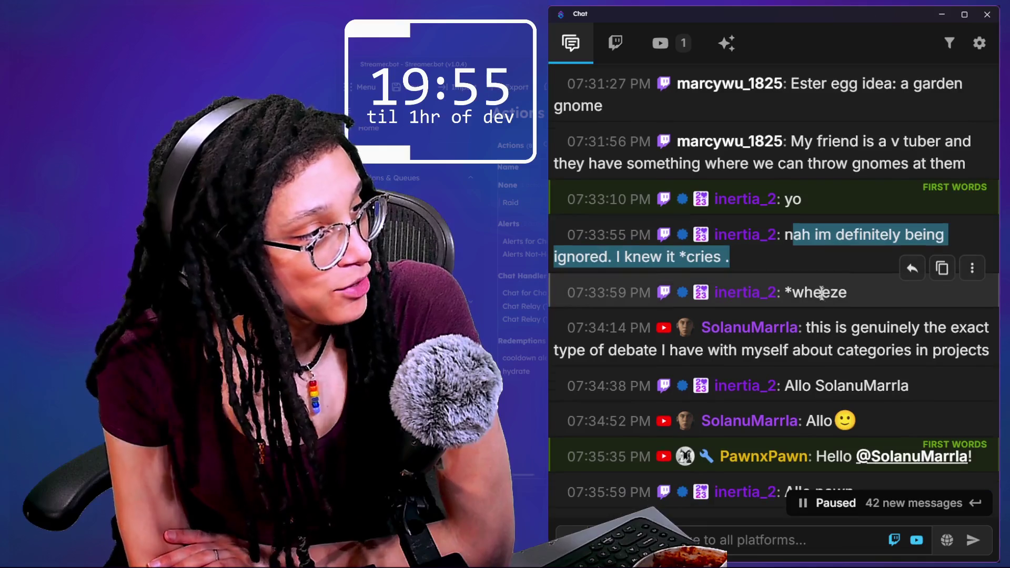
pyautogui.scroll(-2, 823, 296)
pyautogui.scroll(-1, 823, 297)
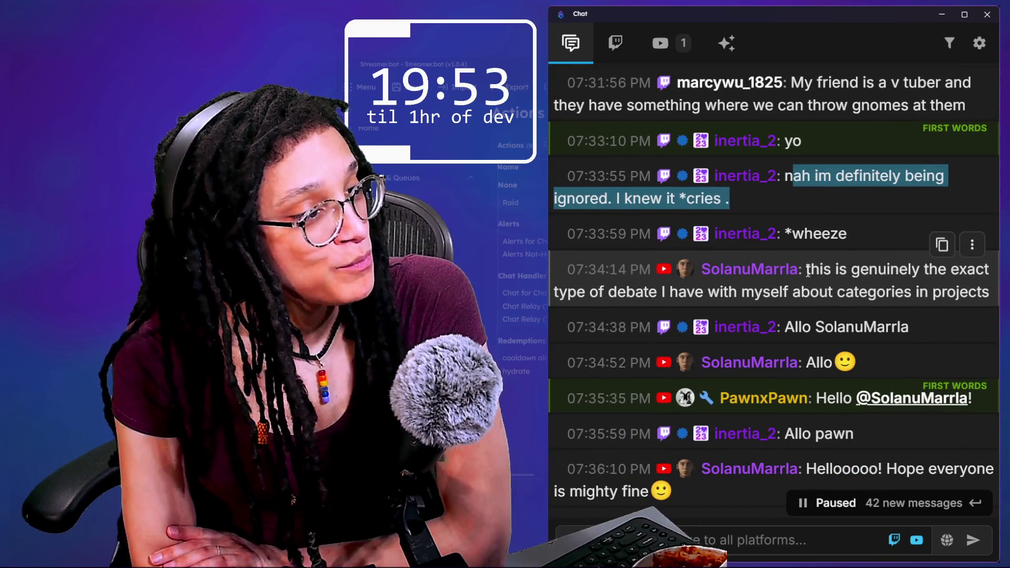
pyautogui.moveTo(806, 265); pyautogui.dragTo(887, 299)
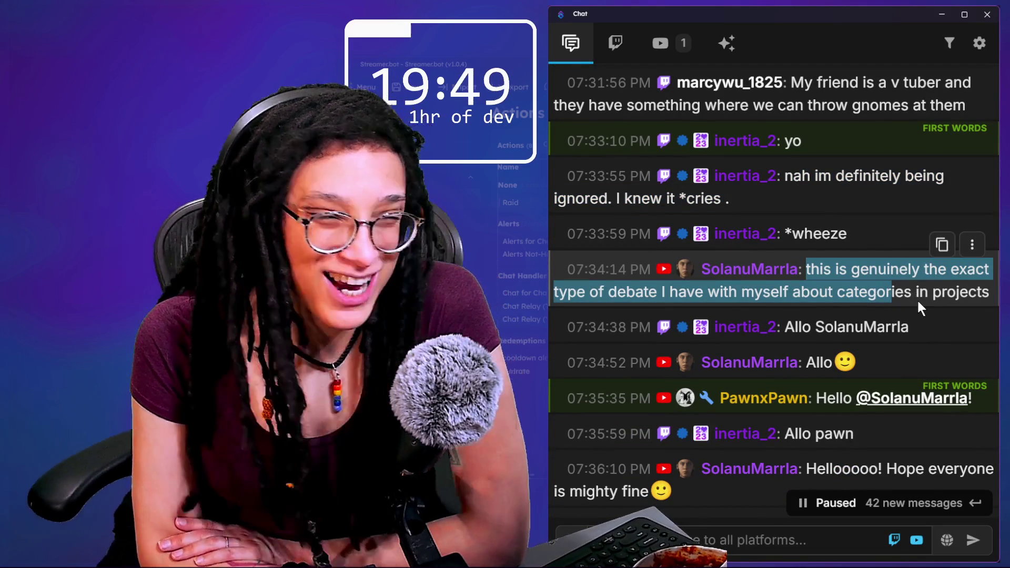
pyautogui.scroll(-2, 917, 299)
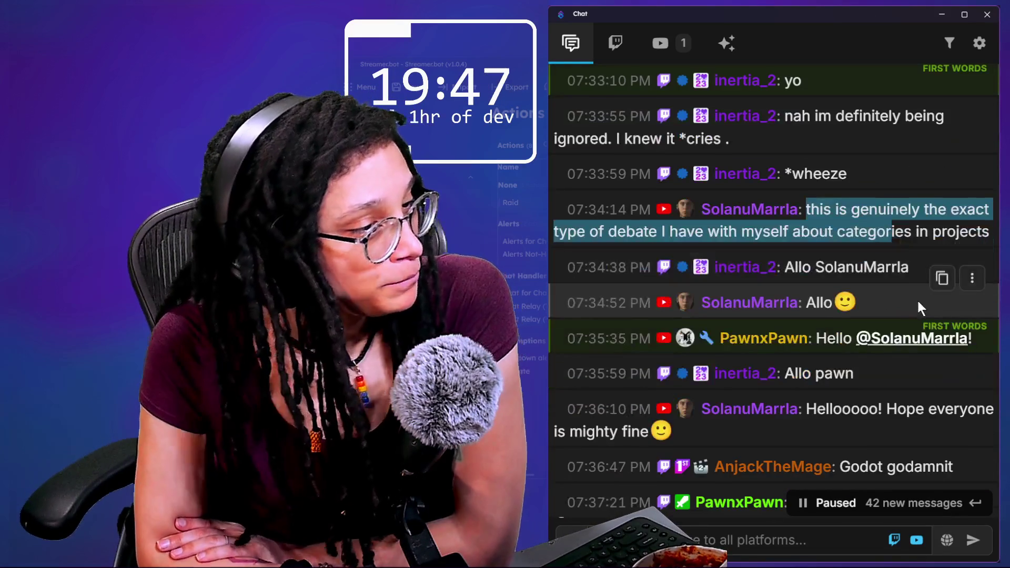
pyautogui.scroll(-1, 917, 299)
pyautogui.scroll(-3, 900, 317)
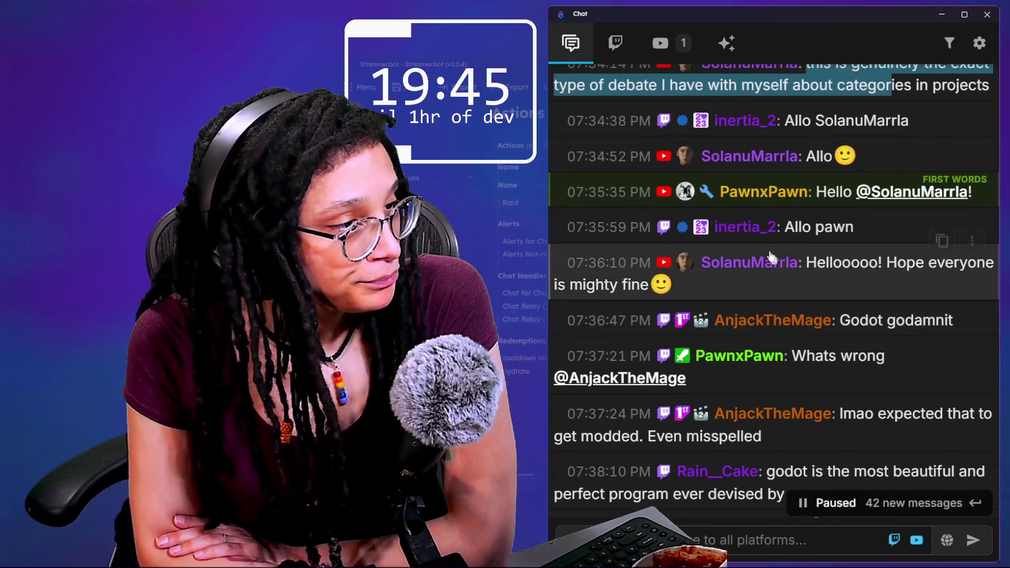
pyautogui.scroll(-2, 825, 298)
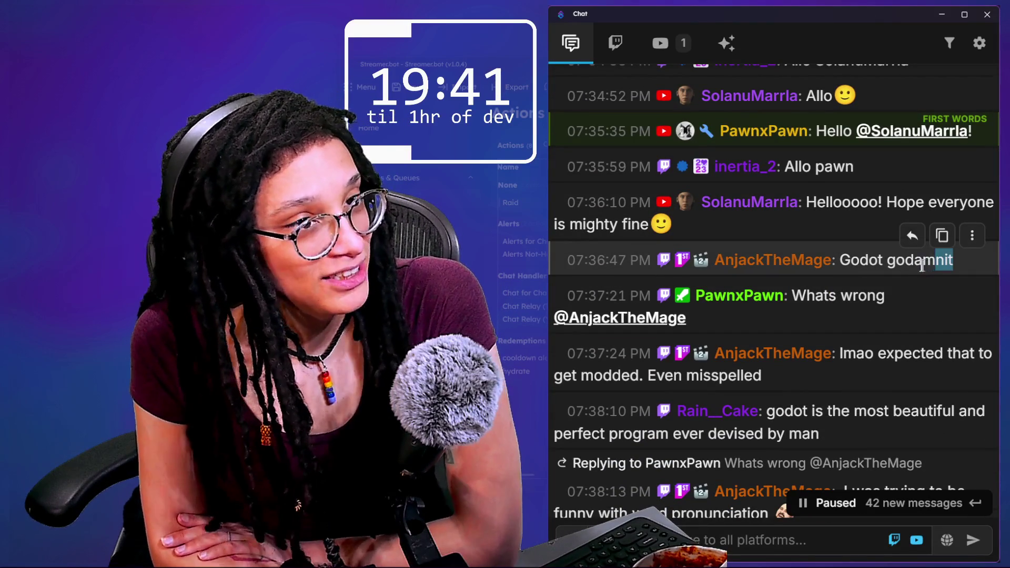
pyautogui.moveTo(924, 266); pyautogui.dragTo(908, 287)
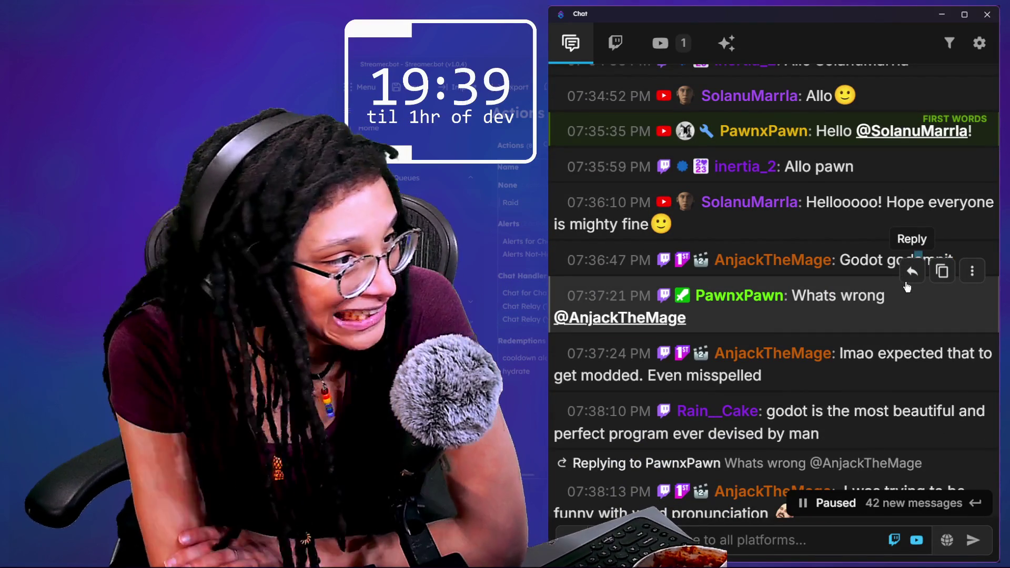
pyautogui.scroll(-1, 789, 356)
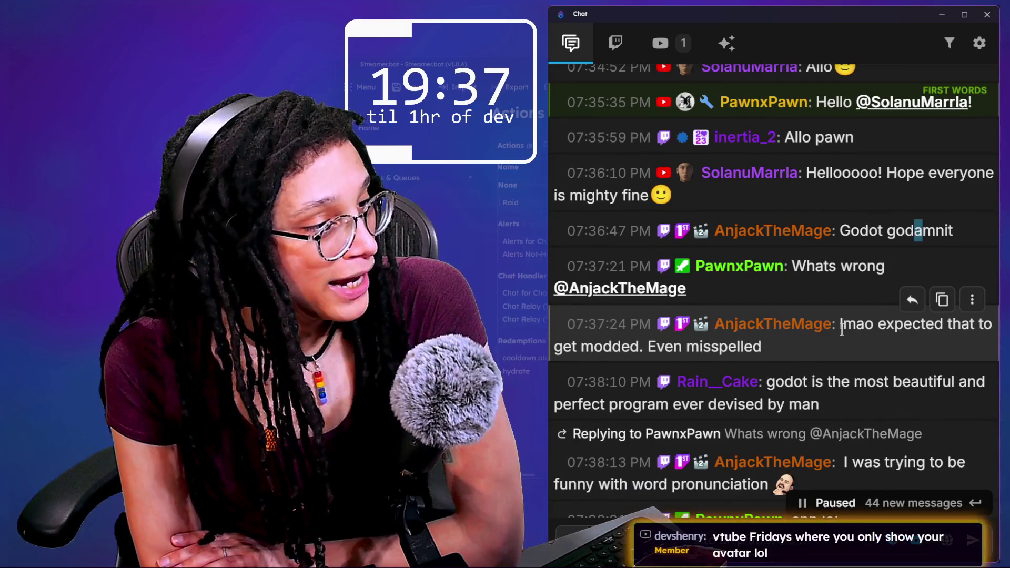
pyautogui.tripleClick(845, 334)
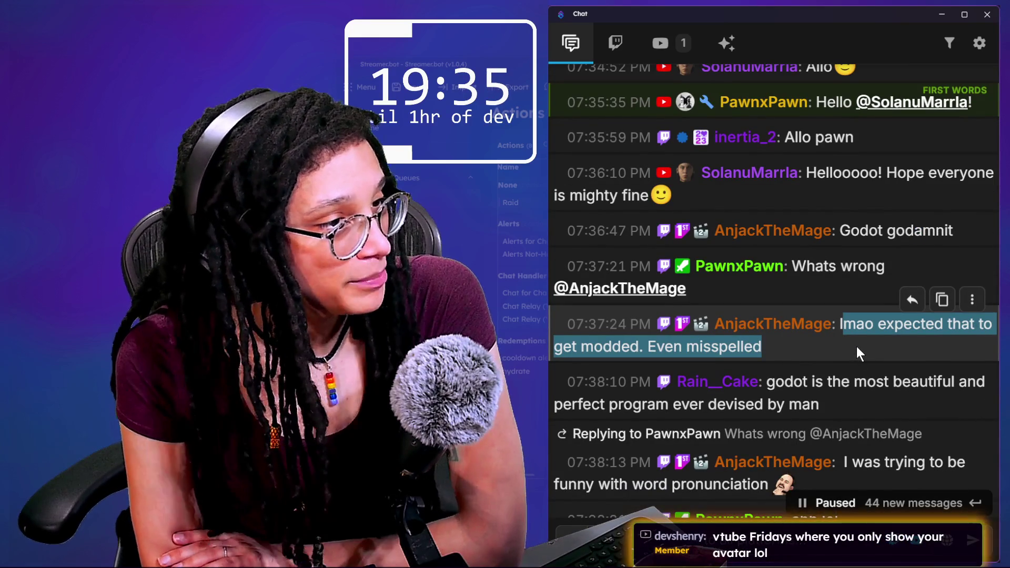
pyautogui.scroll(-2, 856, 348)
pyautogui.moveTo(767, 324)
pyautogui.mouseDown()
pyautogui.moveTo(784, 341)
pyautogui.moveTo(819, 343)
pyautogui.mouseUp()
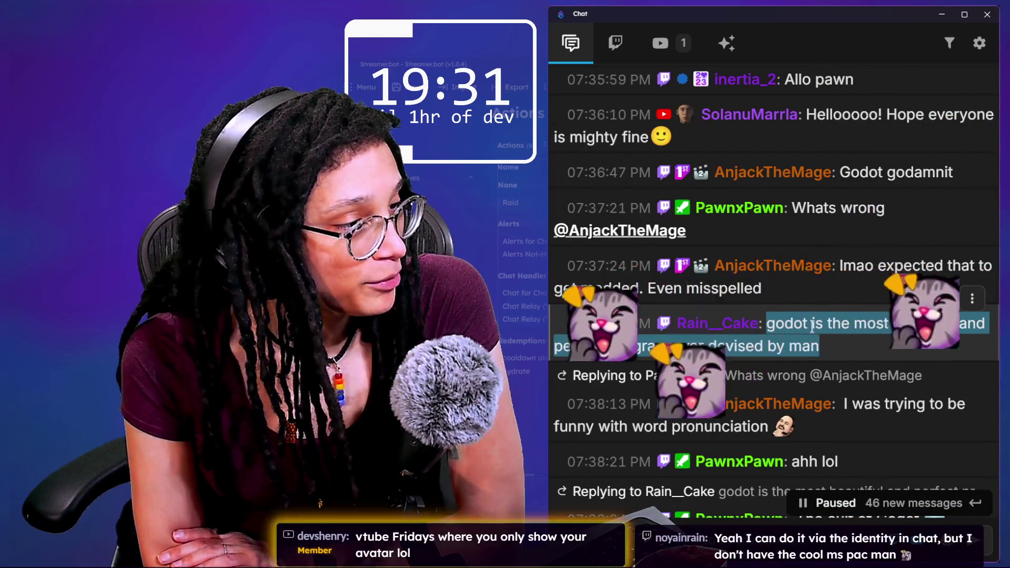
pyautogui.click(812, 327)
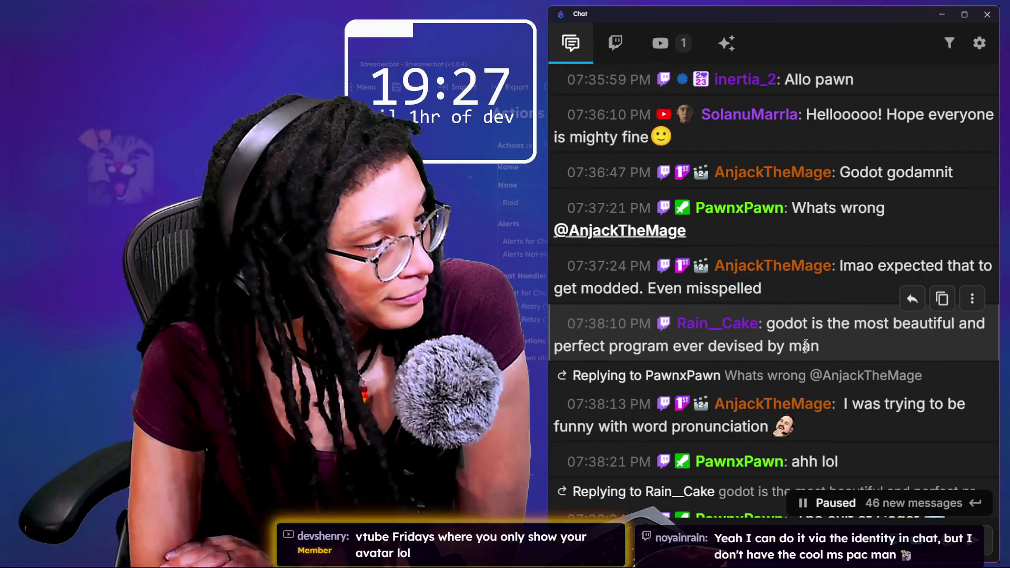
# - Continue reading down the chat to the 'I ate all the bacon' message
pyautogui.scroll(-1, 807, 342)
pyautogui.moveTo(796, 360)
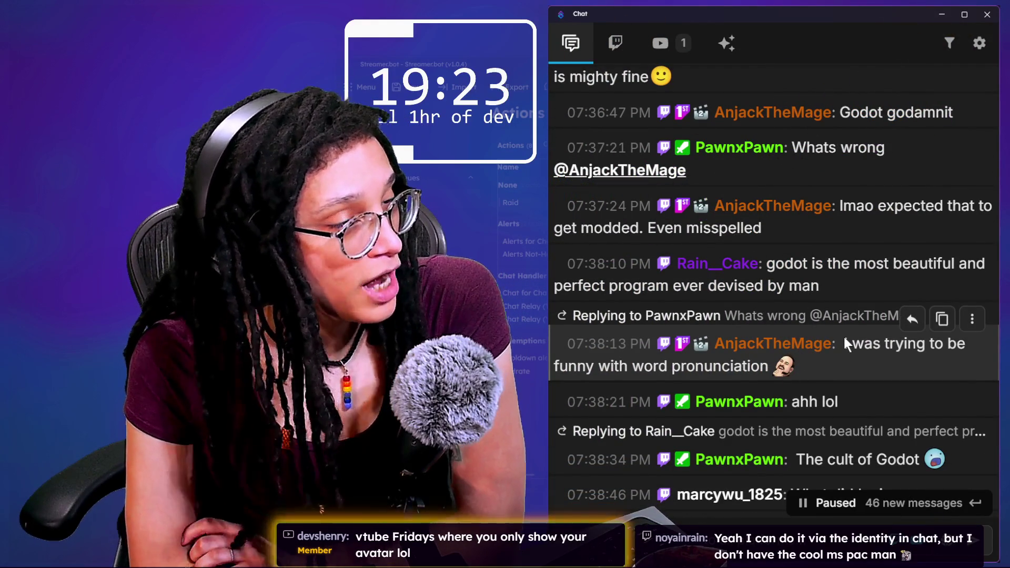
pyautogui.scroll(-1, 844, 337)
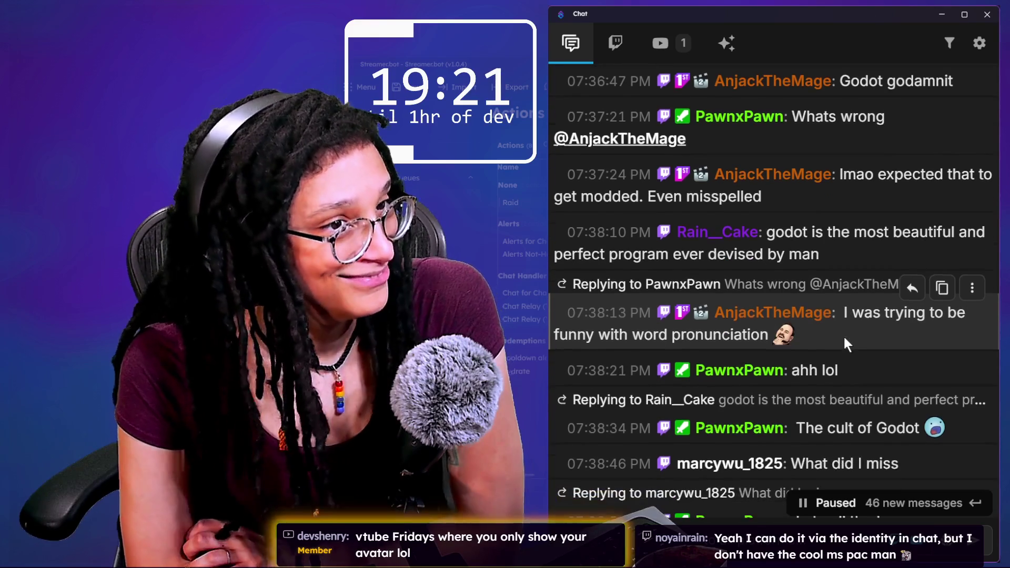
pyautogui.scroll(-1, 843, 334)
pyautogui.scroll(-1, 845, 337)
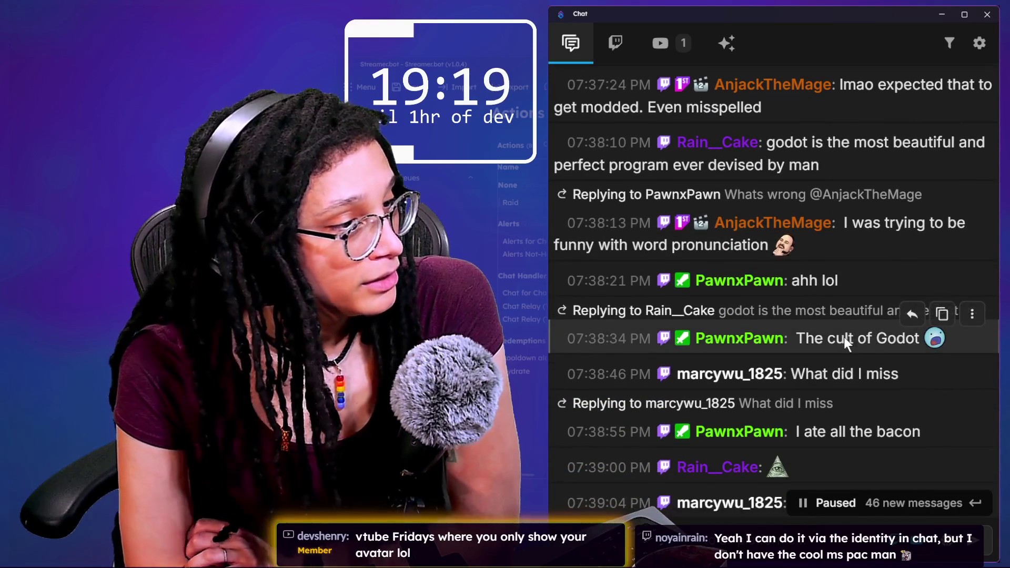
pyautogui.scroll(-1, 898, 418)
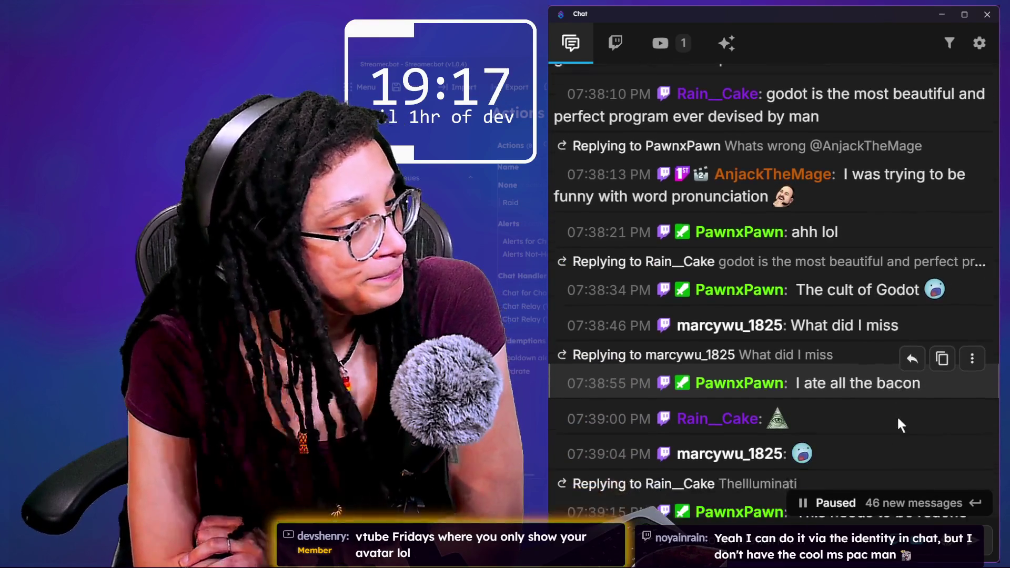
pyautogui.scroll(-1, 897, 415)
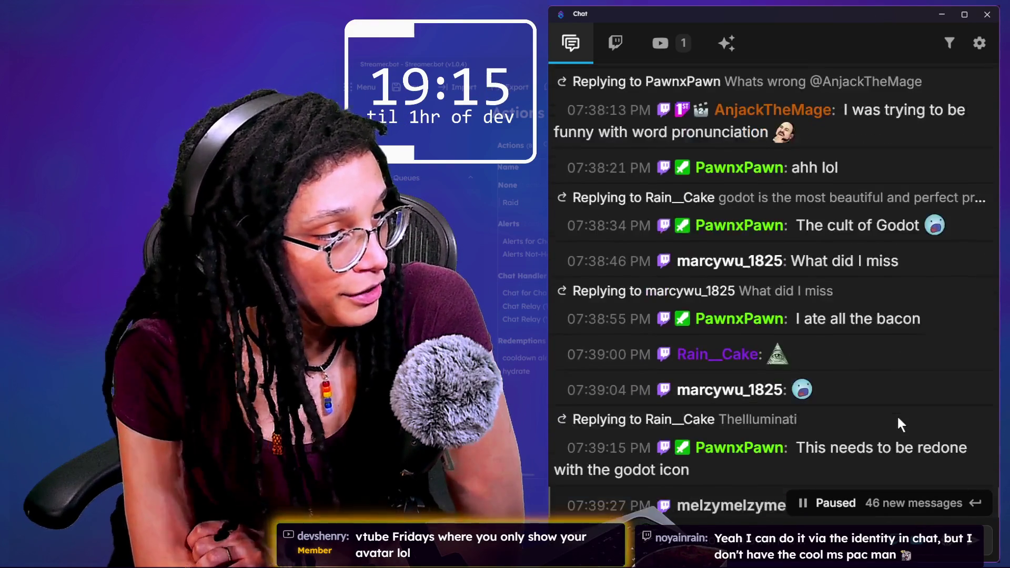
pyautogui.scroll(-1, 898, 415)
pyautogui.moveTo(797, 282); pyautogui.dragTo(904, 285)
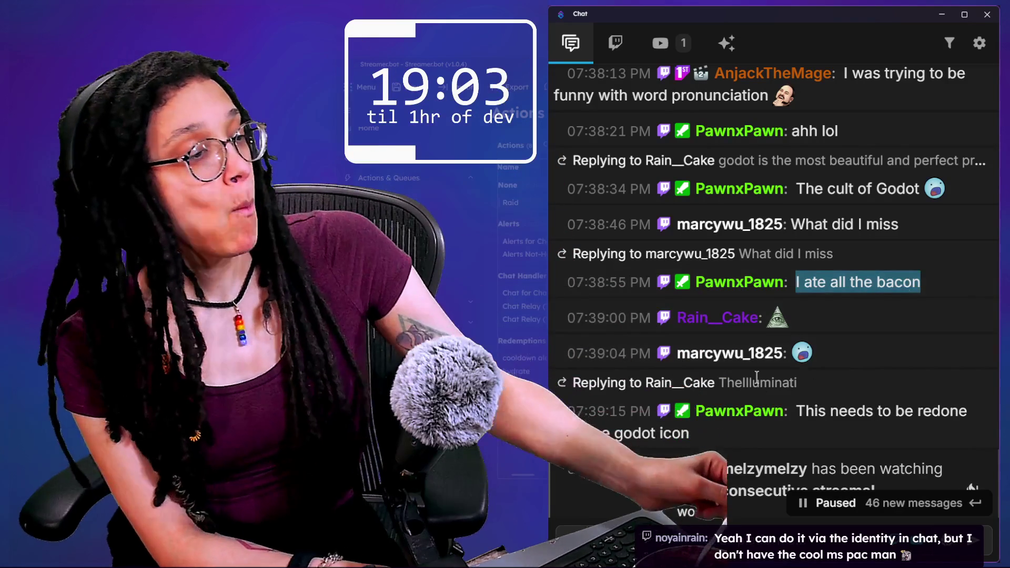
# - Highlight the Godot icon message, circle a viewer's surprised emote in red, then erase it
pyautogui.scroll(-1, 757, 377)
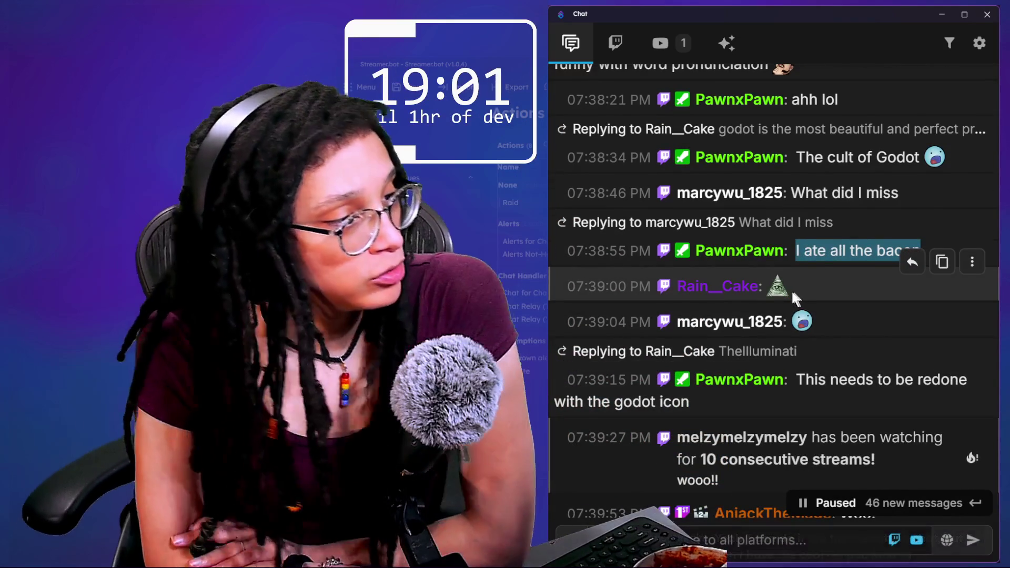
pyautogui.moveTo(784, 292)
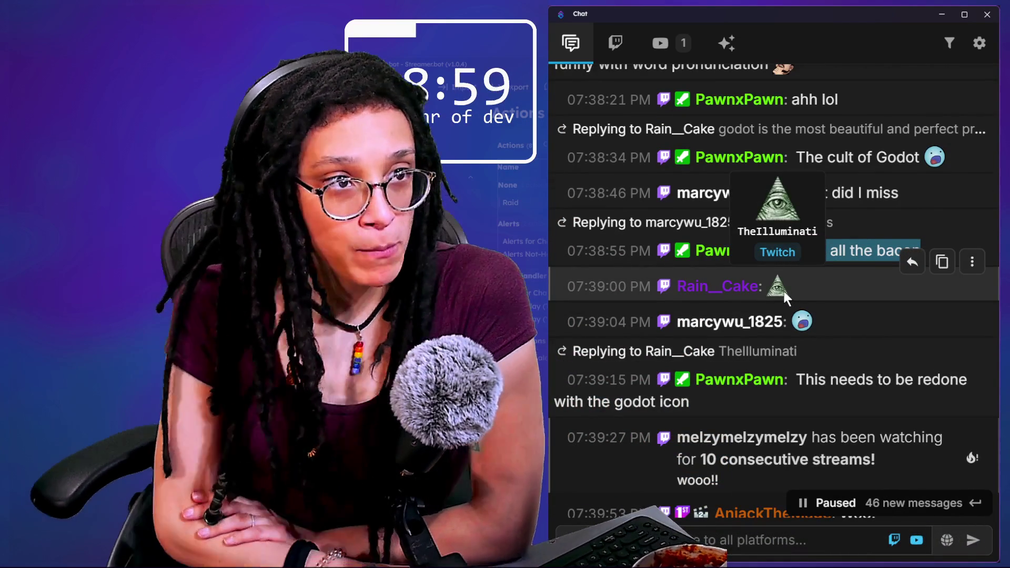
pyautogui.scroll(-2, 783, 289)
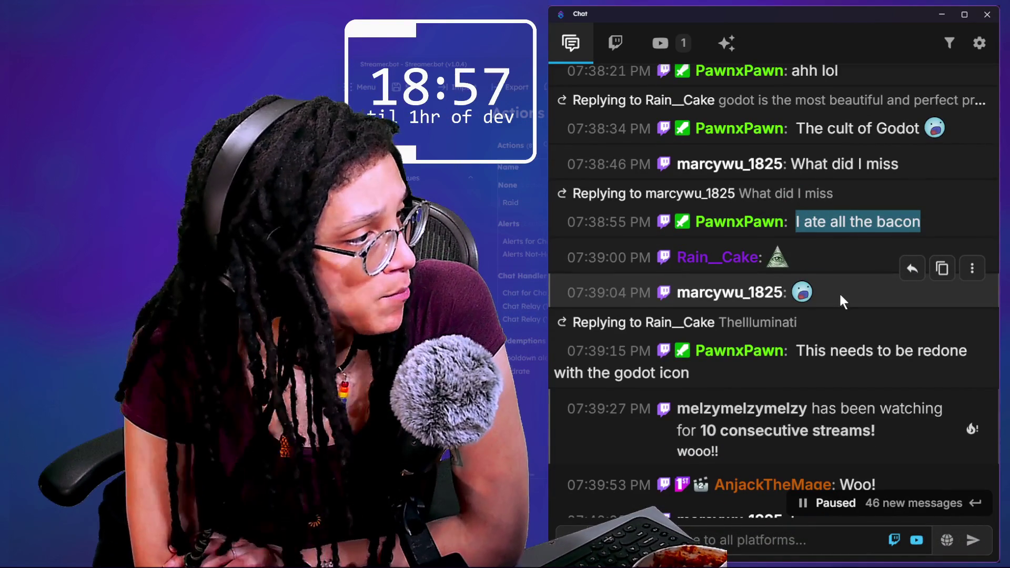
pyautogui.moveTo(852, 309)
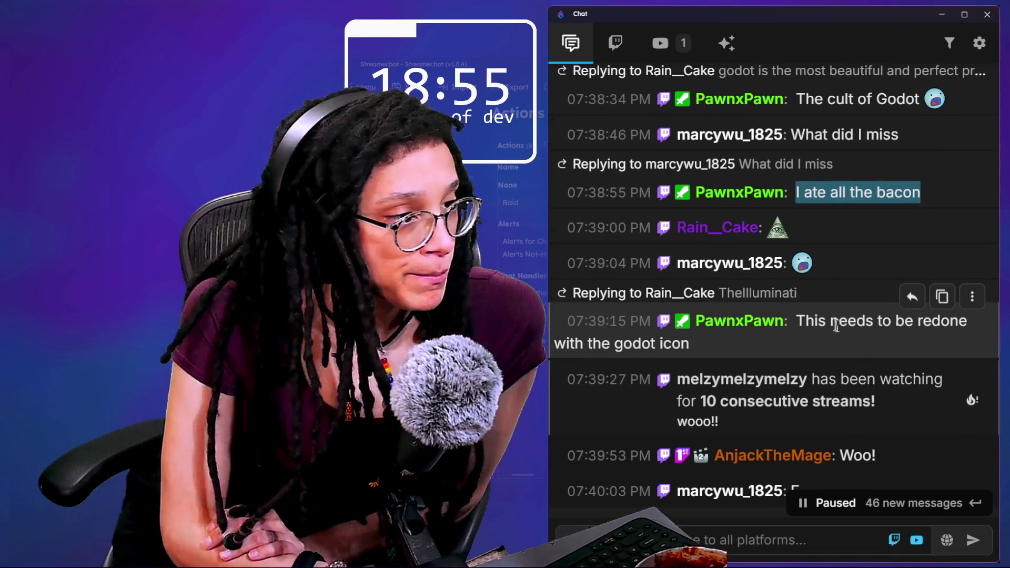
pyautogui.moveTo(805, 322); pyautogui.dragTo(823, 348)
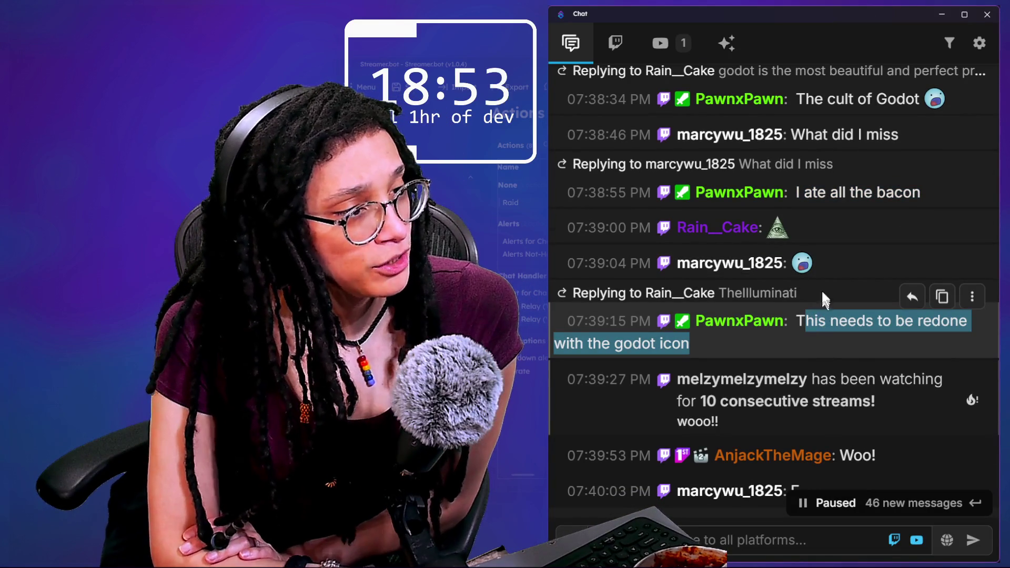
pyautogui.moveTo(803, 237); pyautogui.dragTo(797, 287)
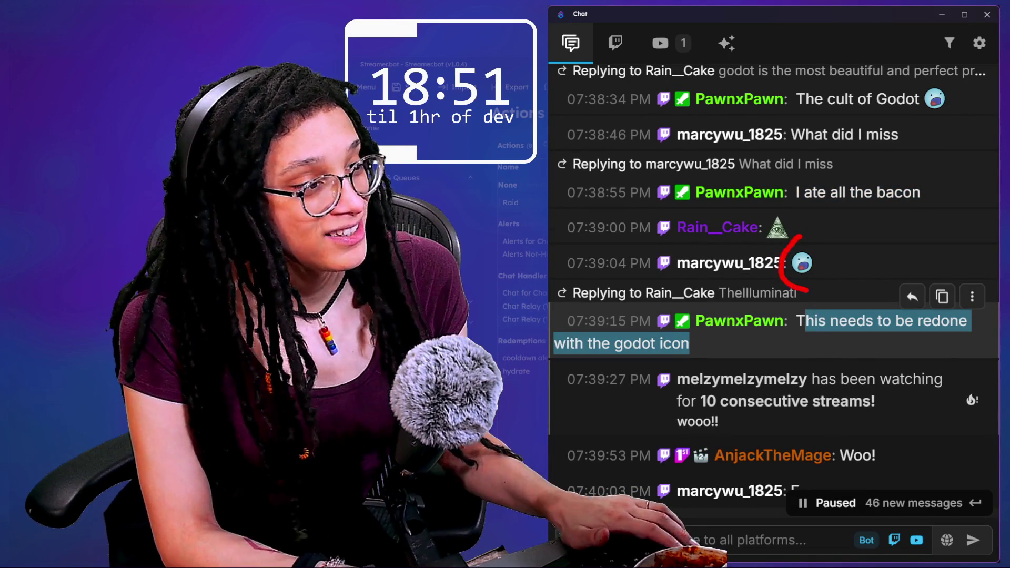
pyautogui.press('Escape')
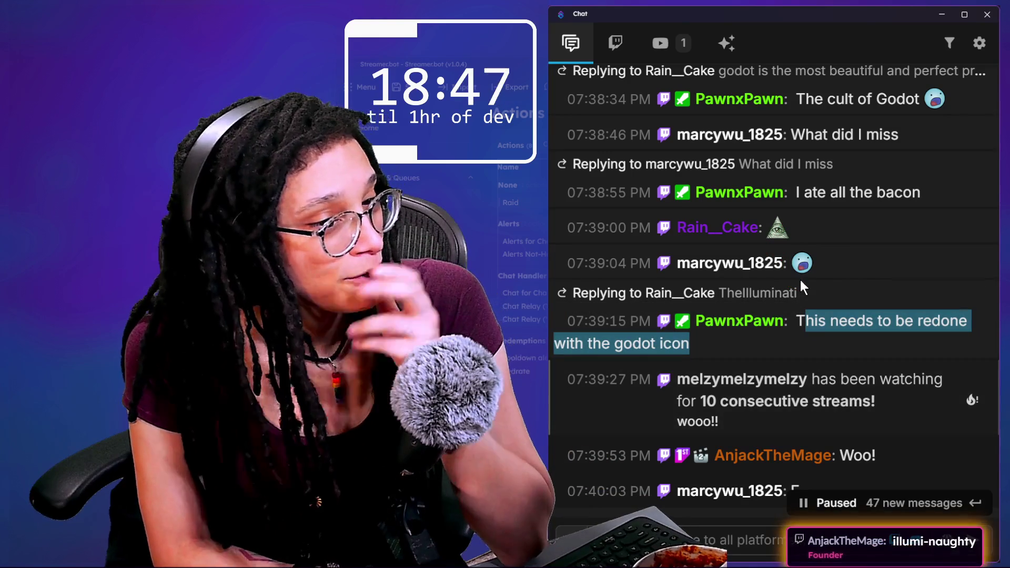
# - Scroll around the chat feed and highlight the 'Did the timer get reduced' message
pyautogui.scroll(-10, 823, 310)
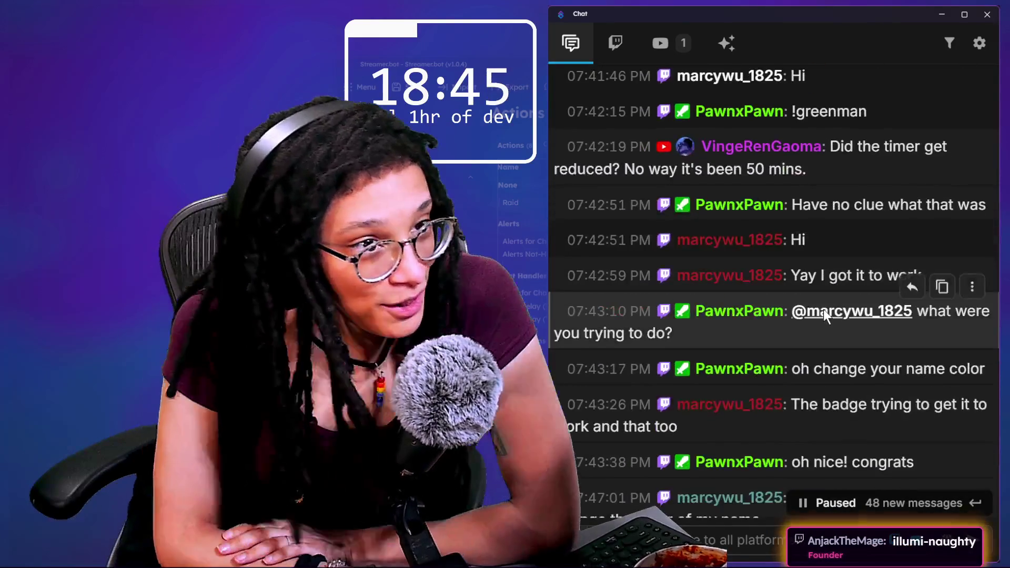
pyautogui.scroll(4, 823, 310)
pyautogui.scroll(2, 824, 311)
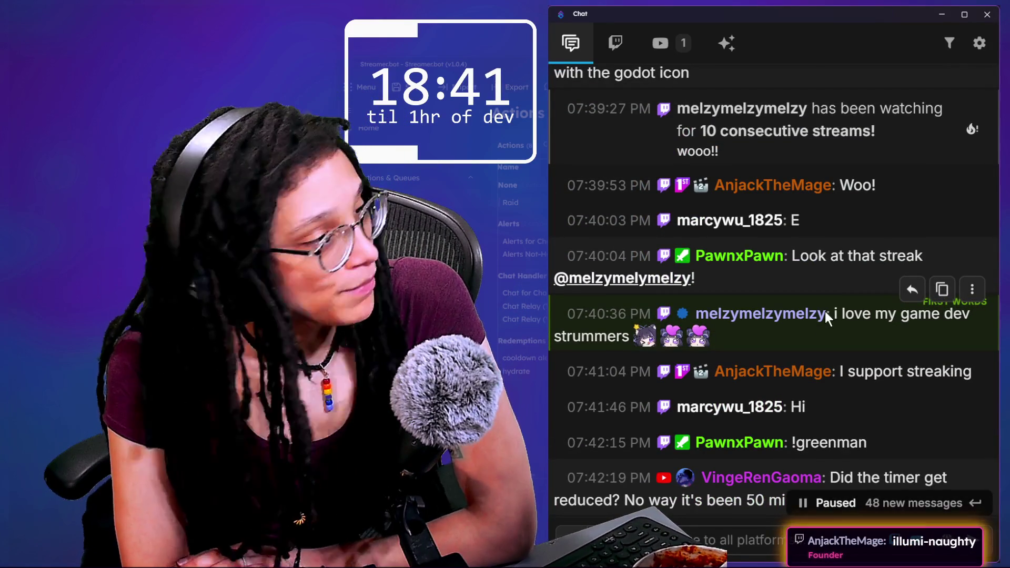
pyautogui.scroll(-1, 825, 312)
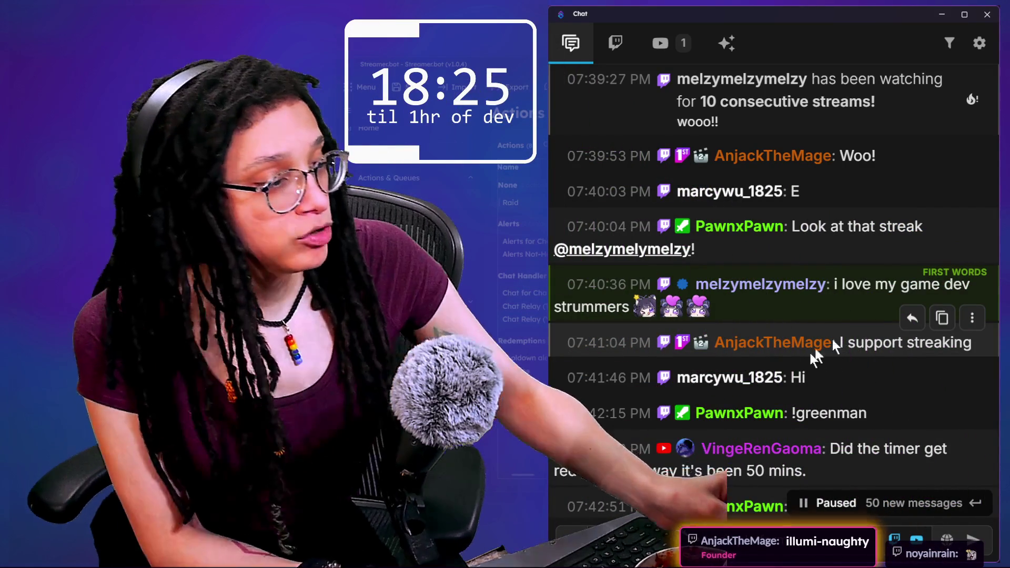
pyautogui.scroll(-2, 801, 362)
pyautogui.scroll(-1, 890, 362)
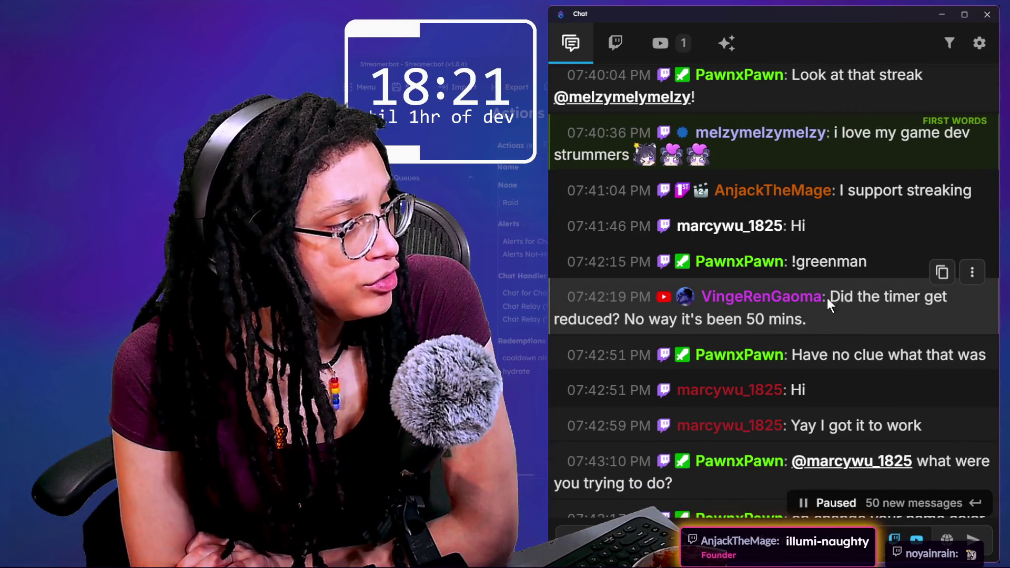
pyautogui.moveTo(829, 298); pyautogui.dragTo(840, 323)
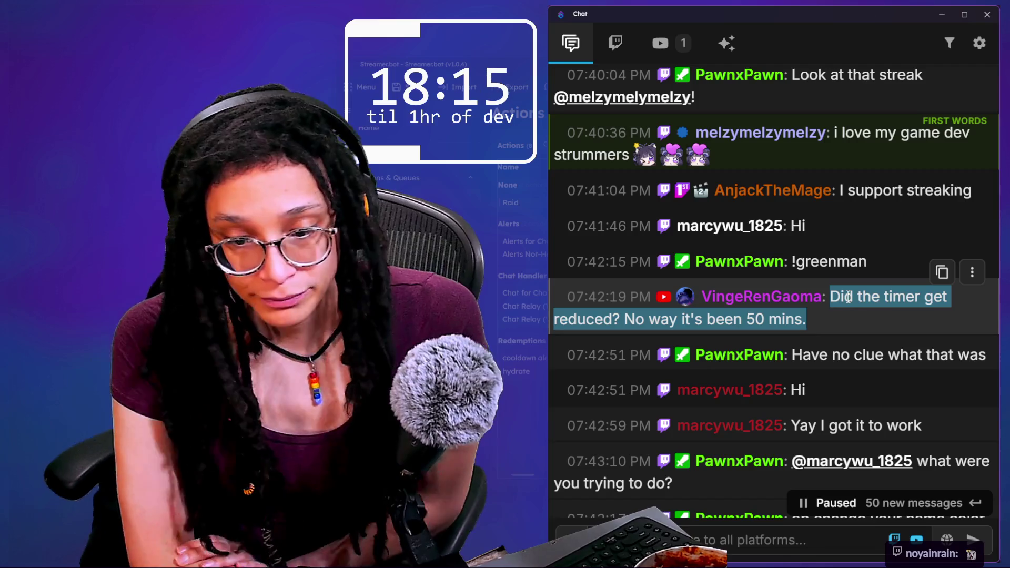
# - Read the chat backlog through 07:50 PM, then switch to the incognito browser
pyautogui.scroll(-3, 857, 308)
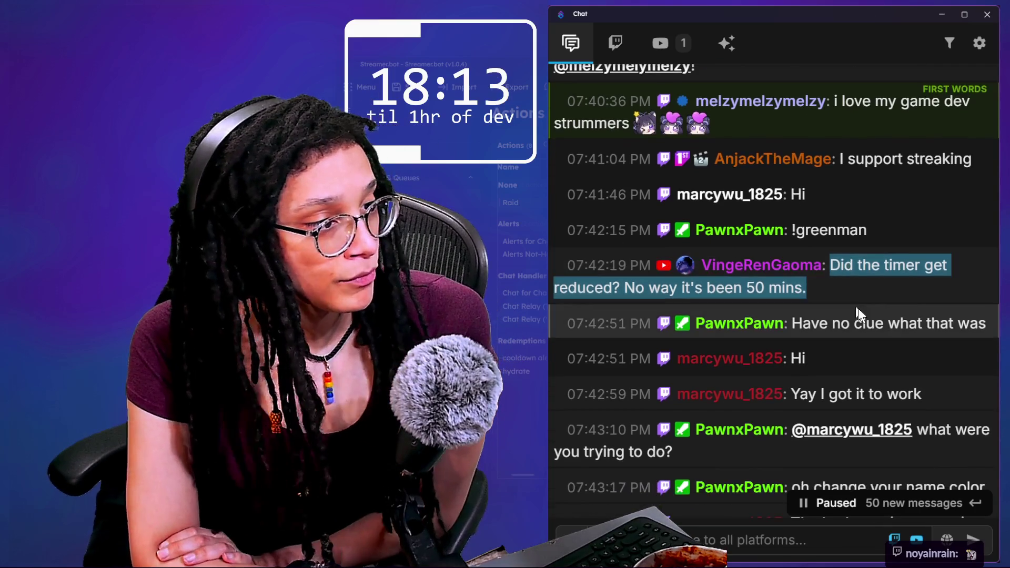
pyautogui.scroll(-1, 848, 326)
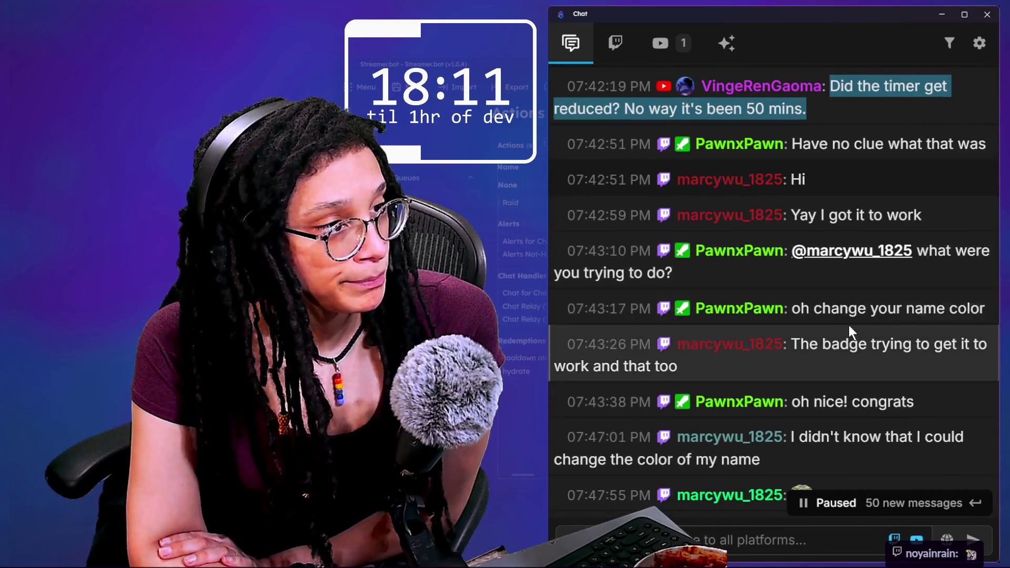
pyautogui.scroll(-1, 849, 324)
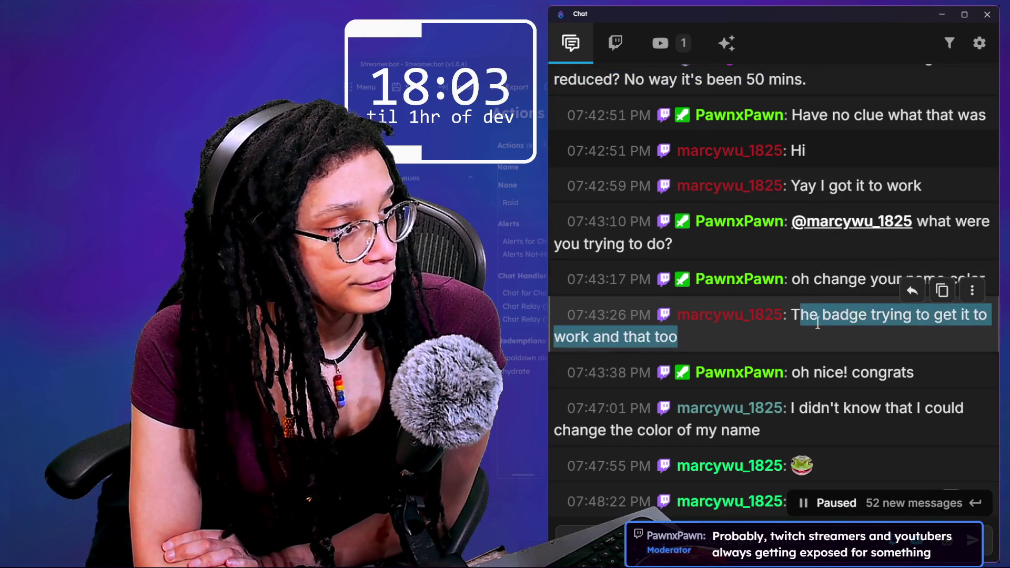
pyautogui.moveTo(800, 315); pyautogui.dragTo(806, 347)
pyautogui.scroll(-1, 818, 324)
pyautogui.scroll(-1, 820, 325)
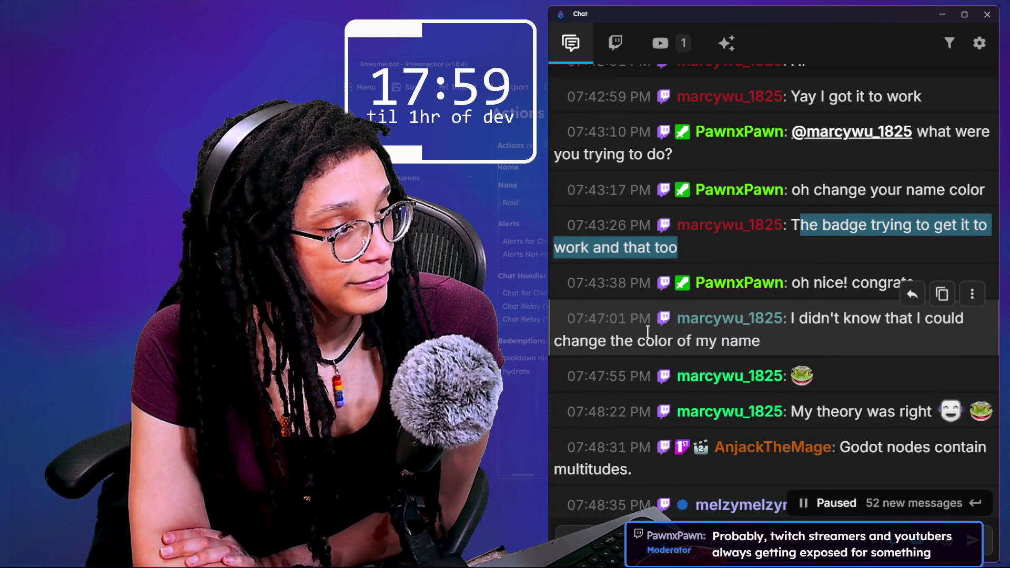
pyautogui.scroll(-1, 791, 334)
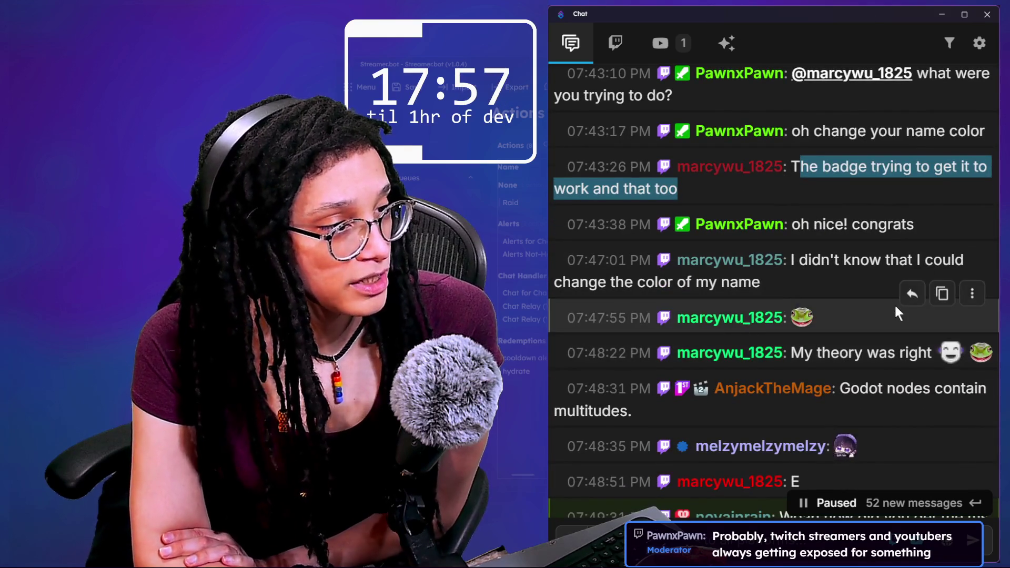
pyautogui.scroll(-1, 896, 307)
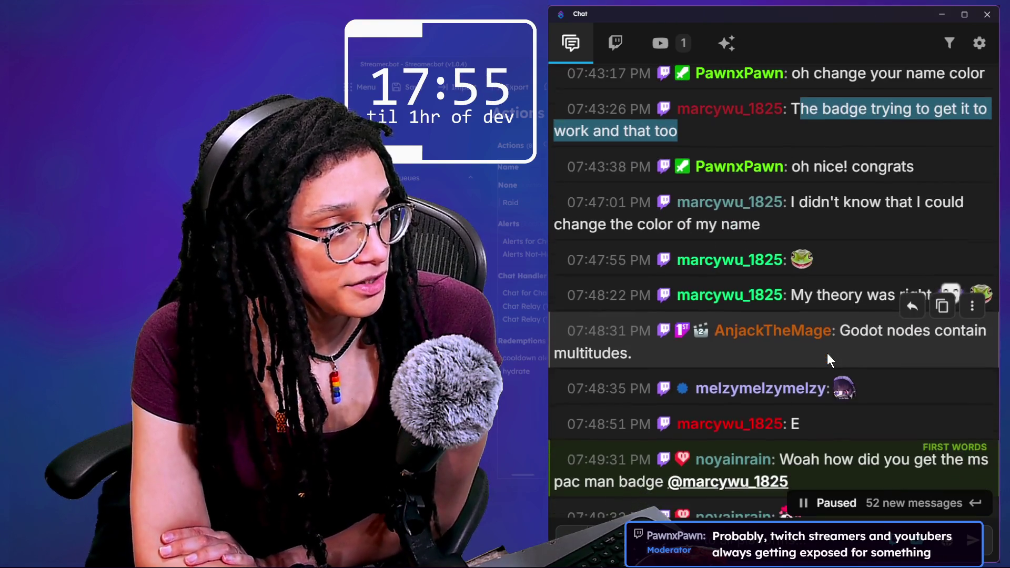
pyautogui.scroll(-1, 821, 316)
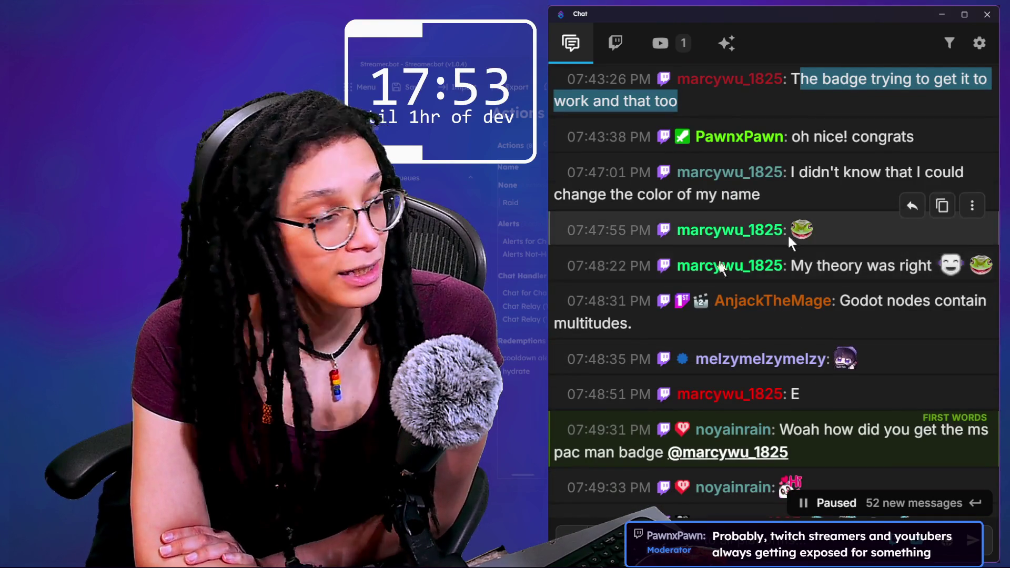
pyautogui.scroll(-1, 838, 295)
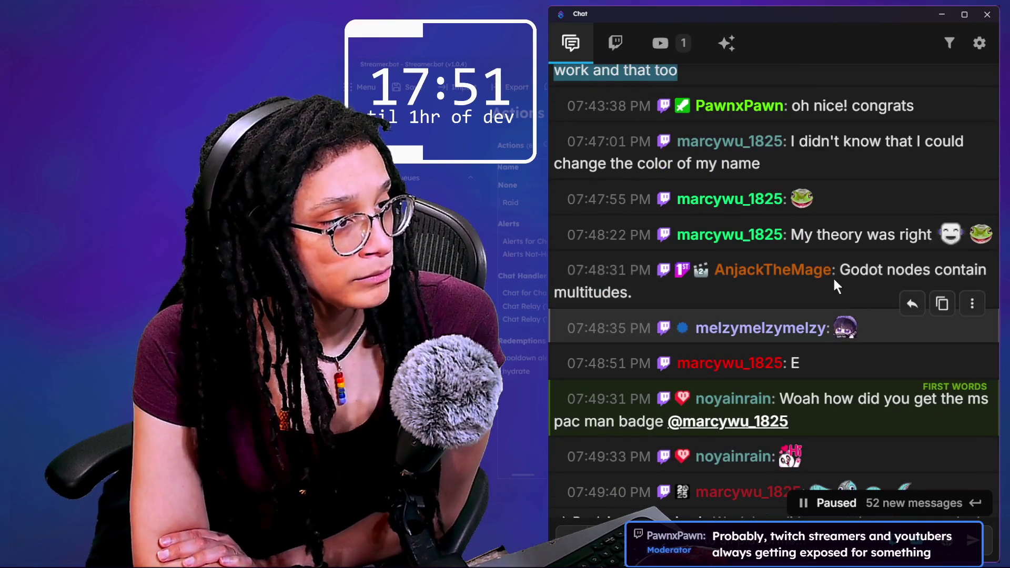
pyautogui.scroll(-1, 879, 318)
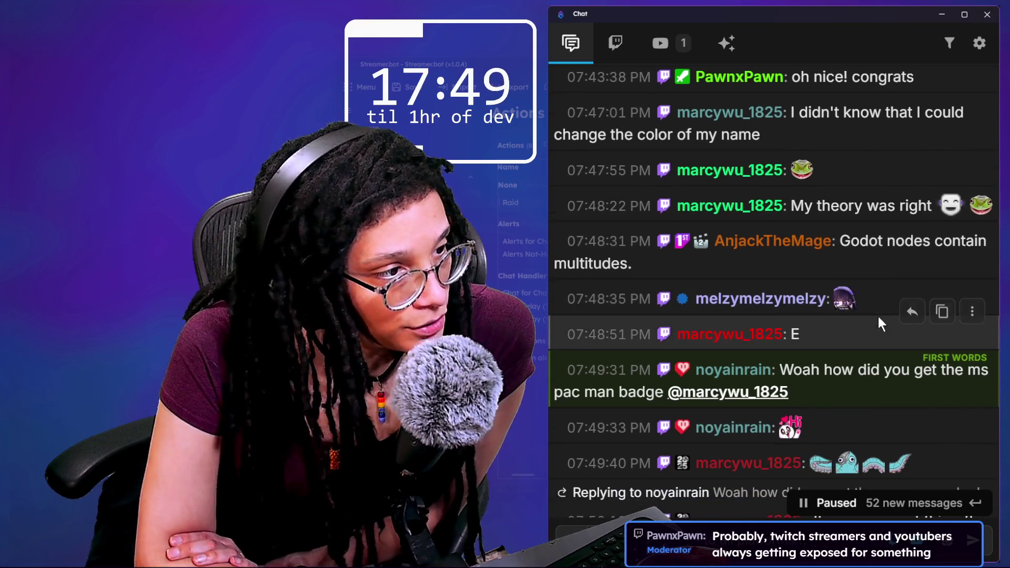
pyautogui.scroll(-2, 873, 315)
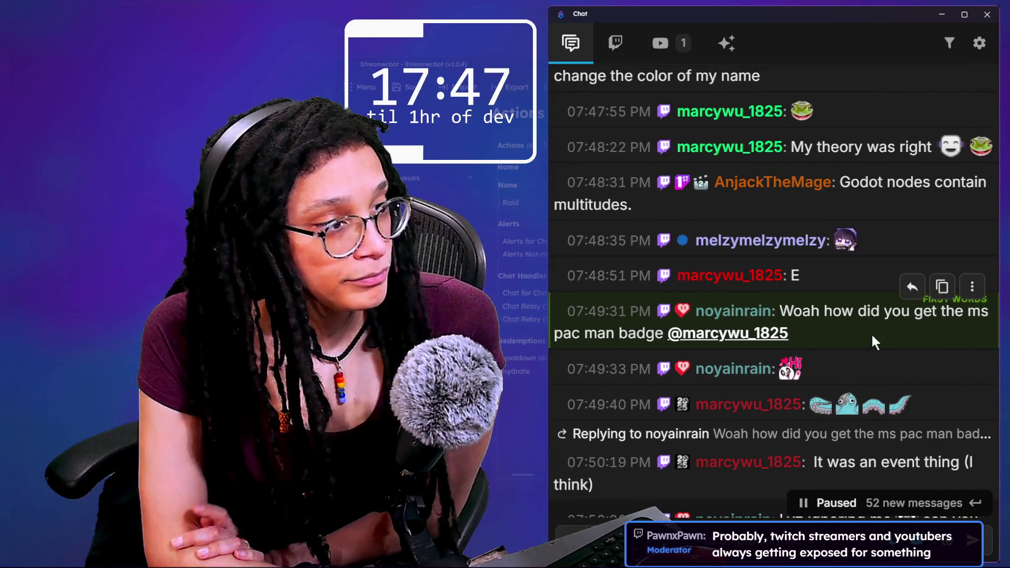
pyautogui.scroll(-1, 873, 336)
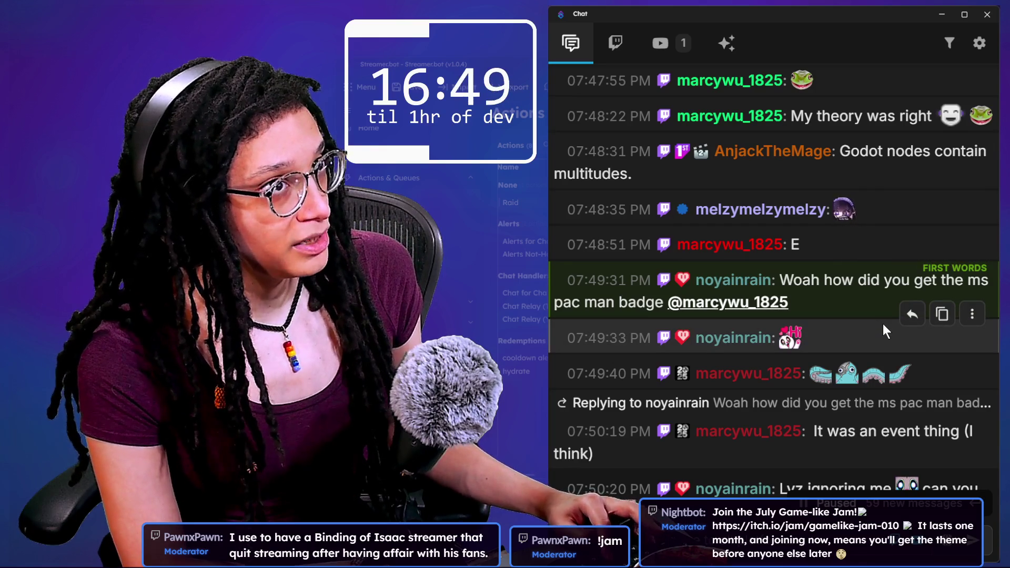
pyautogui.hotkey('alt', 'Tab')
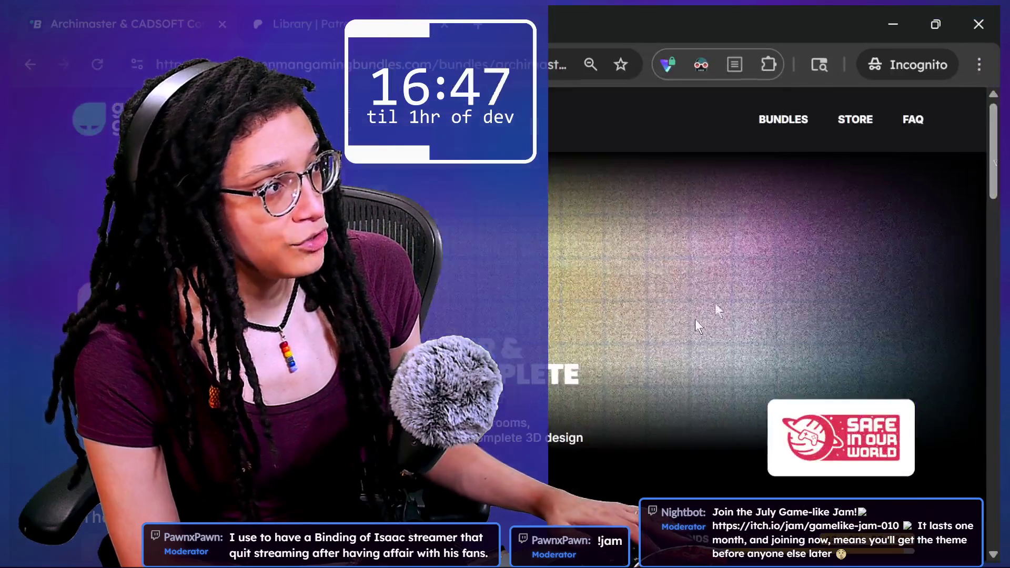
# - Load the Game-like Jam page in a new incognito tab, detach it into its own window, and zoom out
pyautogui.click(486, 25)
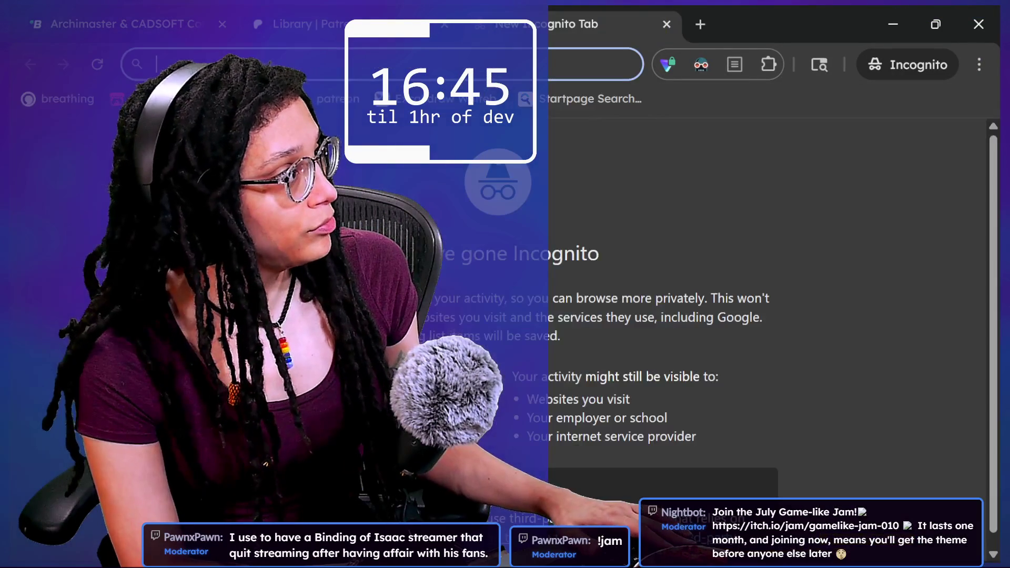
pyautogui.write('https://itch.io/jam/gamelike-jam-009')
pyautogui.press('Return')
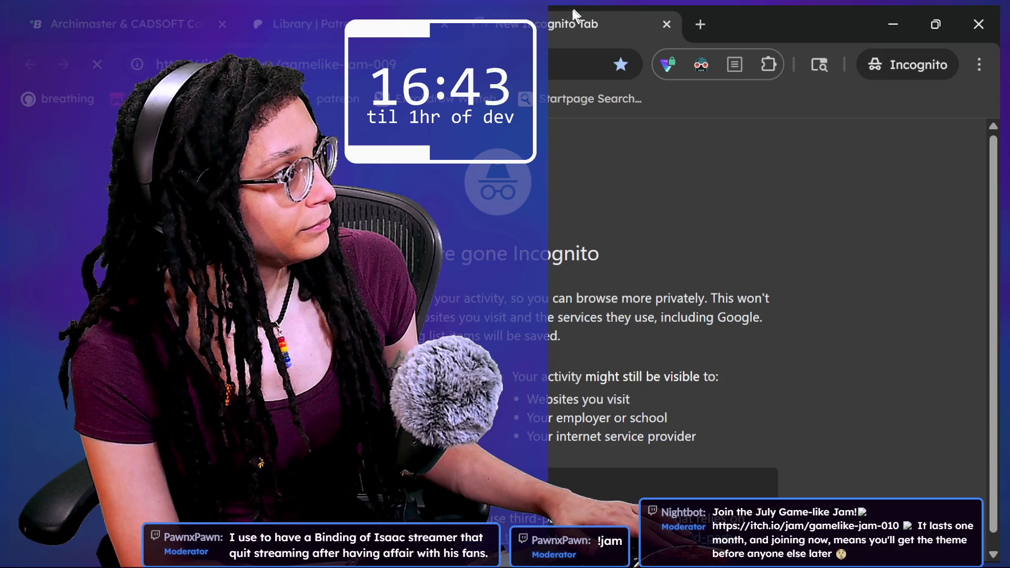
pyautogui.moveTo(574, 23); pyautogui.dragTo(684, 159)
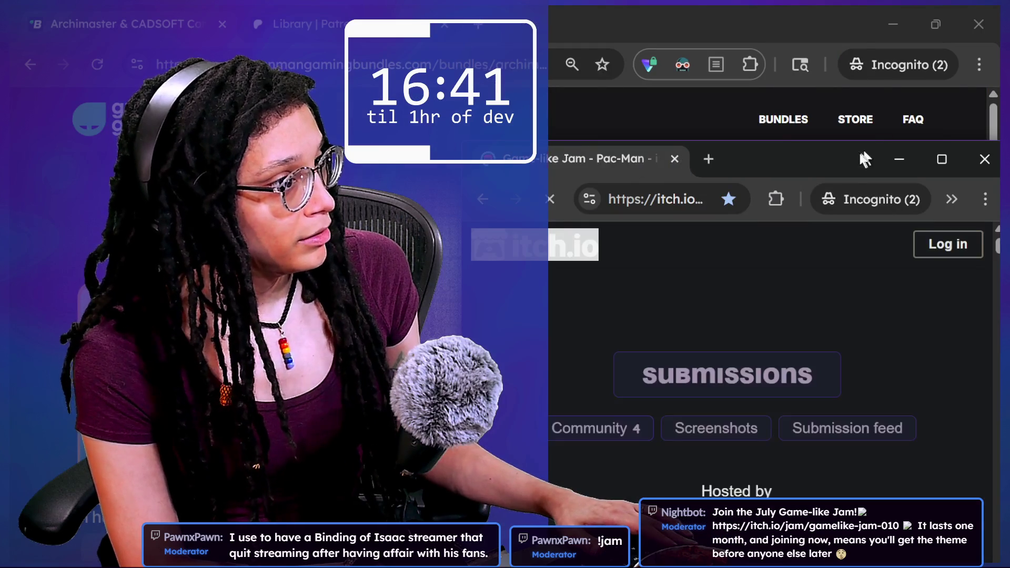
pyautogui.moveTo(866, 156); pyautogui.dragTo(864, 4)
pyautogui.hotkey('ctrl', '-')
pyautogui.hotkey('ctrl', '-')
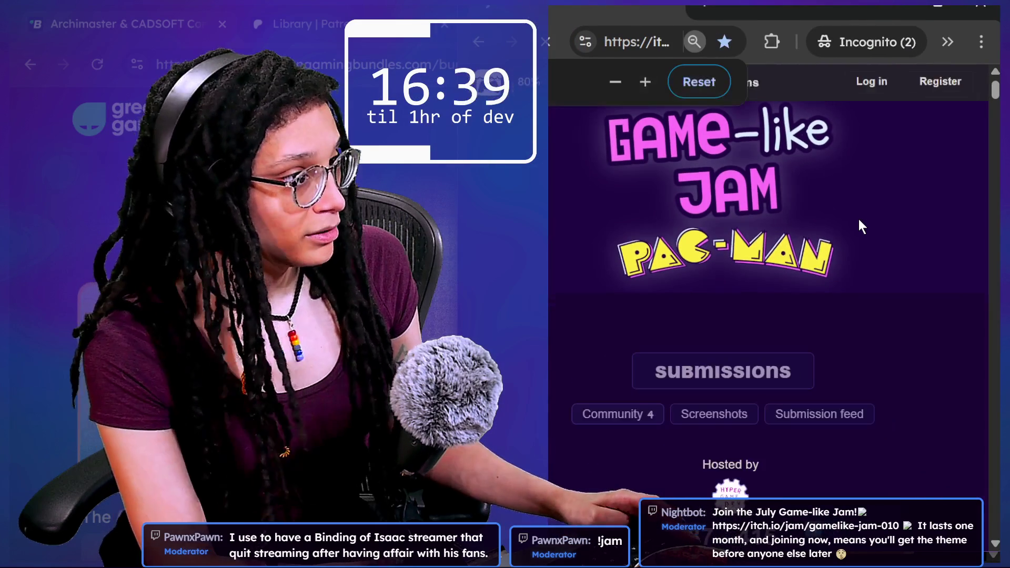
pyautogui.hotkey('ctrl', '-')
pyautogui.scroll(-1, 859, 219)
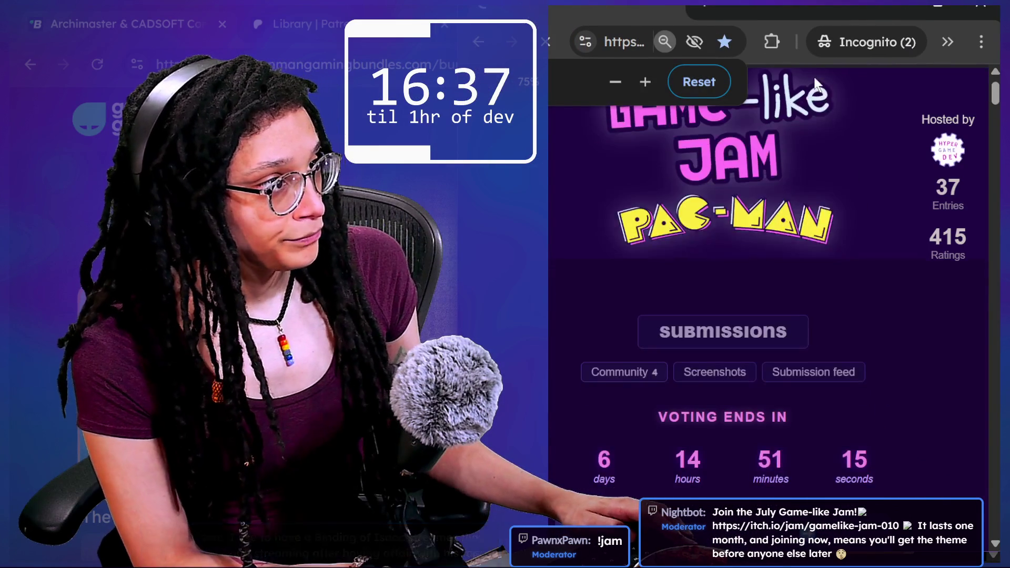
# - Open and dismiss the Dark Reader extension settings
pyautogui.click(772, 42)
pyautogui.click(558, 186)
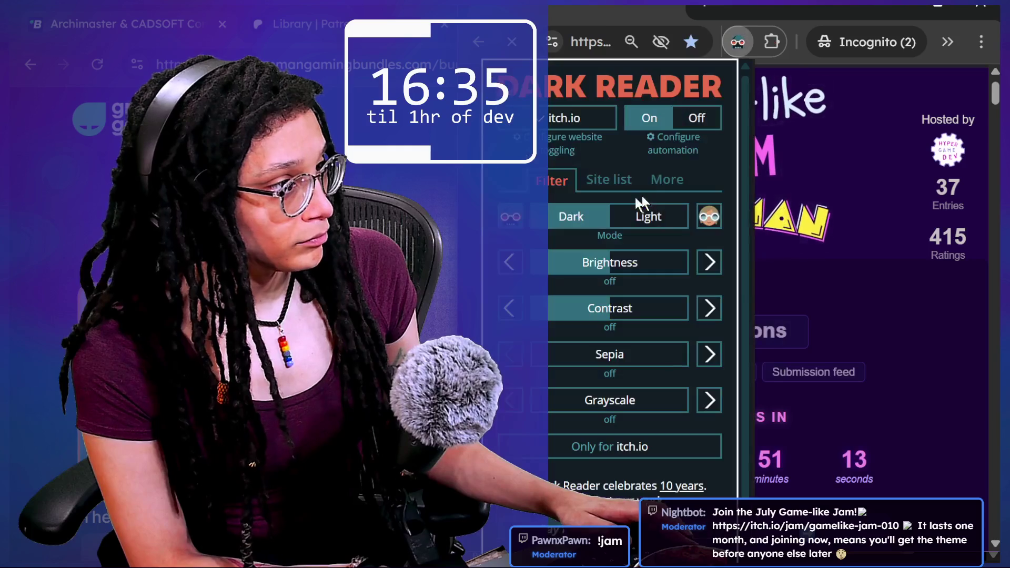
pyautogui.click(928, 292)
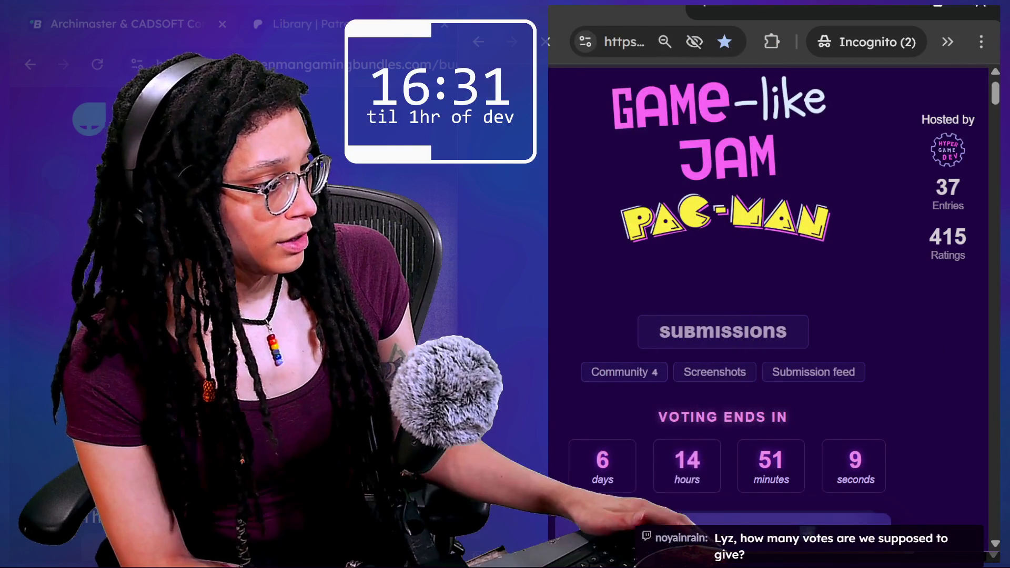
# - Browse the previous Wolfenstein 3-D and Rogue jams, then return to the Pac-Man jam page
pyautogui.click(643, 492)
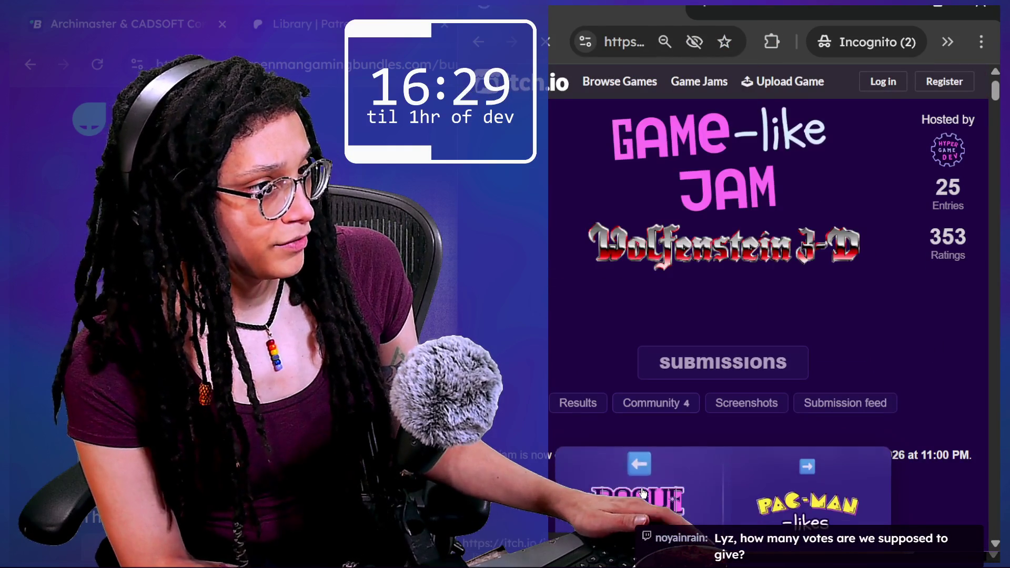
pyautogui.click(643, 492)
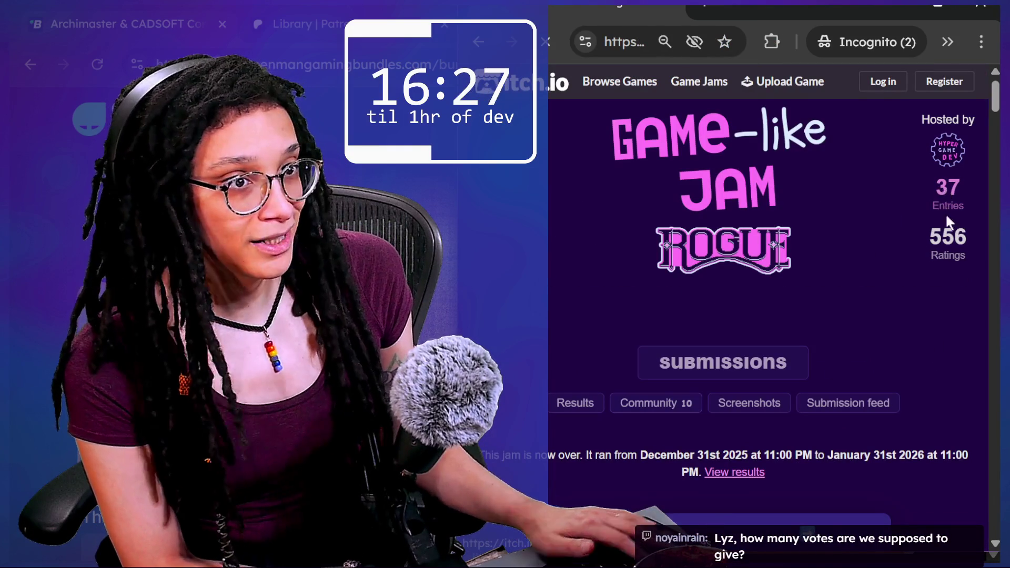
pyautogui.moveTo(813, 16); pyautogui.dragTo(822, 15)
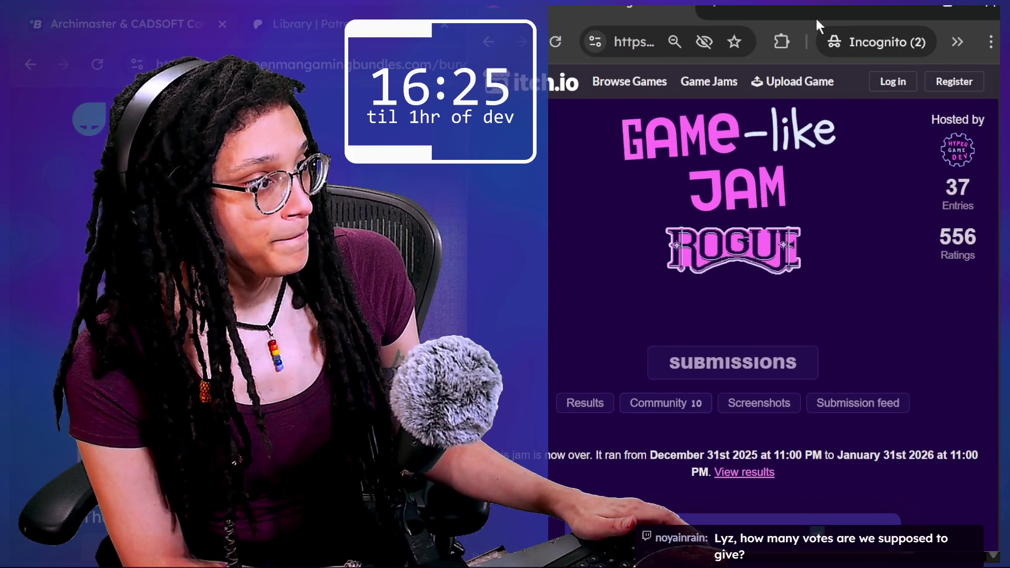
pyautogui.hotkey('alt', 'Left')
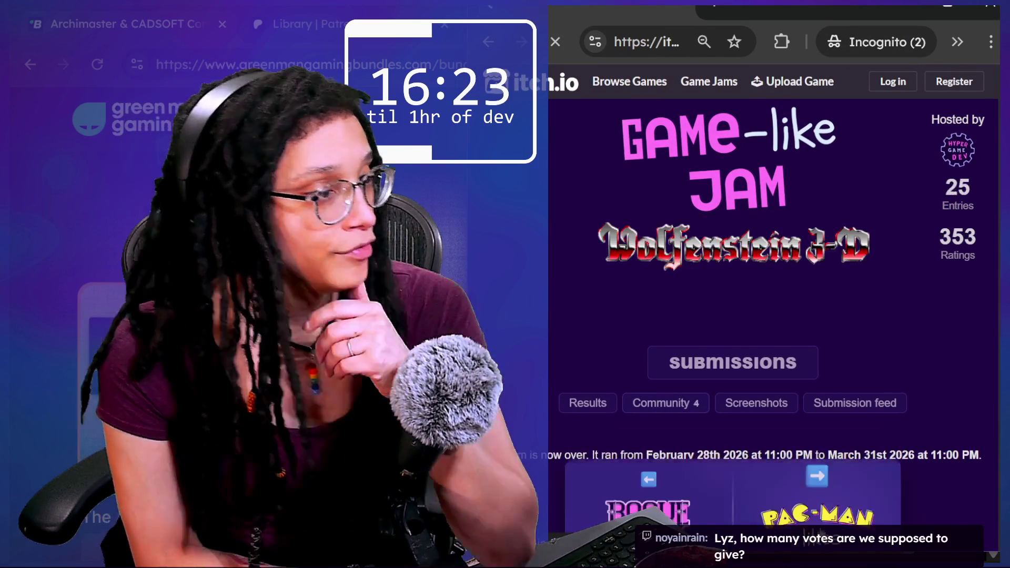
pyautogui.hotkey('alt', 'Left')
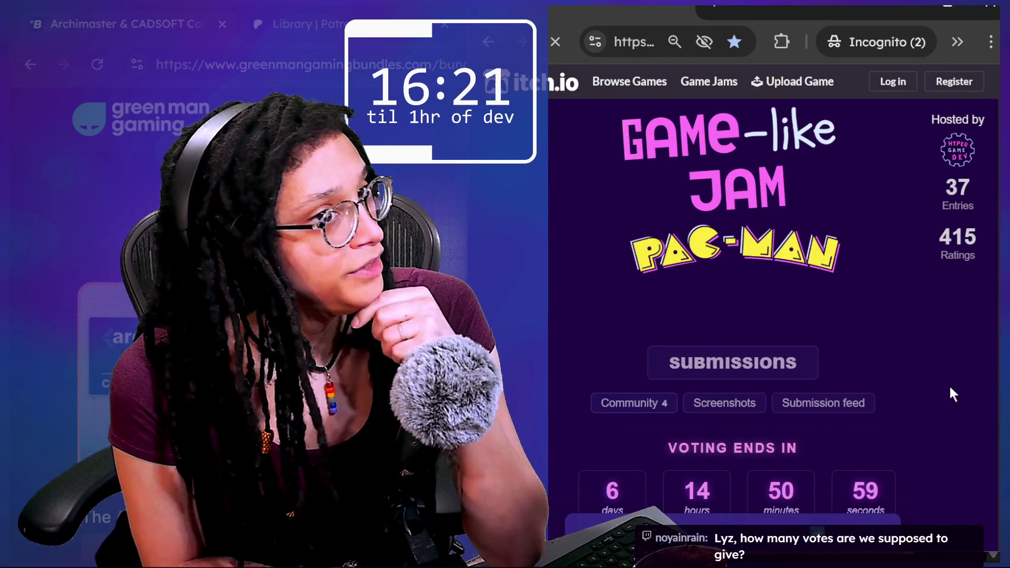
pyautogui.scroll(-3, 949, 384)
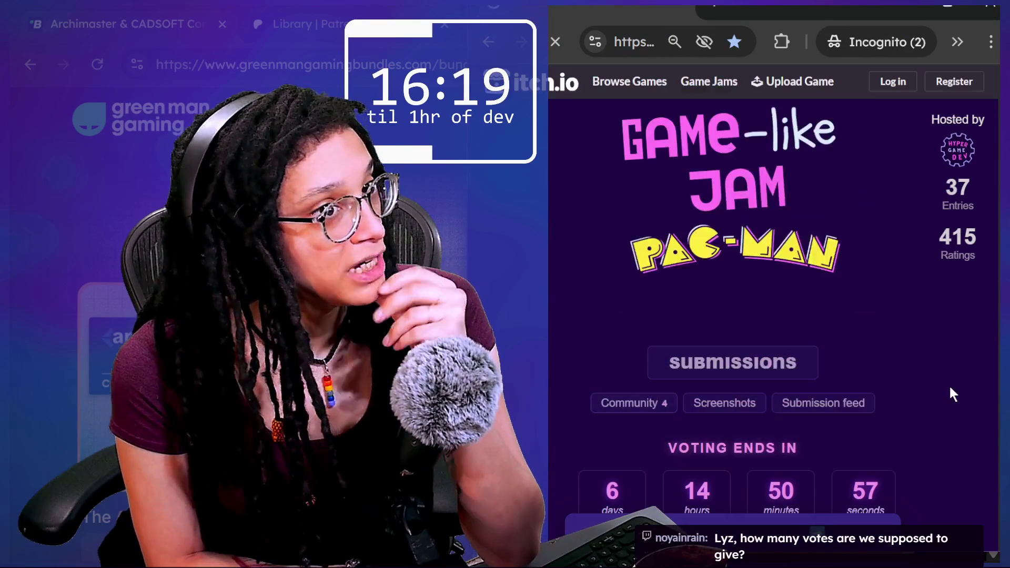
pyautogui.moveTo(784, 5); pyautogui.dragTo(799, 7)
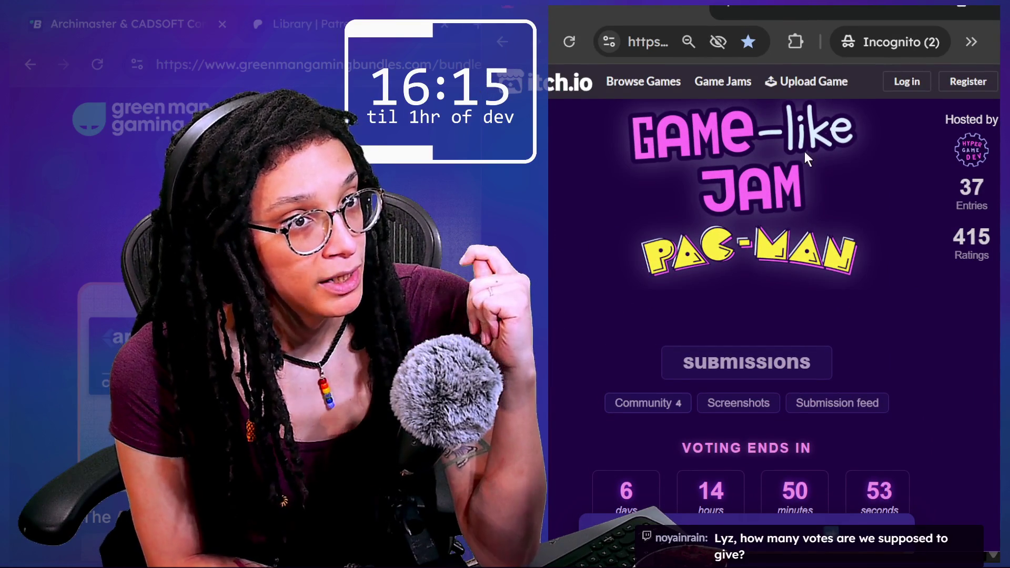
# - Glance back at the stream chat, then open the Pac-Man jam's submissions list
pyautogui.click(664, 42)
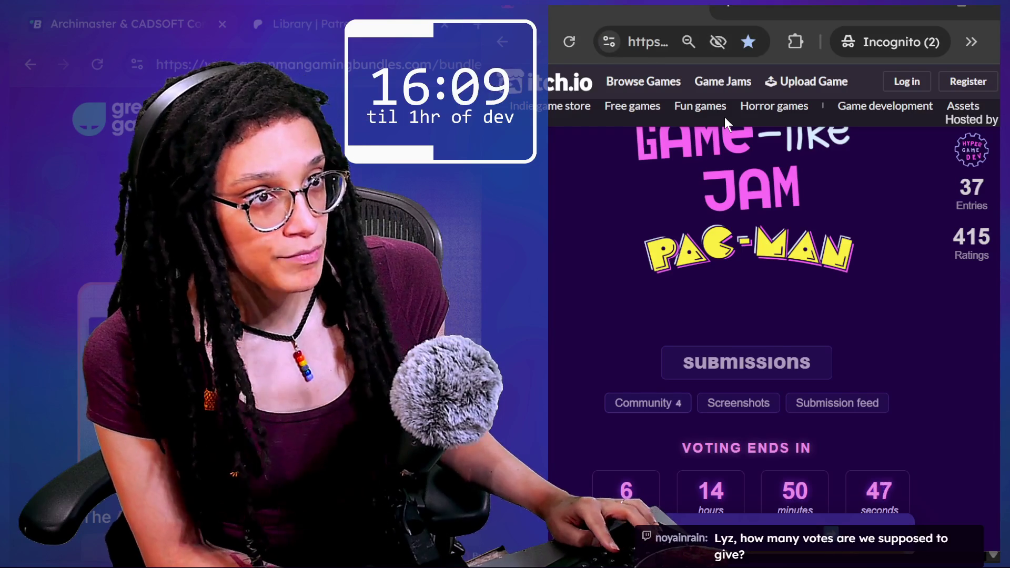
pyautogui.hotkey('alt', 'Tab')
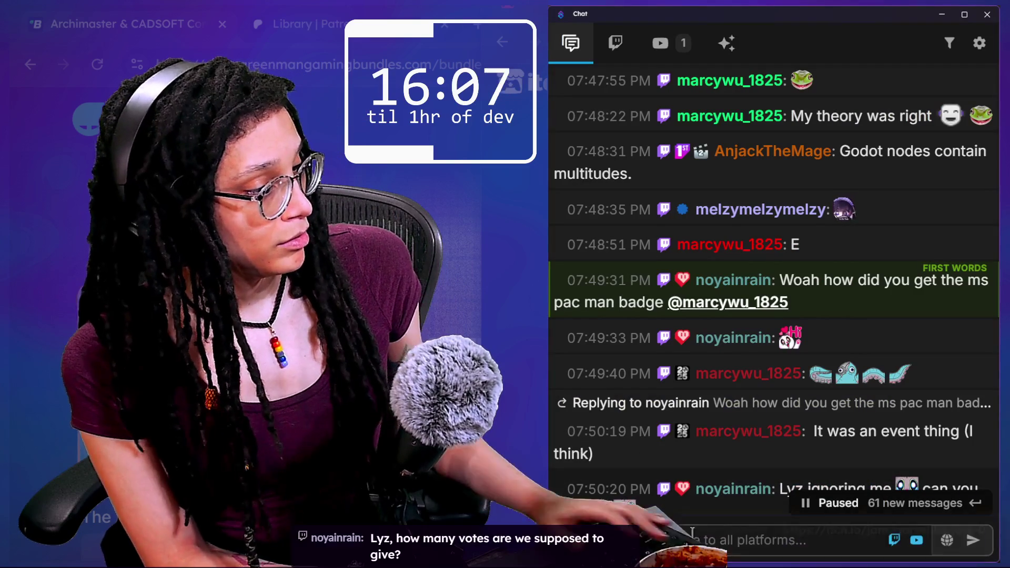
pyautogui.hotkey('alt', 'Tab')
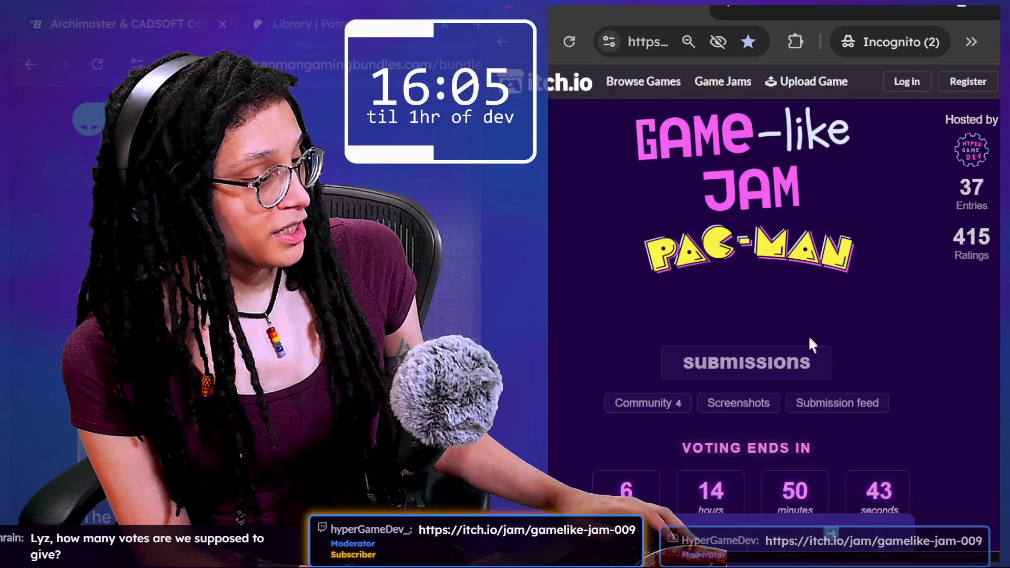
pyautogui.scroll(-1, 812, 347)
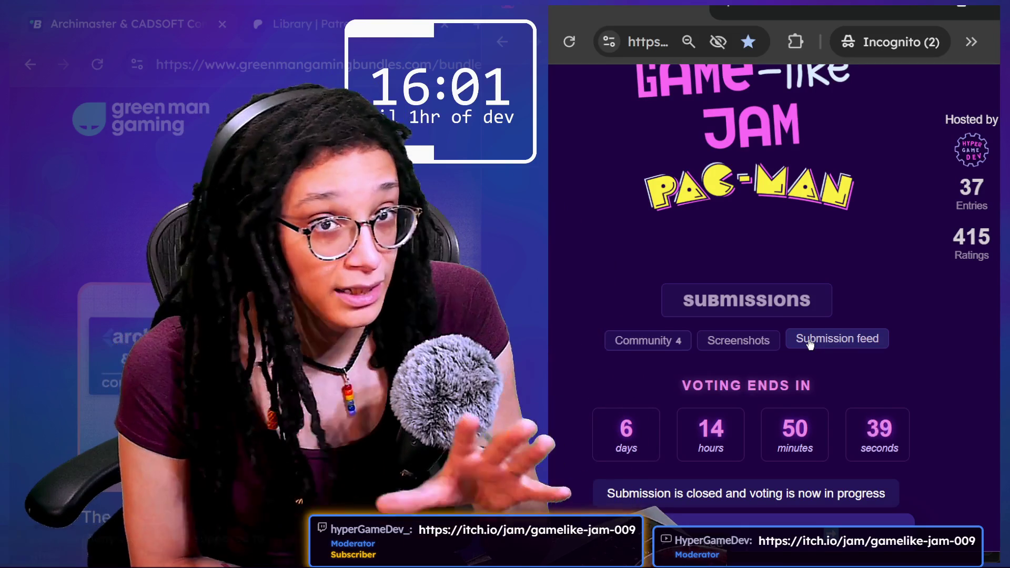
pyautogui.scroll(-1, 684, 363)
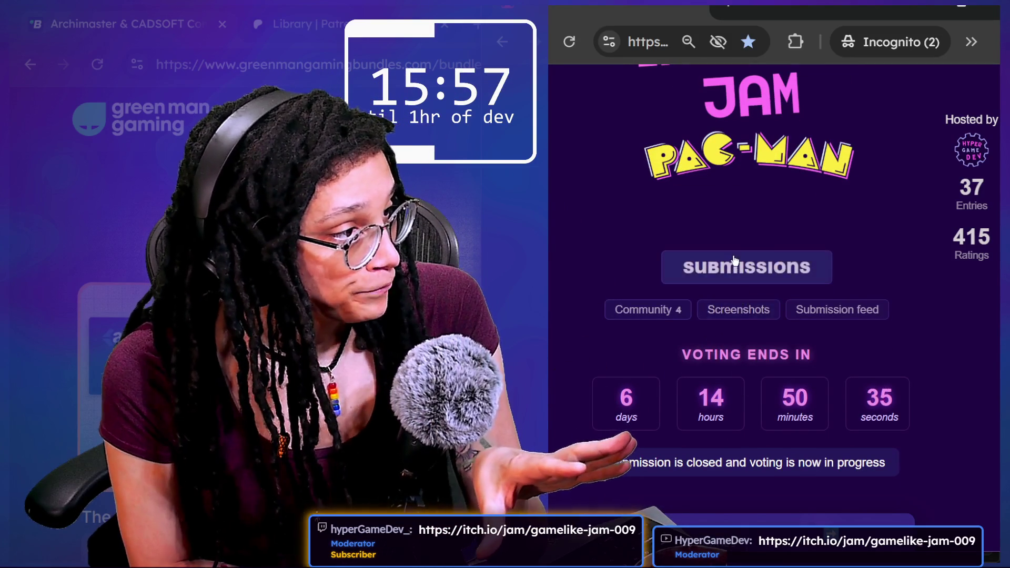
pyautogui.click(734, 271)
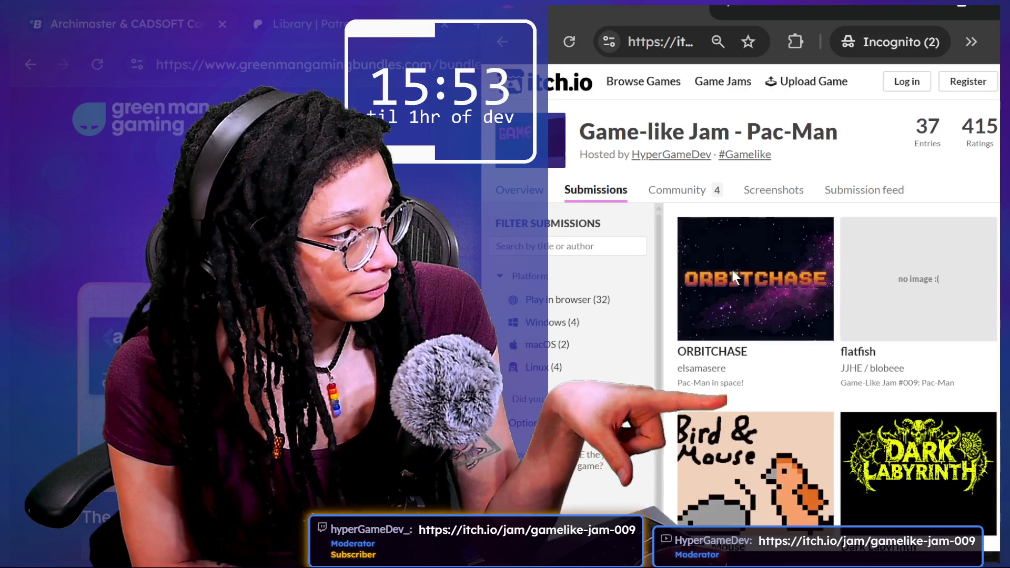
# - Open the Bird & Mouse submission and scroll down to its comments
pyautogui.scroll(-1, 763, 294)
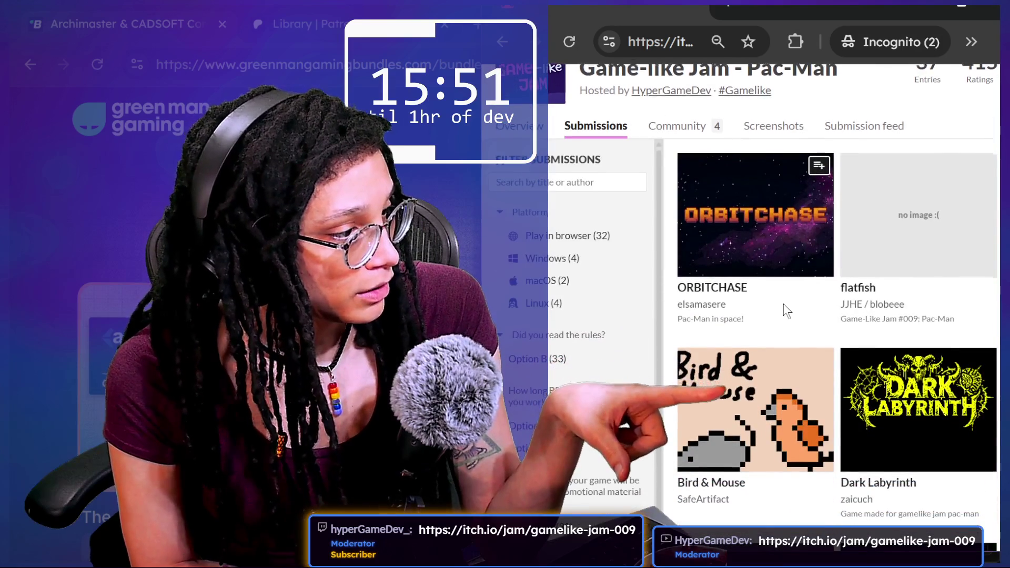
pyautogui.scroll(-1, 784, 305)
pyautogui.click(800, 355)
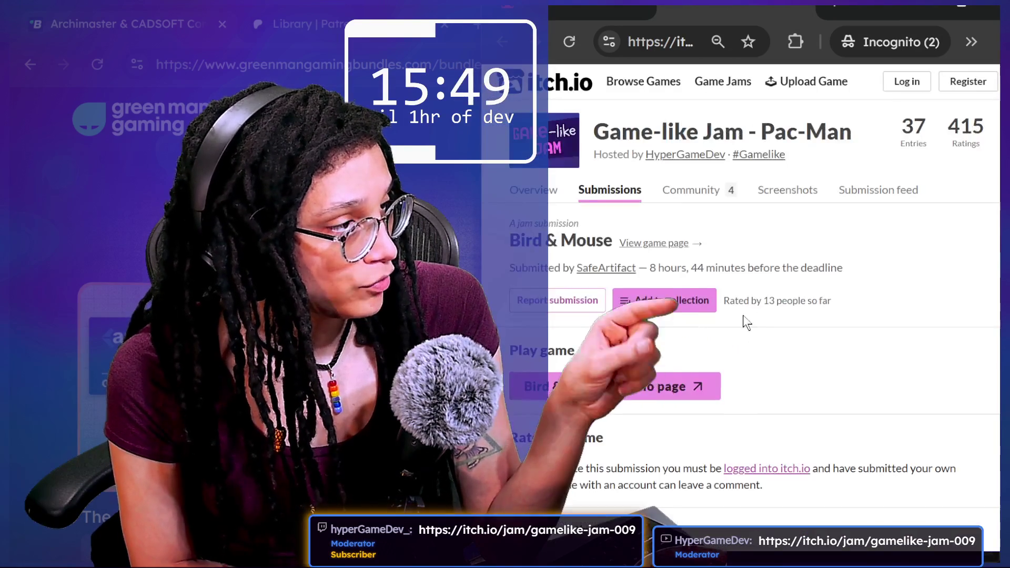
pyautogui.scroll(-8, 746, 320)
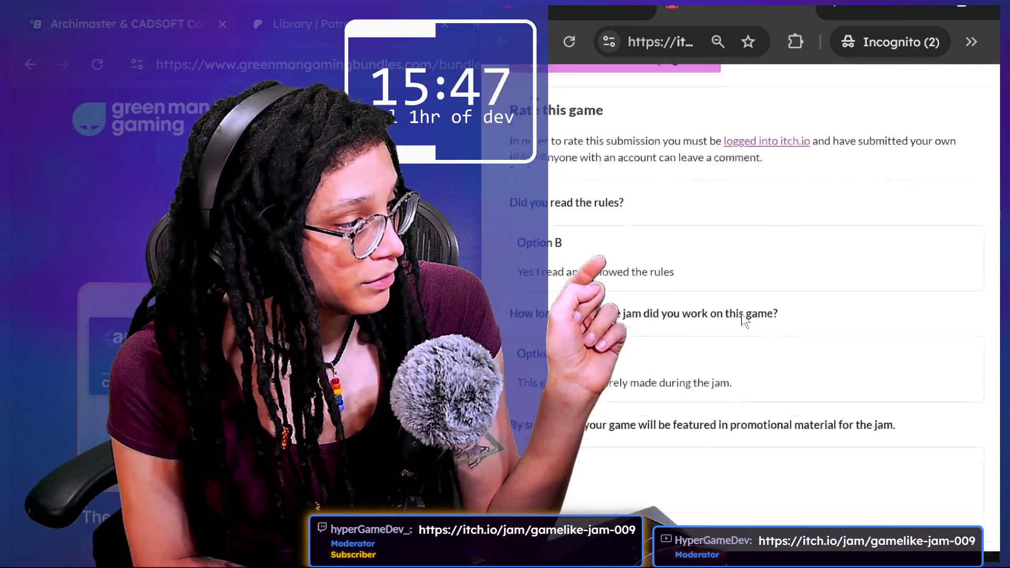
pyautogui.scroll(-6, 745, 320)
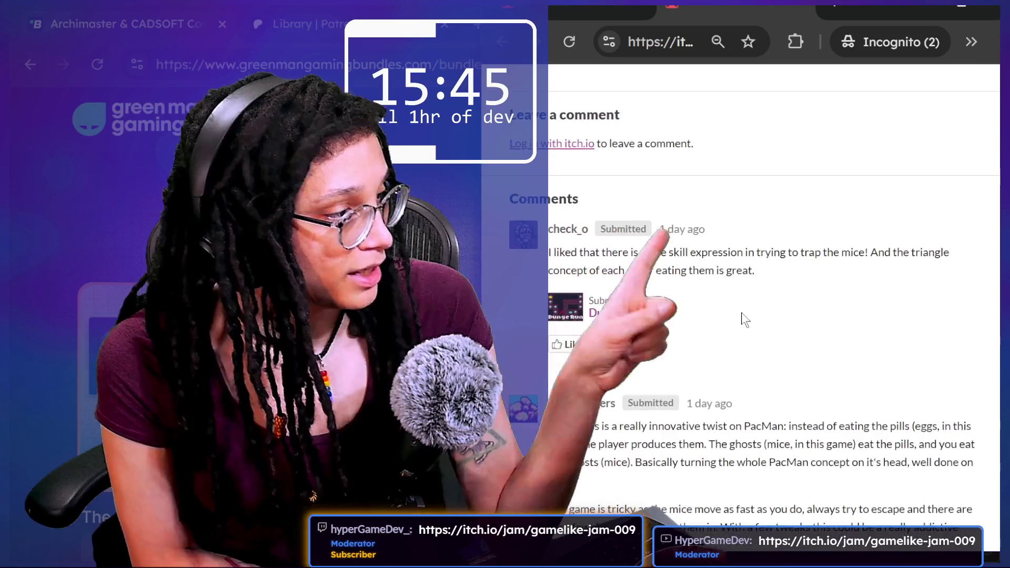
# - Shift the browser window right, select then deselect the first comment, and open the extensions list
pyautogui.moveTo(860, 9)
pyautogui.mouseDown()
pyautogui.moveTo(949, 3)
pyautogui.moveTo(933, 7)
pyautogui.mouseUp()
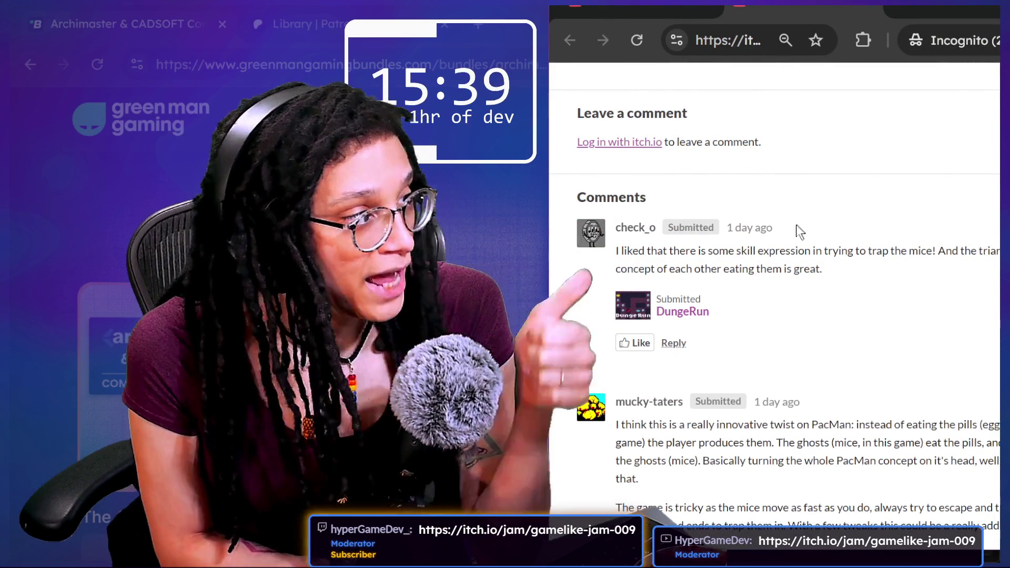
pyautogui.moveTo(591, 199); pyautogui.dragTo(823, 270)
pyautogui.click(775, 325)
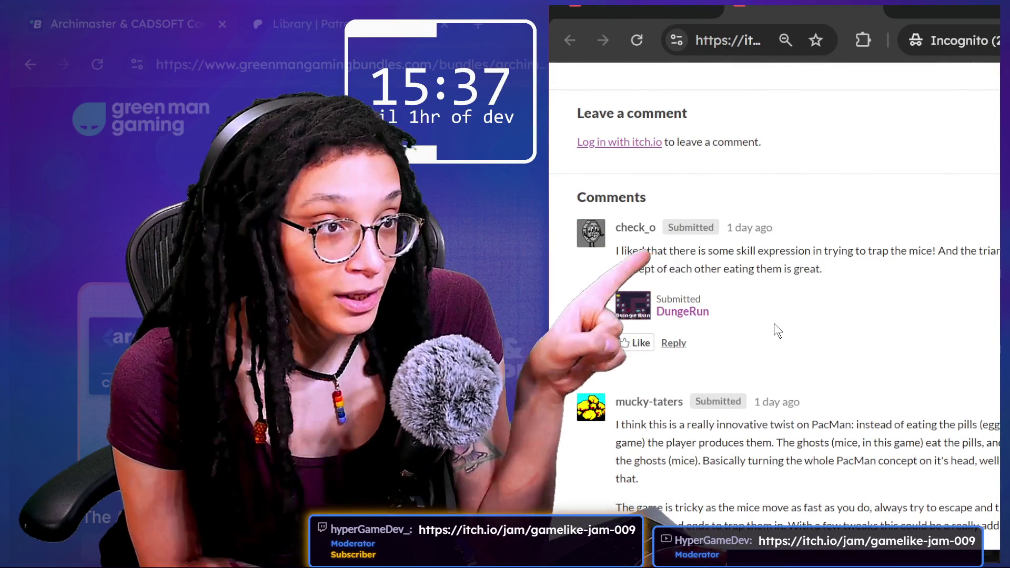
pyautogui.click(863, 40)
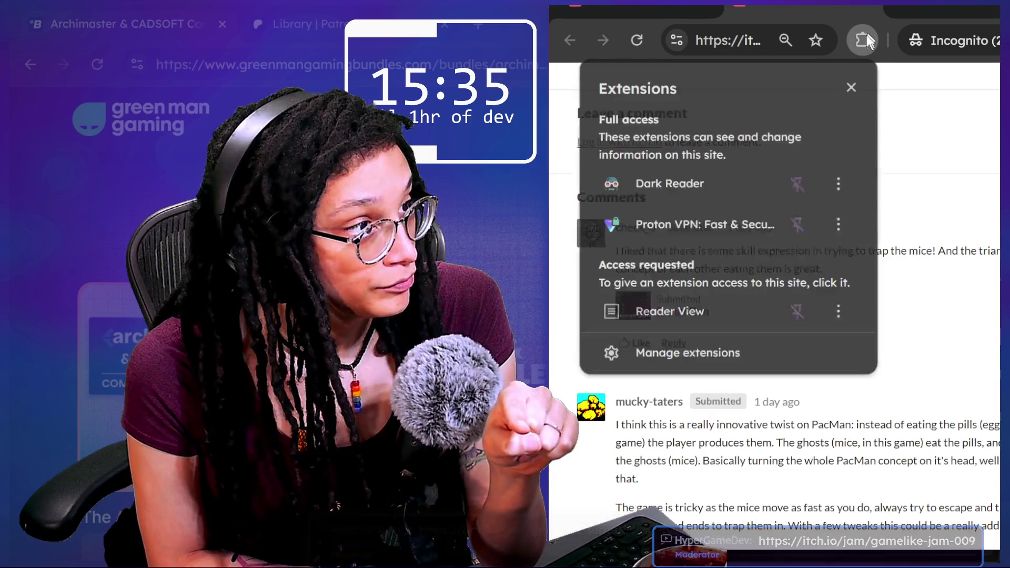
# - Turn Dark Reader on for itch.io so the jam game page shows in dark mode
pyautogui.click(684, 196)
pyautogui.click(649, 116)
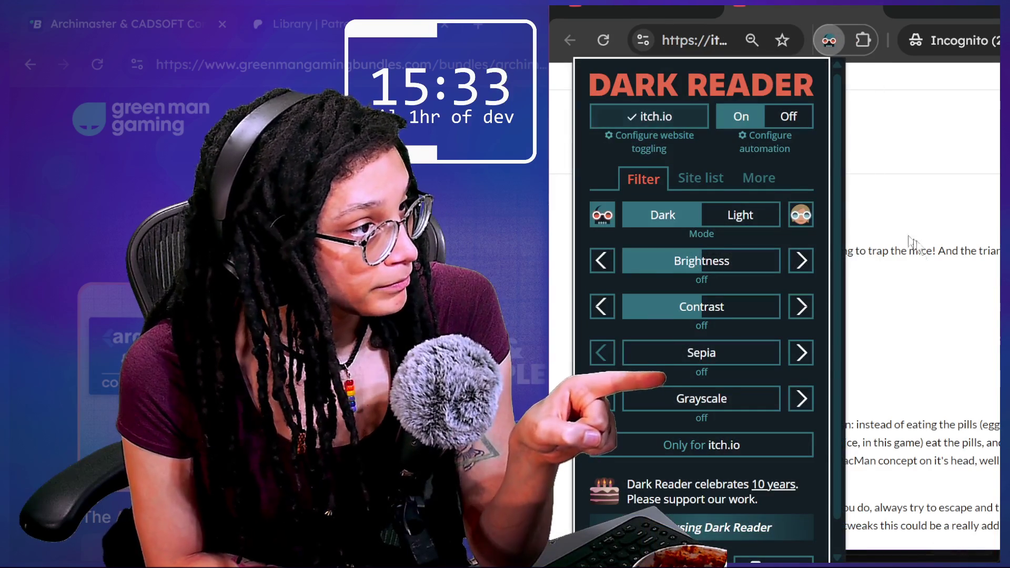
pyautogui.click(837, 199)
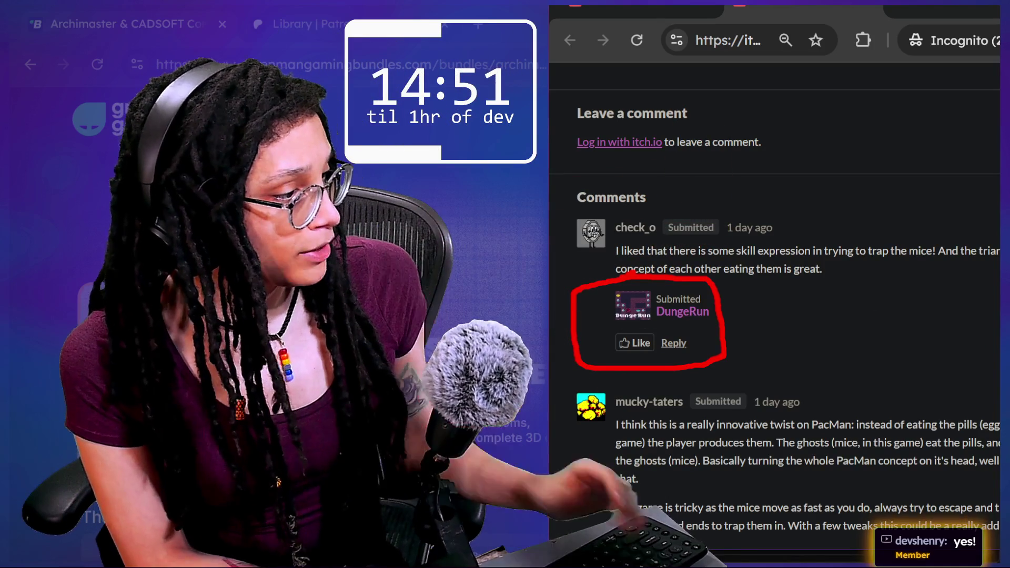
# - Scroll through the players' comments on the jam game page and back up
pyautogui.scroll(-3, 744, 302)
pyautogui.scroll(-1, 640, 307)
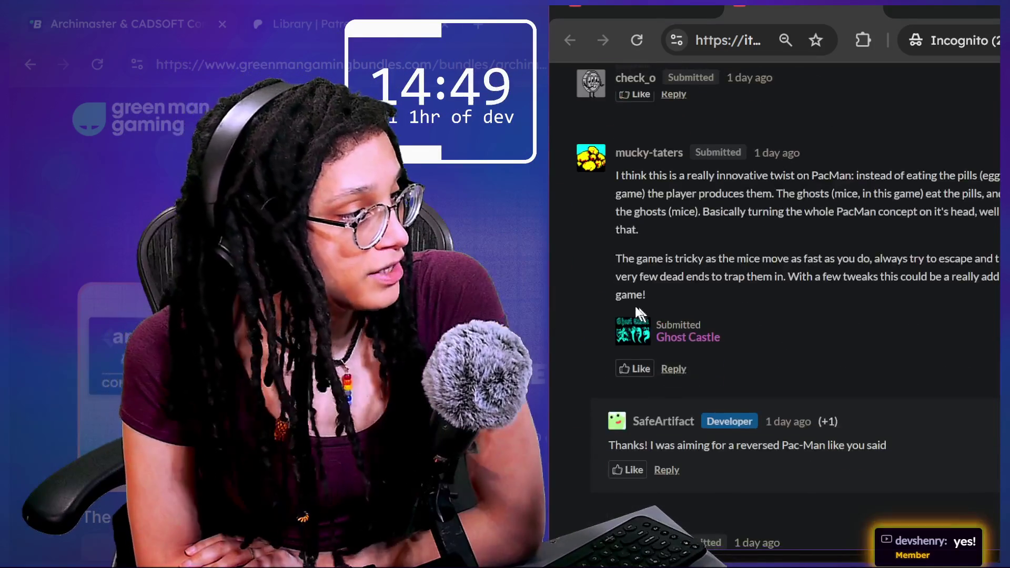
pyautogui.scroll(-5, 618, 305)
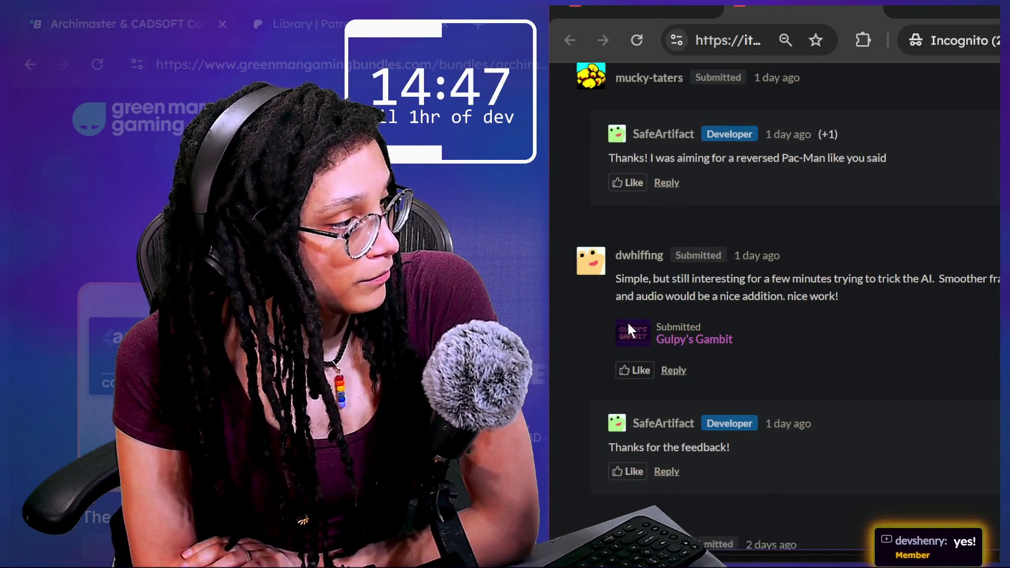
pyautogui.scroll(-3, 627, 321)
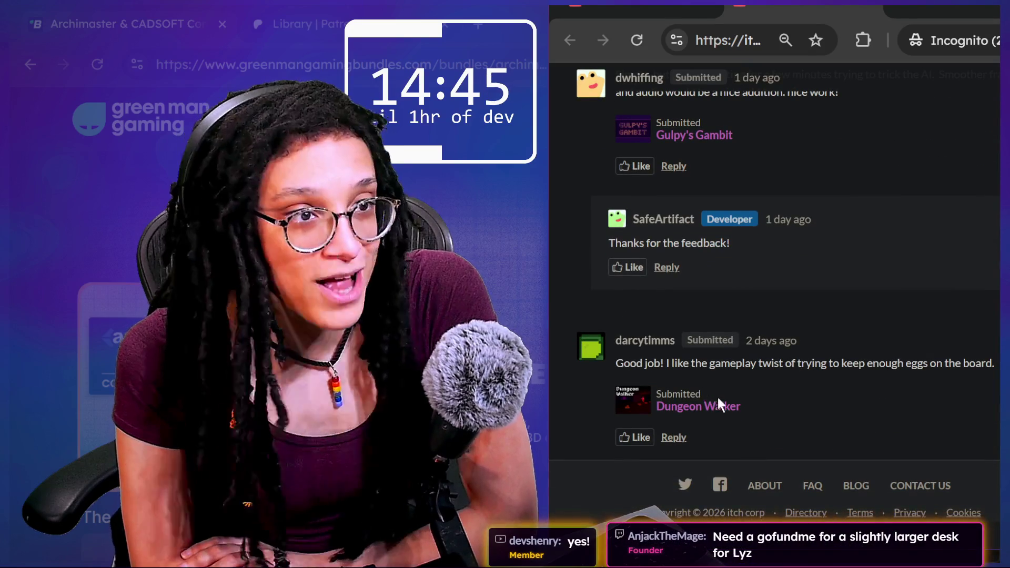
pyautogui.scroll(4, 718, 397)
pyautogui.scroll(4, 718, 397)
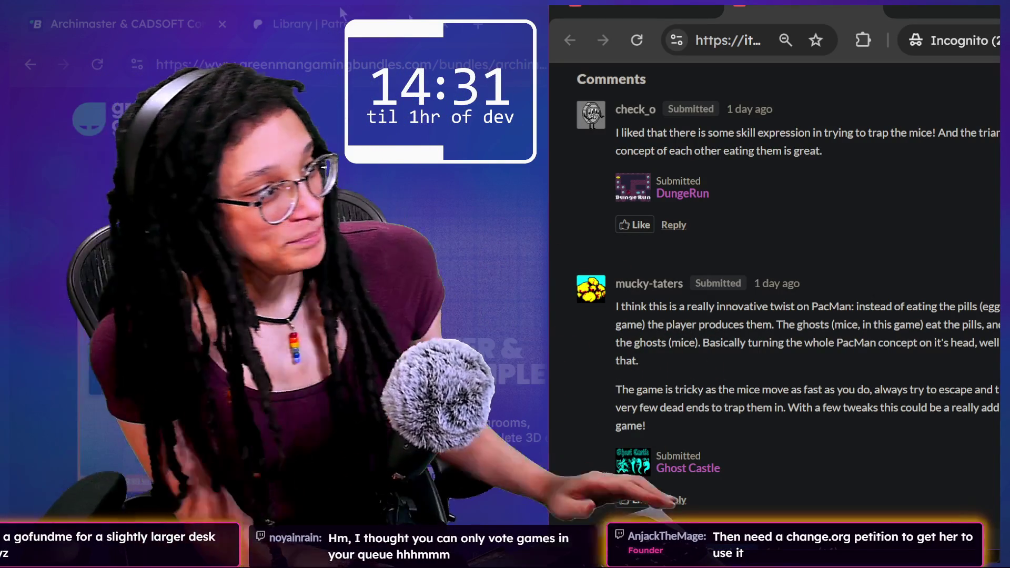
pyautogui.scroll(15, 656, 165)
# - Open the Game-like Jam Pac-Man main page and scroll down its overview
pyautogui.click(613, 137)
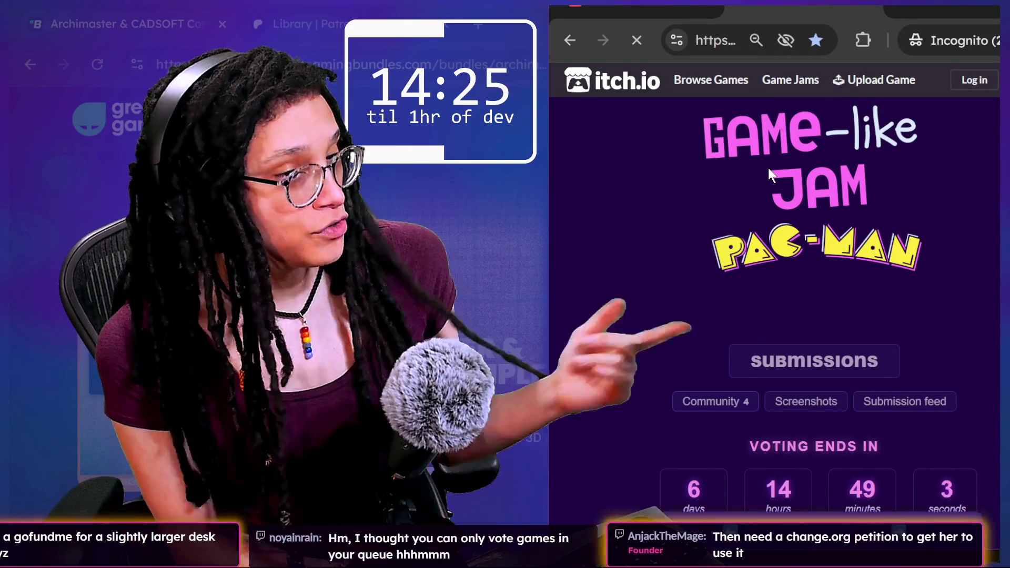
pyautogui.scroll(-20, 769, 168)
pyautogui.scroll(10, 769, 169)
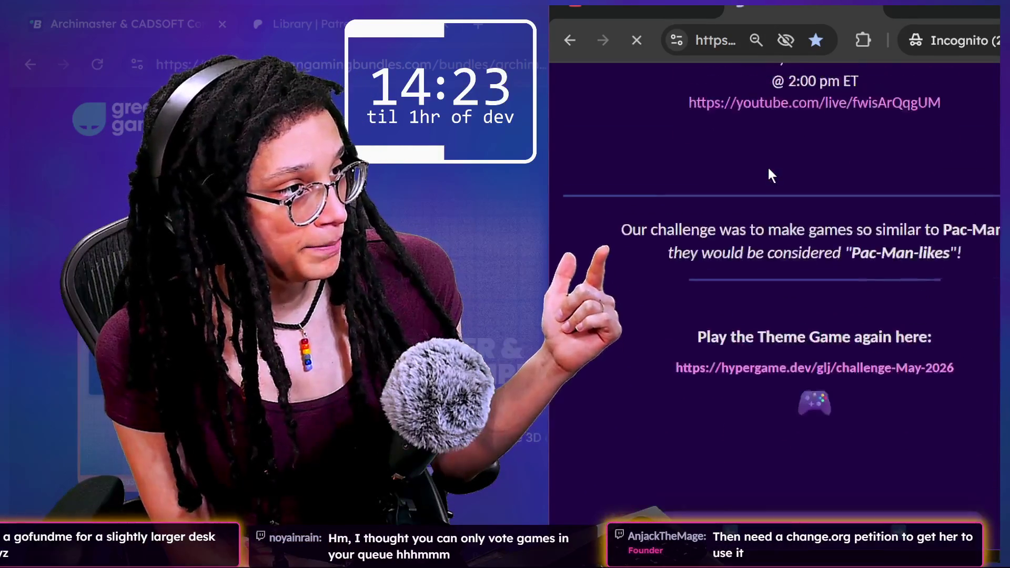
pyautogui.scroll(-10, 782, 189)
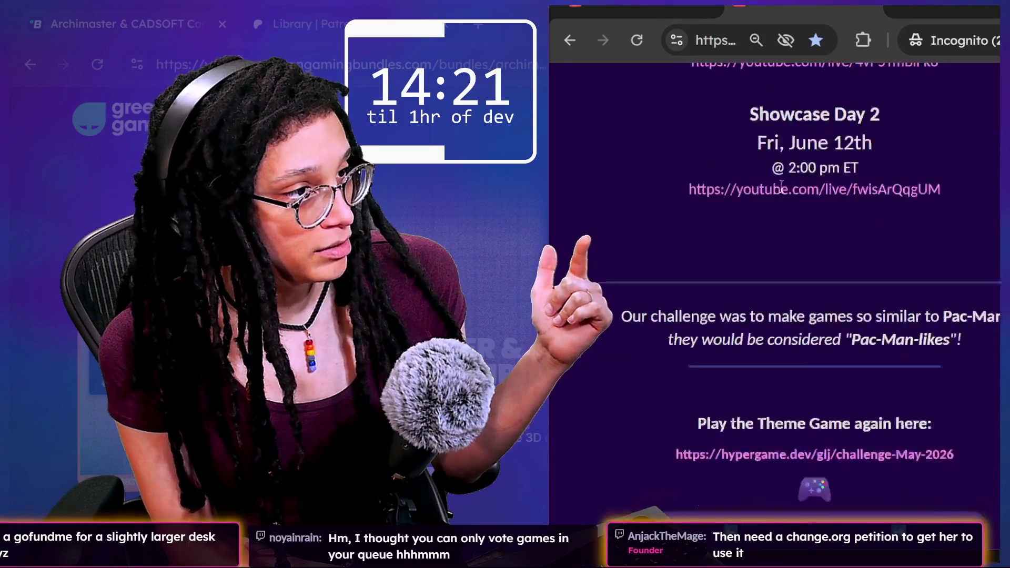
pyautogui.scroll(-1, 782, 187)
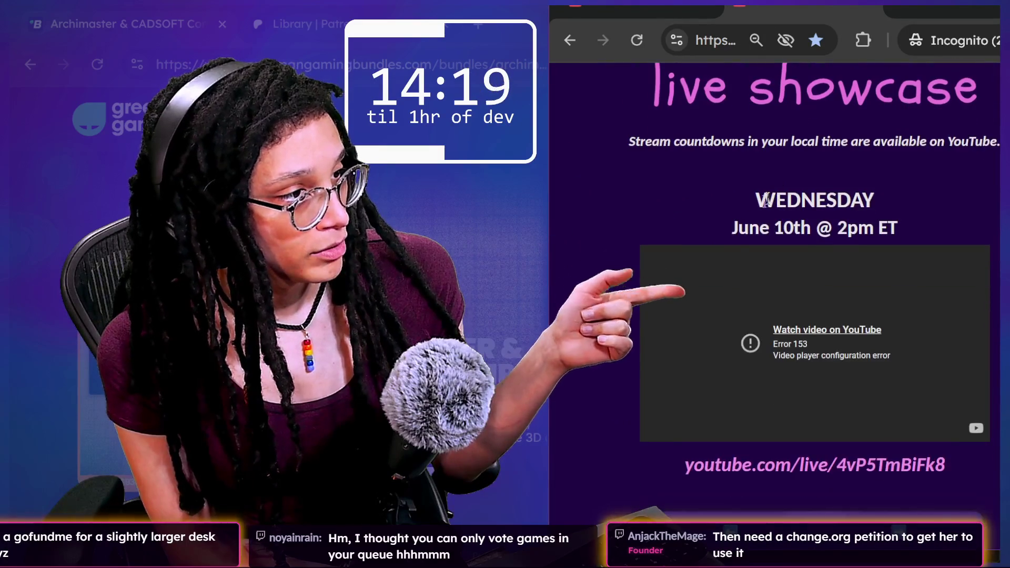
# - Review the live showcase dates, then switch to the stream chat window
pyautogui.moveTo(733, 228); pyautogui.dragTo(841, 230)
pyautogui.scroll(-4, 859, 228)
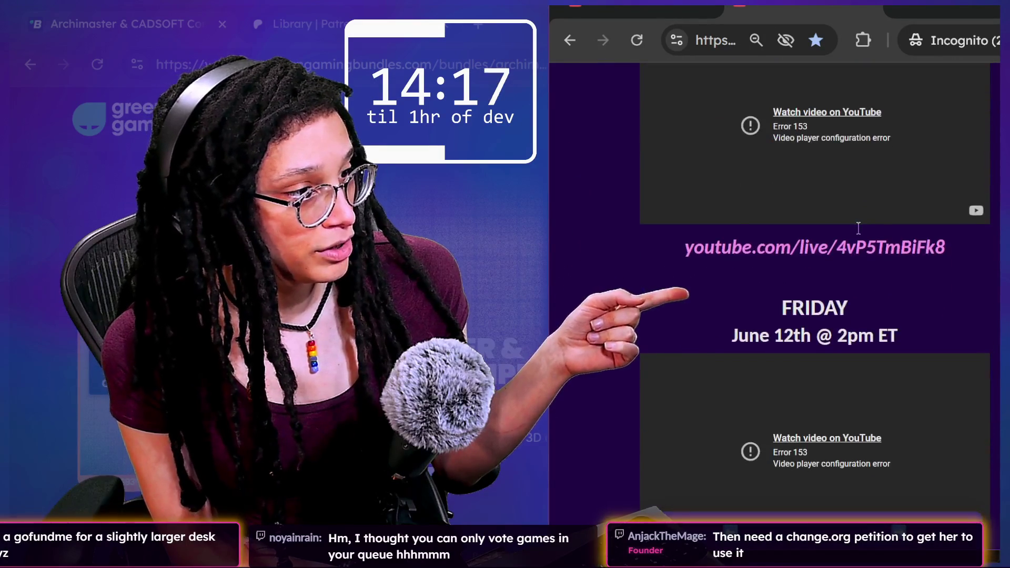
pyautogui.moveTo(853, 309); pyautogui.dragTo(821, 318)
pyautogui.click(820, 319)
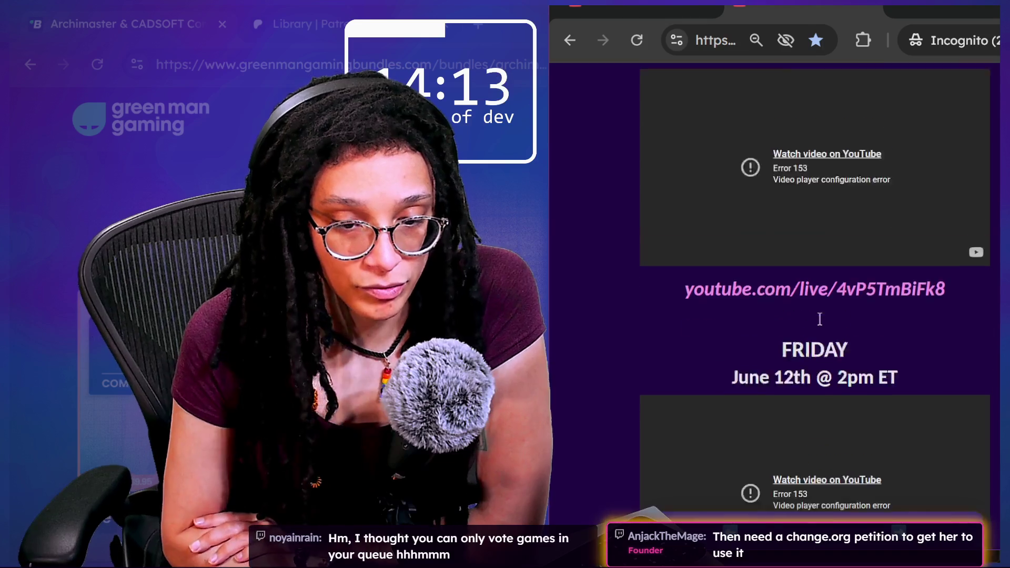
pyautogui.scroll(5, 820, 320)
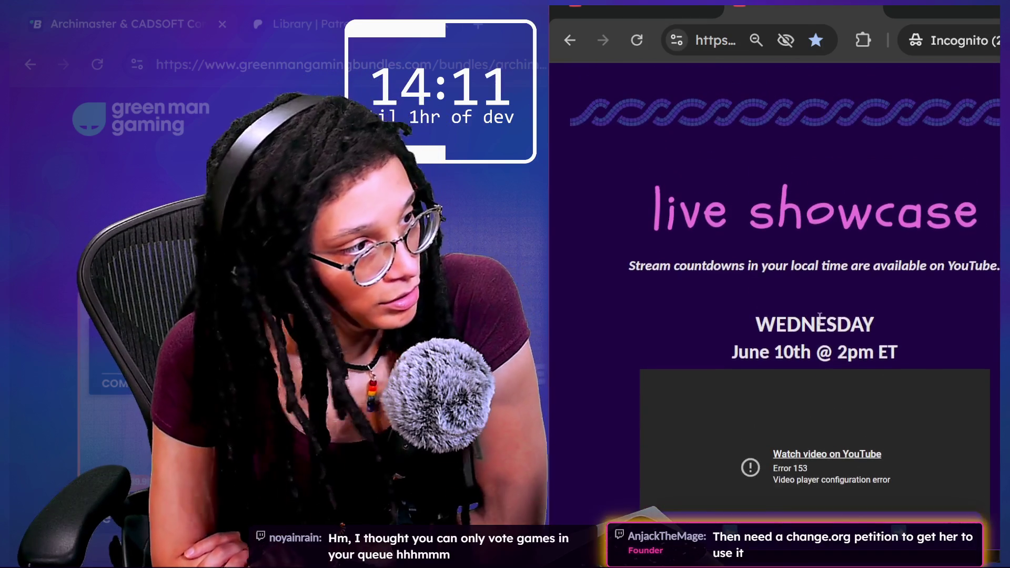
pyautogui.scroll(-5, 820, 320)
pyautogui.scroll(3, 820, 315)
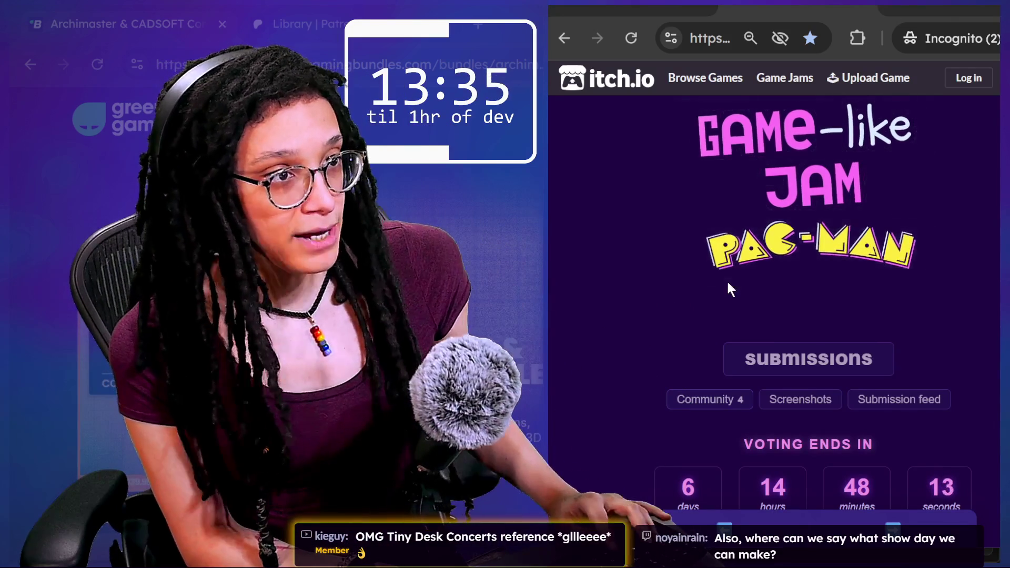
pyautogui.hotkey('alt', 'Tab')
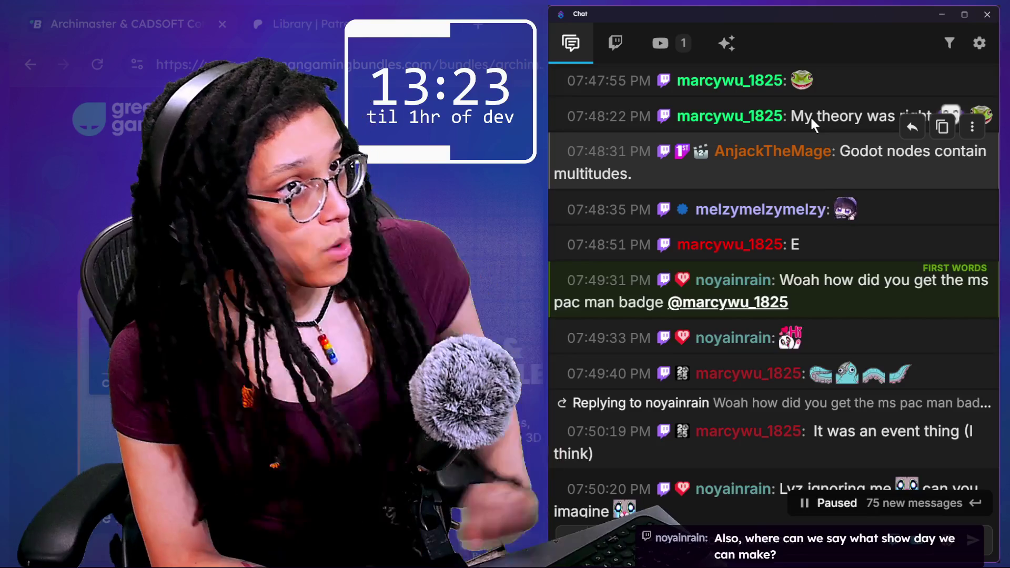
# - Load the Hyper Game Dev site in a new browser tab and widen the window
pyautogui.hotkey('alt', 'Tab')
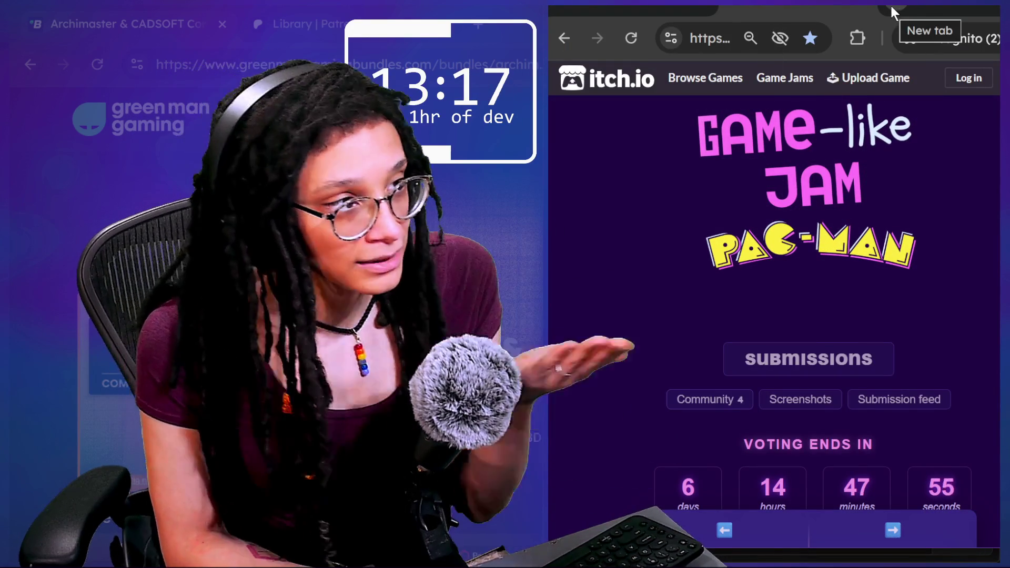
pyautogui.click(889, 5)
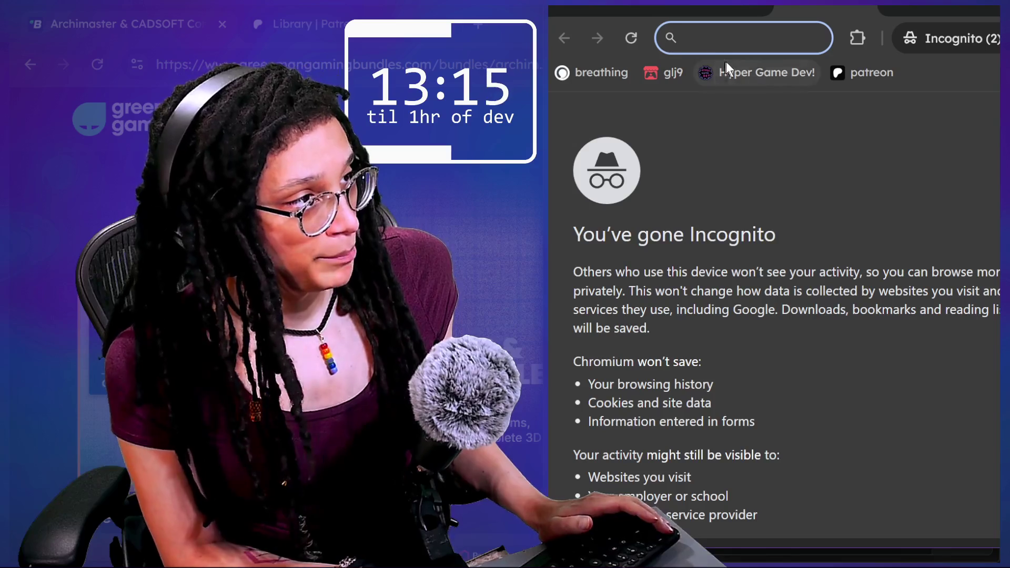
pyautogui.click(727, 65)
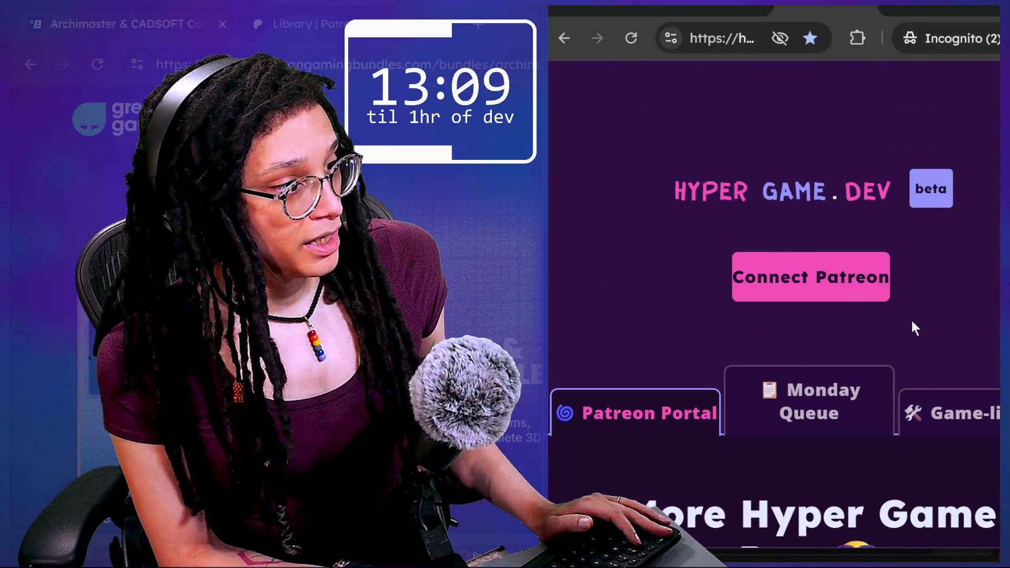
pyautogui.moveTo(545, 156); pyautogui.dragTo(190, 147)
pyautogui.moveTo(933, 11); pyautogui.dragTo(841, 11)
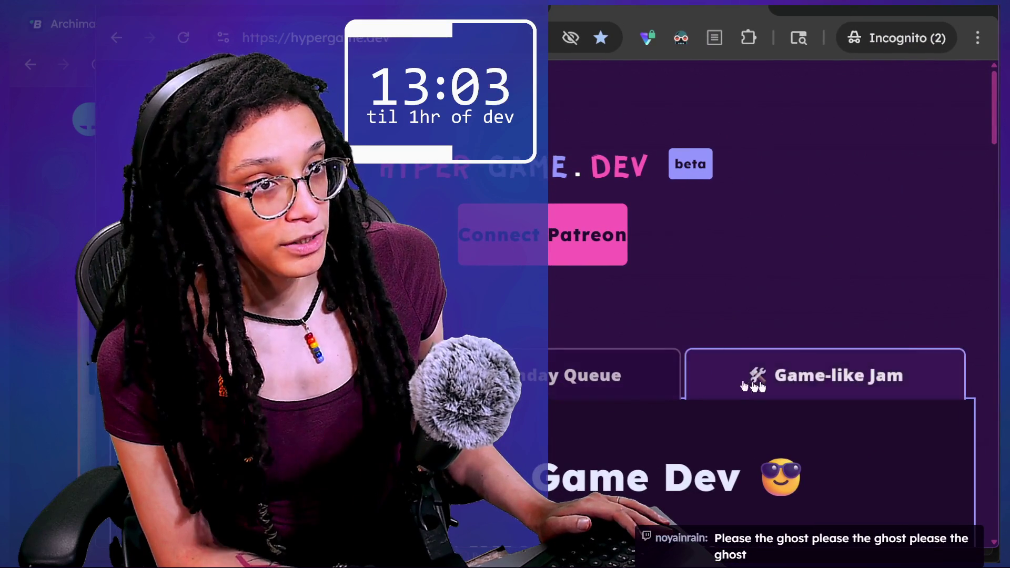
# - Show the Game-like Jam section zoomed to 75%, with the browser placed over the chat
pyautogui.click(811, 392)
pyautogui.moveTo(840, 6); pyautogui.dragTo(1000, 4)
pyautogui.scroll(-3, 846, 318)
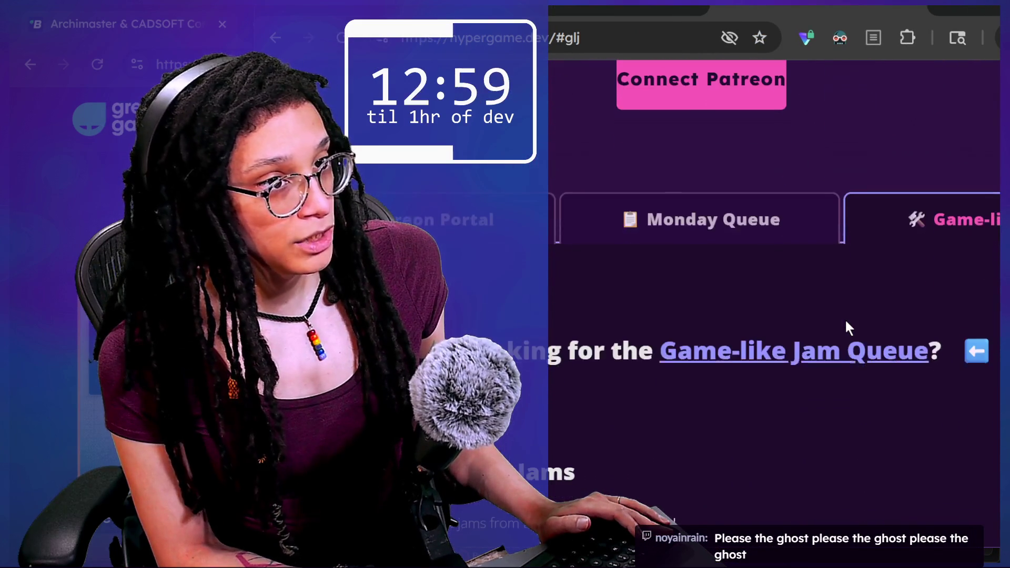
pyautogui.hotkey('ctrl', '-')
pyautogui.hotkey('ctrl', '-')
pyautogui.hotkey('ctrl', '-')
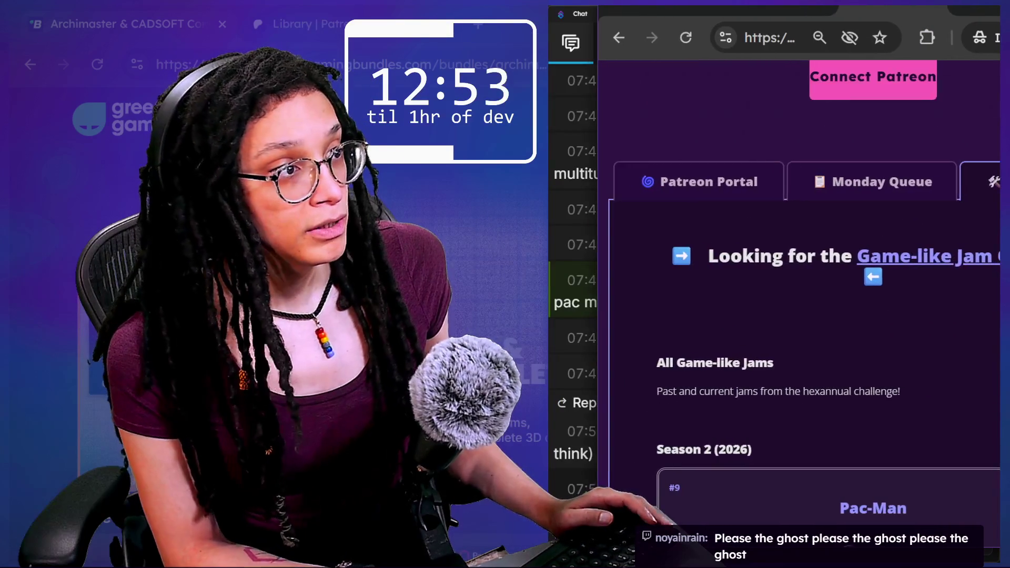
pyautogui.click(951, 7)
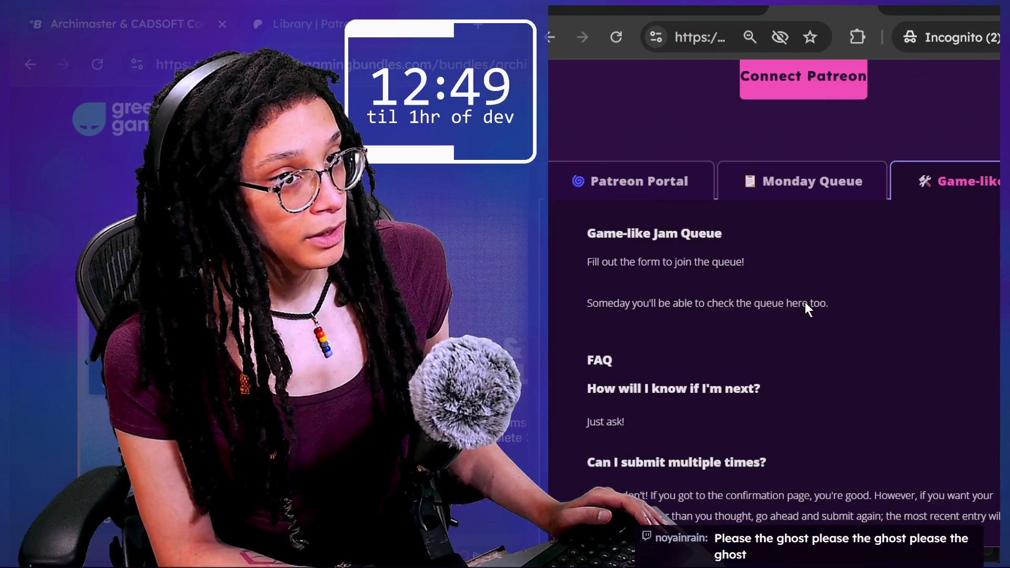
# - Edit the queue form's notes field to read 'Friday not wednesday please'
pyautogui.scroll(-5, 805, 302)
pyautogui.scroll(-4, 806, 302)
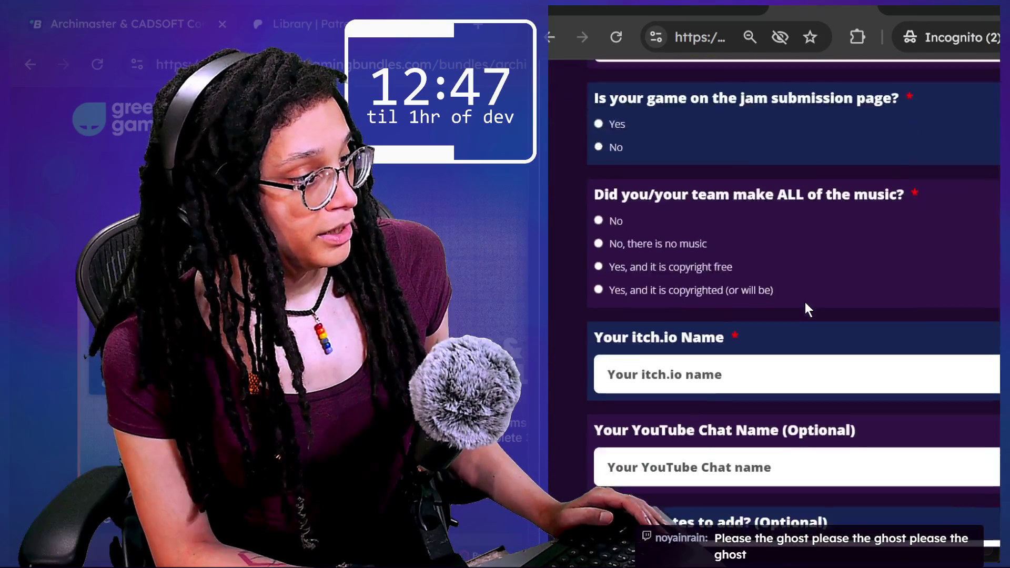
pyautogui.scroll(-3, 805, 303)
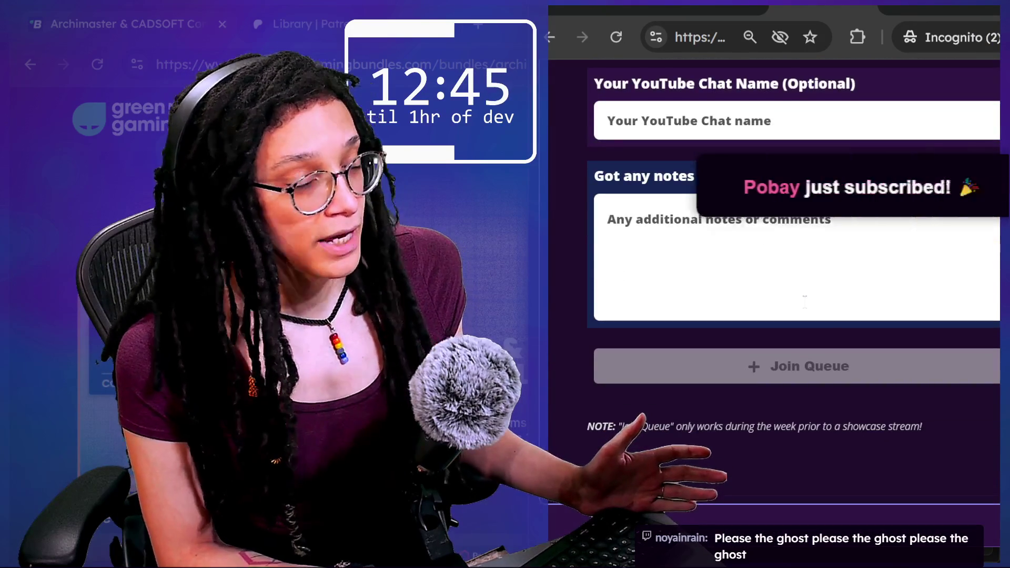
pyautogui.scroll(2, 805, 300)
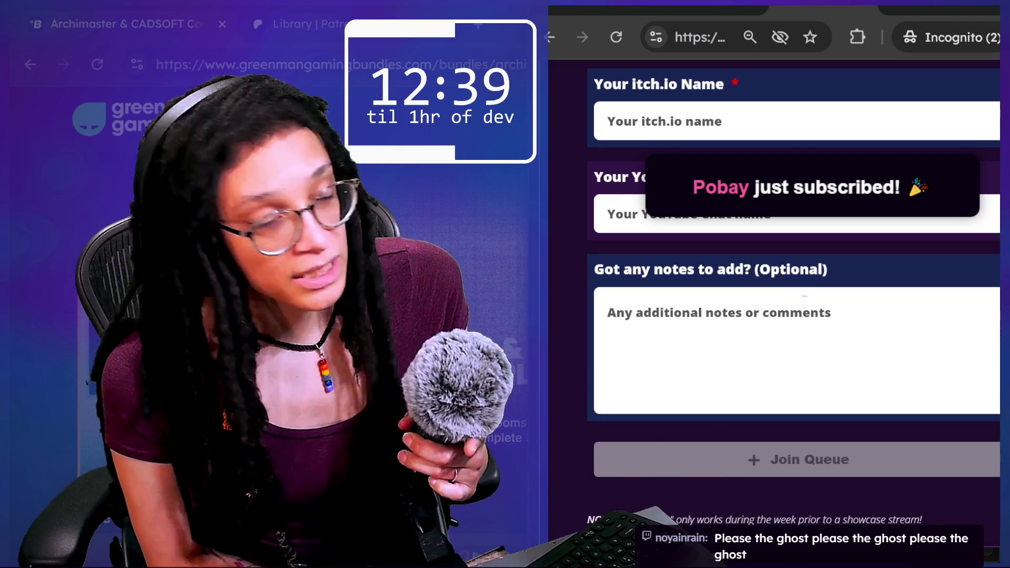
pyautogui.click(824, 329)
pyautogui.write('Friday not wednesday pleaser')
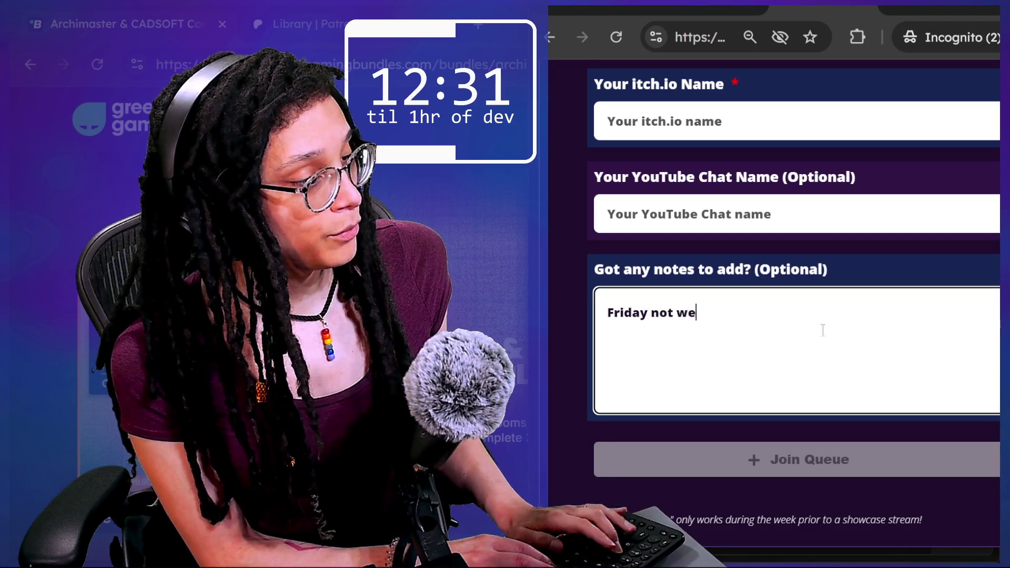
pyautogui.press('BackSpace')
pyautogui.hotkey('ctrl', 'a')
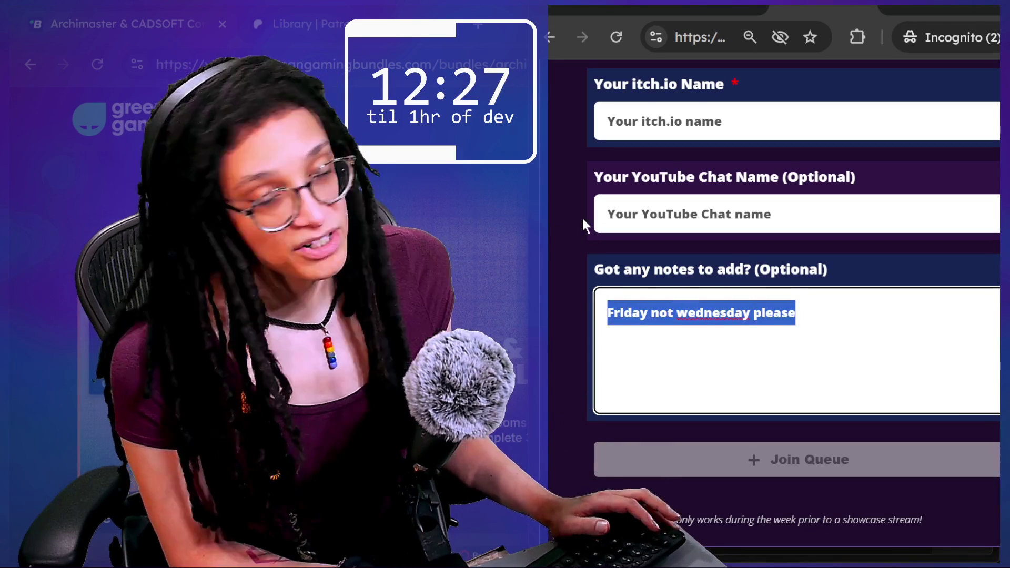
pyautogui.click(583, 220)
# - Draw a red circle around the YouTube Chat Name (Optional) field
pyautogui.scroll(8, 583, 220)
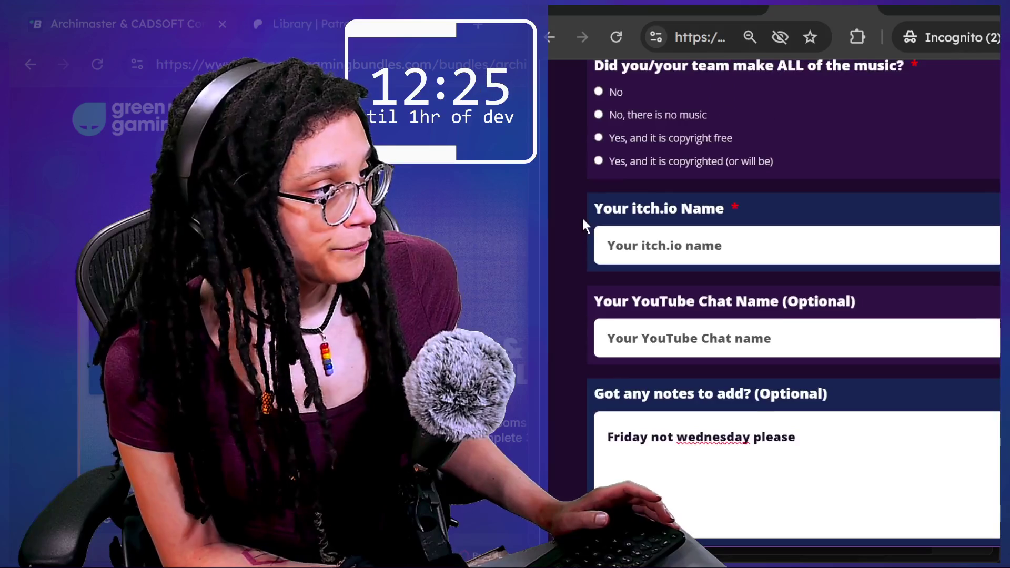
pyautogui.moveTo(678, 196); pyautogui.dragTo(772, 443)
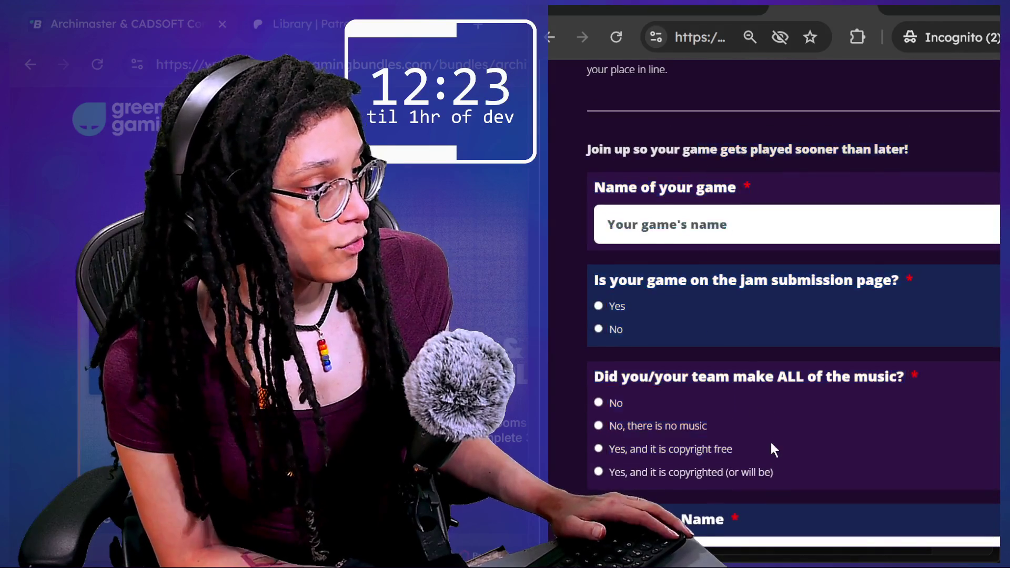
pyautogui.click(771, 444)
pyautogui.scroll(-6, 772, 443)
pyautogui.scroll(-3, 771, 443)
pyautogui.scroll(15, 772, 443)
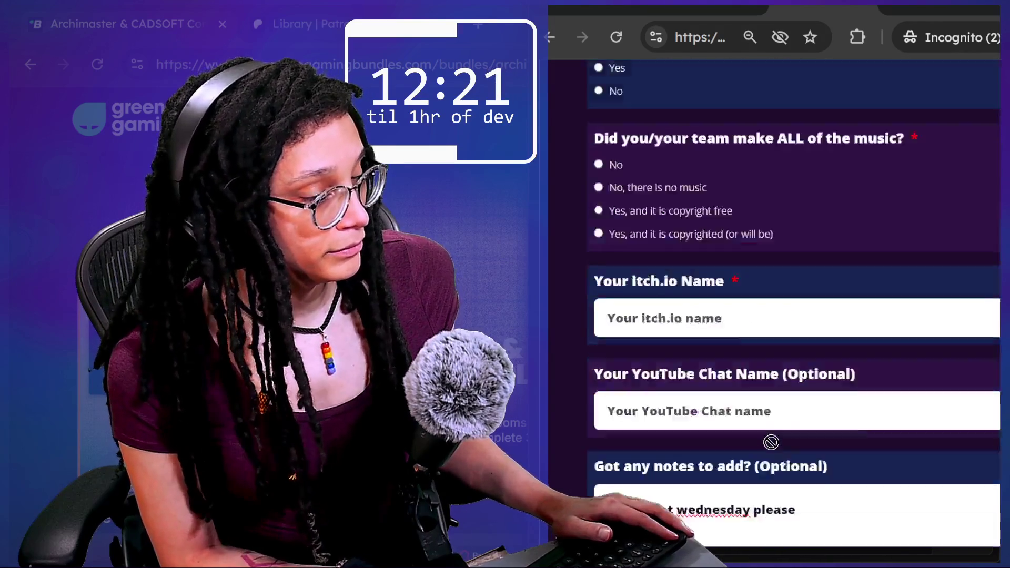
pyautogui.scroll(-10, 772, 442)
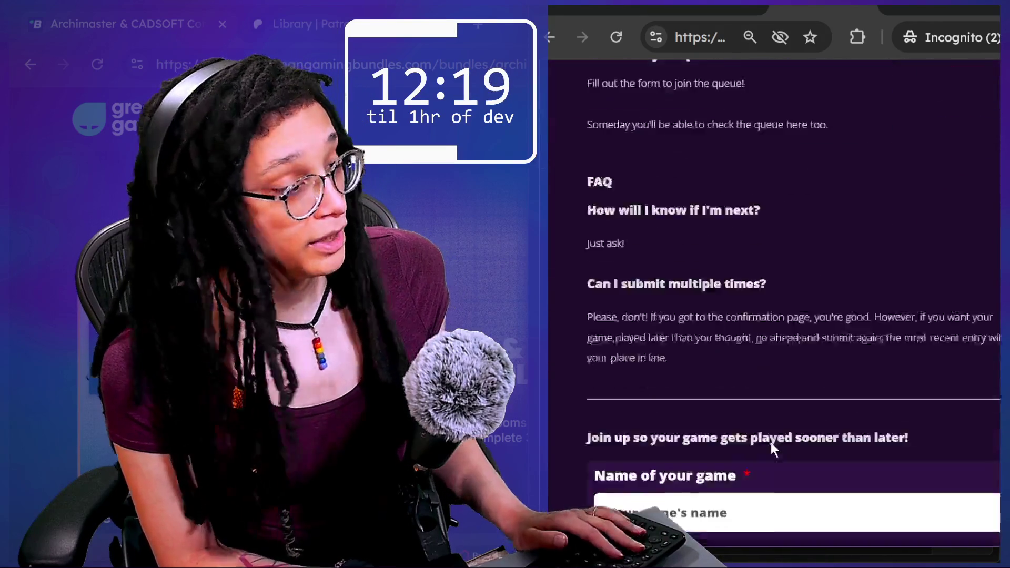
pyautogui.scroll(-5, 783, 432)
pyautogui.scroll(3, 651, 286)
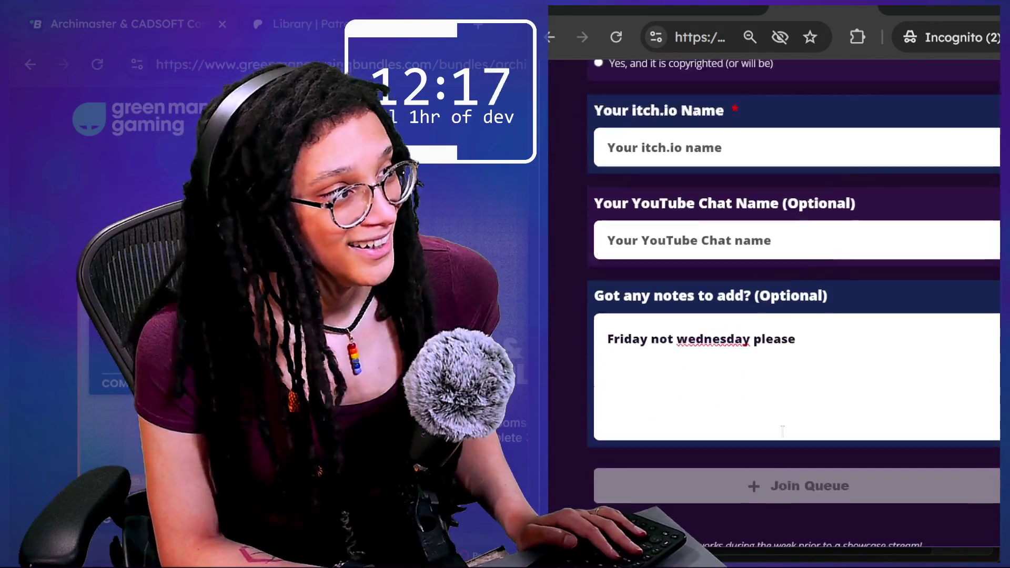
pyautogui.scroll(-1, 749, 306)
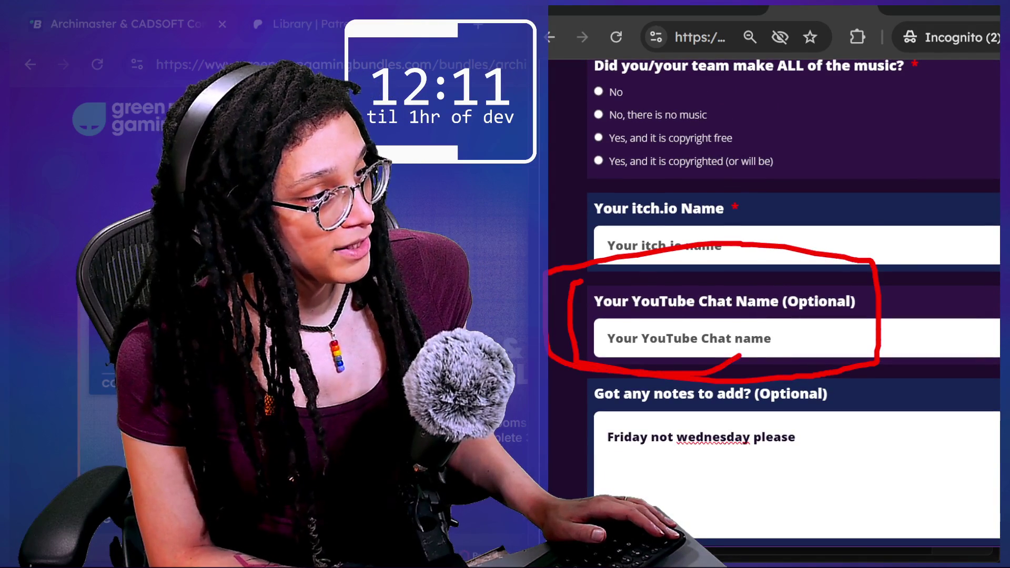
pyautogui.moveTo(908, 320)
pyautogui.mouseDown()
pyautogui.moveTo(665, 402)
pyautogui.moveTo(800, 305)
pyautogui.mouseUp()
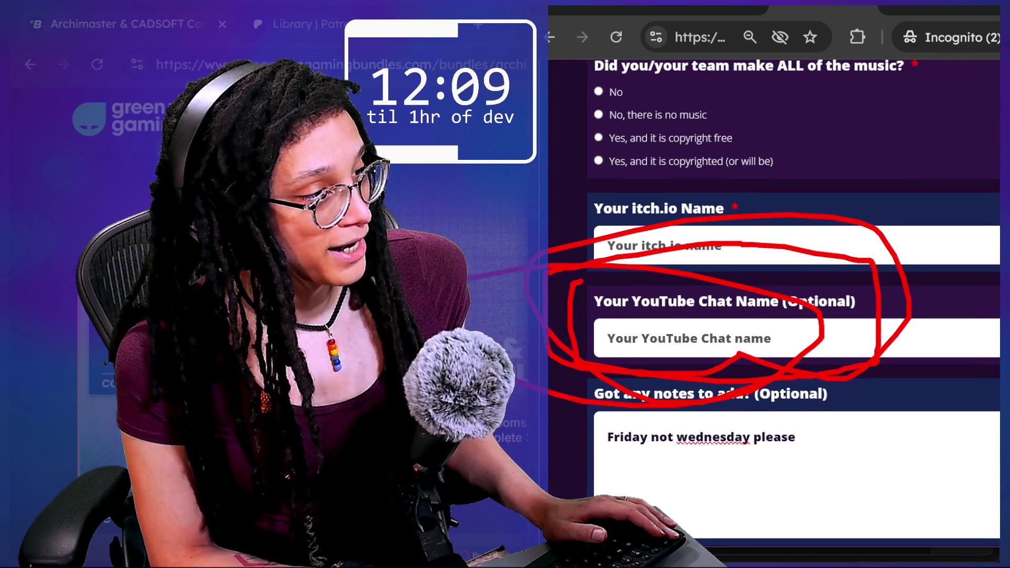
# - Remove the red circle annotation from the jam queue form
pyautogui.press('Escape')
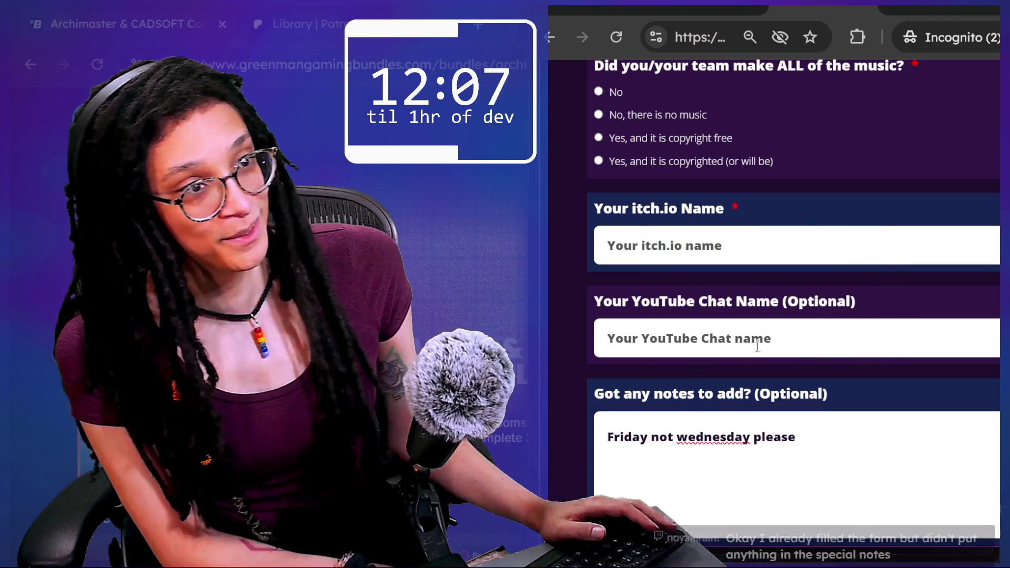
pyautogui.scroll(1, 707, 390)
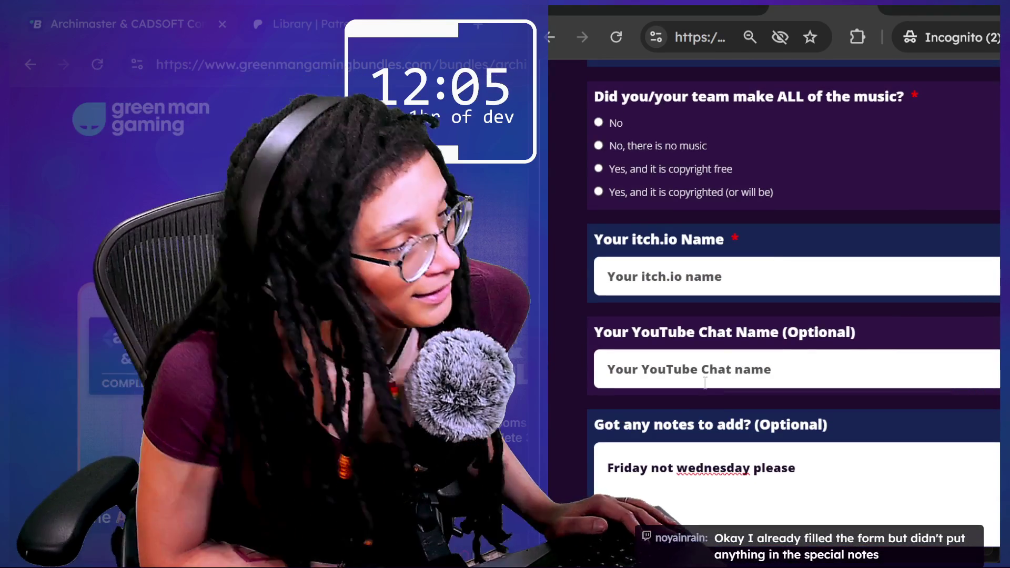
pyautogui.scroll(1, 706, 387)
pyautogui.scroll(1, 706, 384)
pyautogui.scroll(-1, 706, 384)
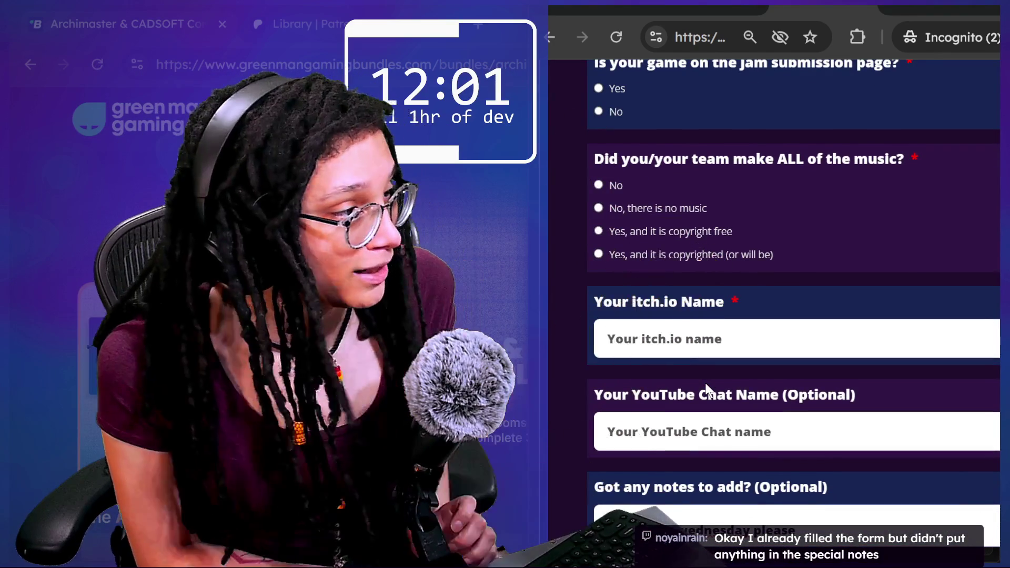
pyautogui.scroll(1, 706, 385)
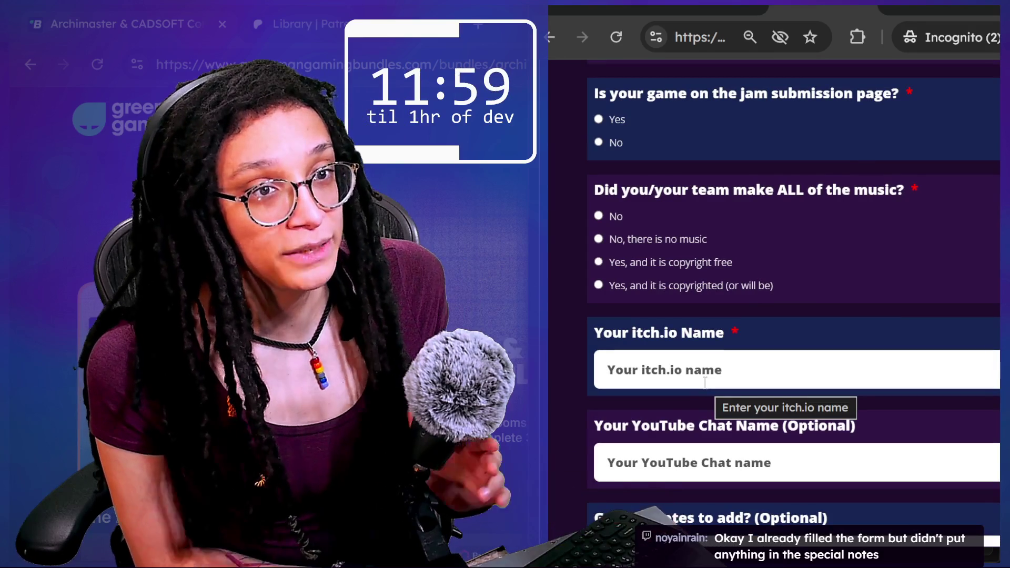
pyautogui.scroll(-5, 706, 384)
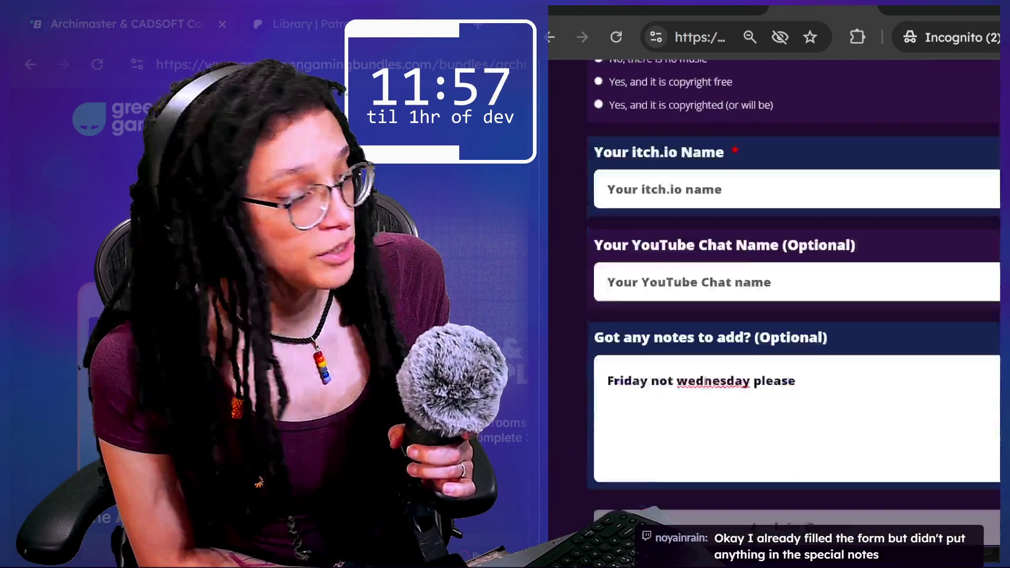
# - Delete the old note from the notes box, then bring the chat window forward
pyautogui.click(853, 347)
pyautogui.hotkey('ctrl', 'a')
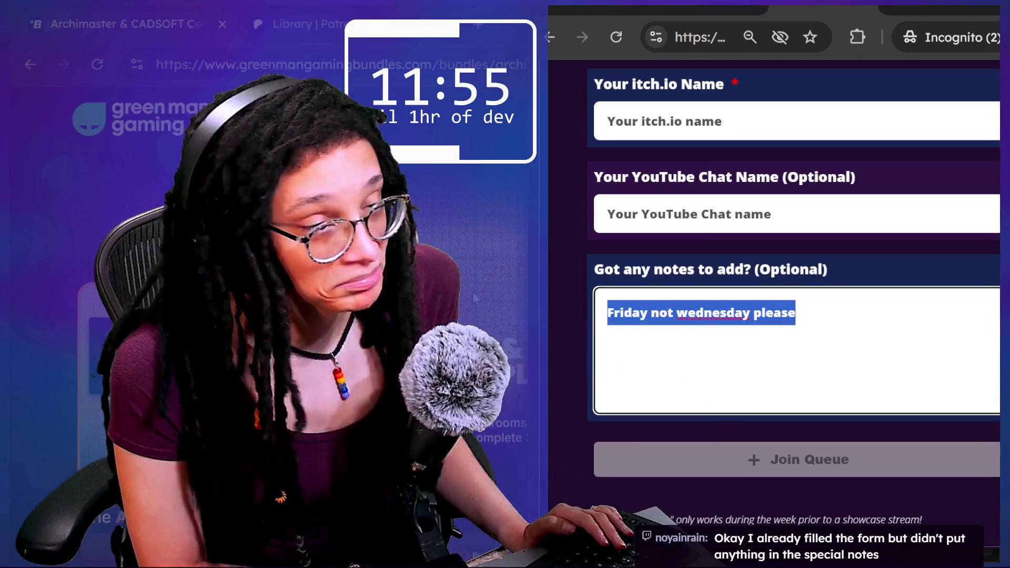
pyautogui.press('BackSpace')
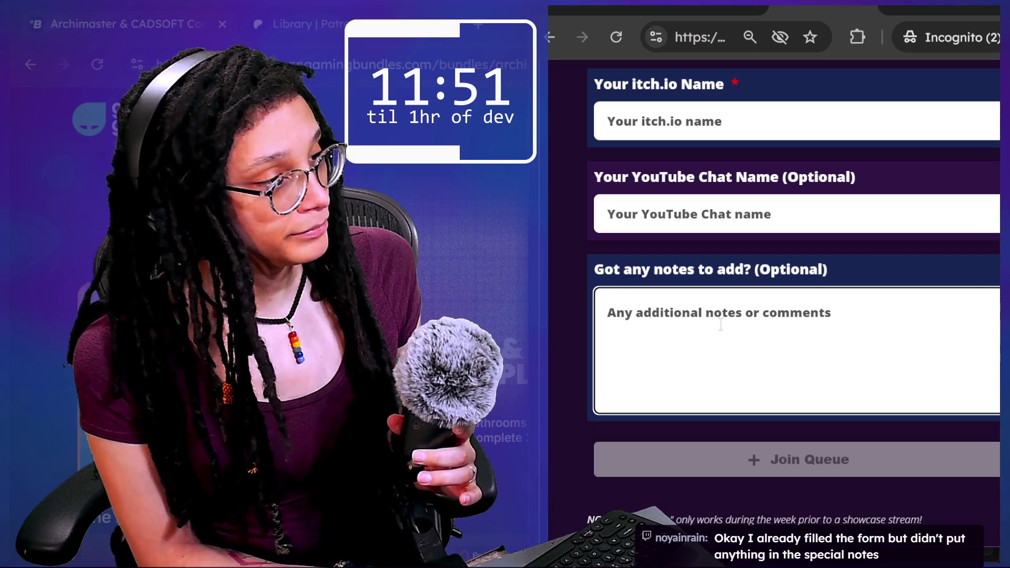
pyautogui.scroll(8, 638, 338)
pyautogui.scroll(10, 638, 341)
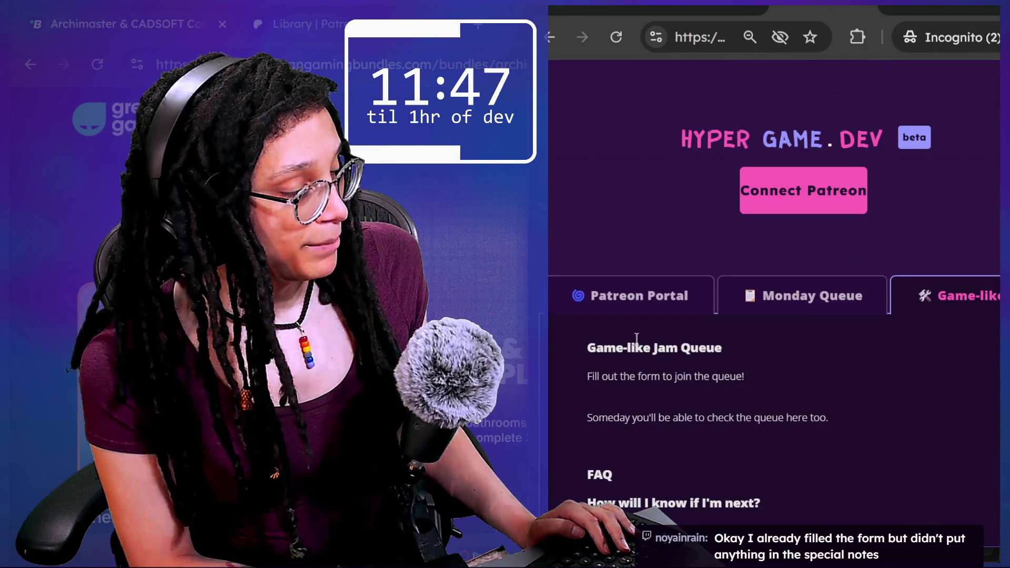
pyautogui.scroll(-15, 636, 338)
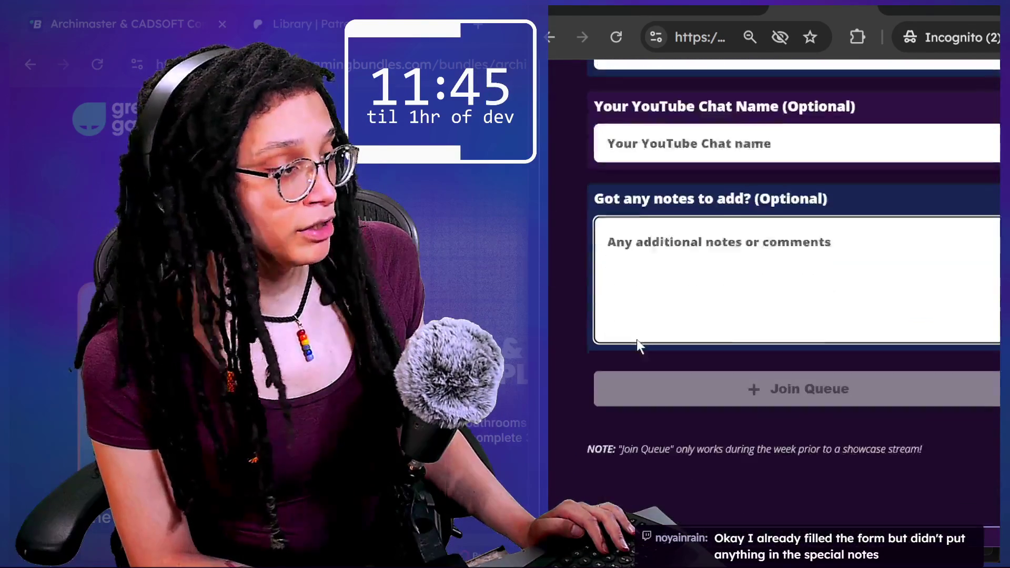
pyautogui.scroll(1, 637, 339)
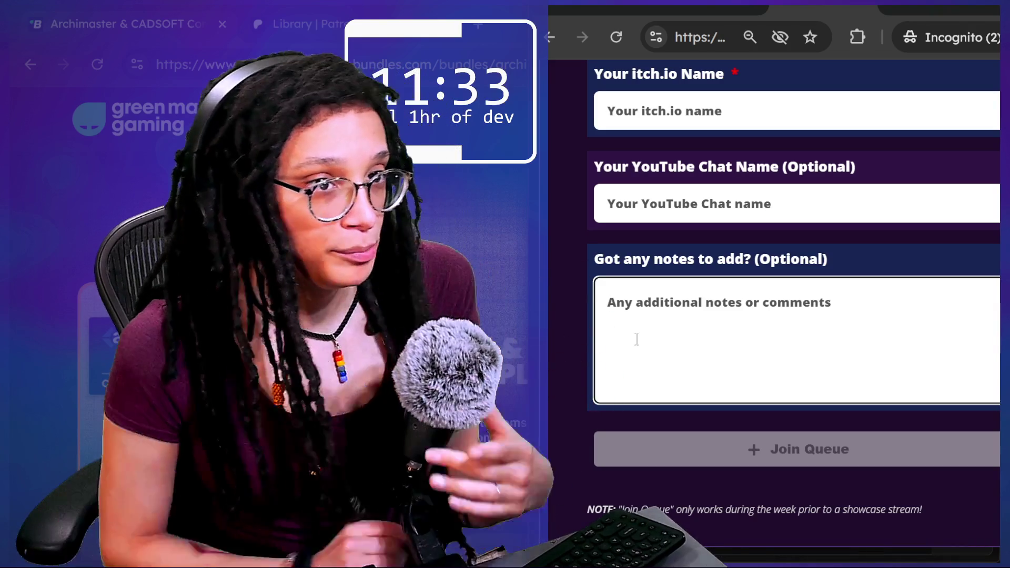
pyautogui.scroll(15, 614, 152)
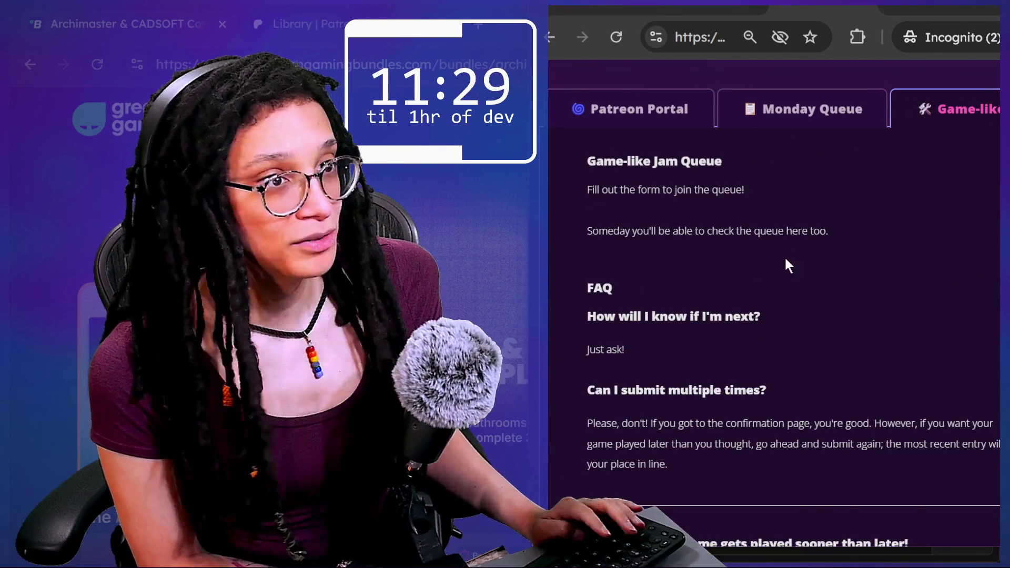
pyautogui.hotkey('alt', 'Tab')
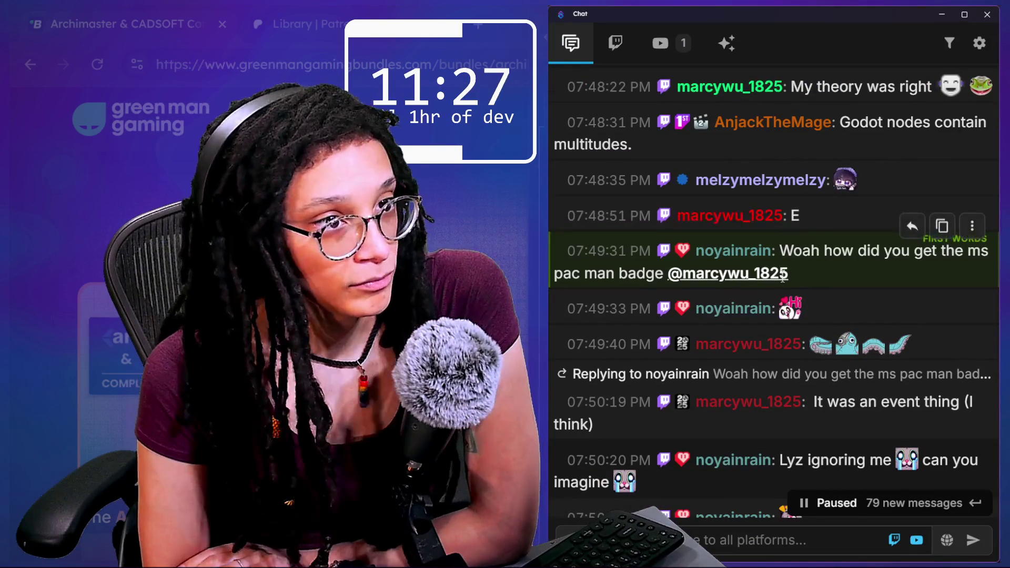
# - Scroll through the paused chat messages to catch up
pyautogui.scroll(-2, 785, 282)
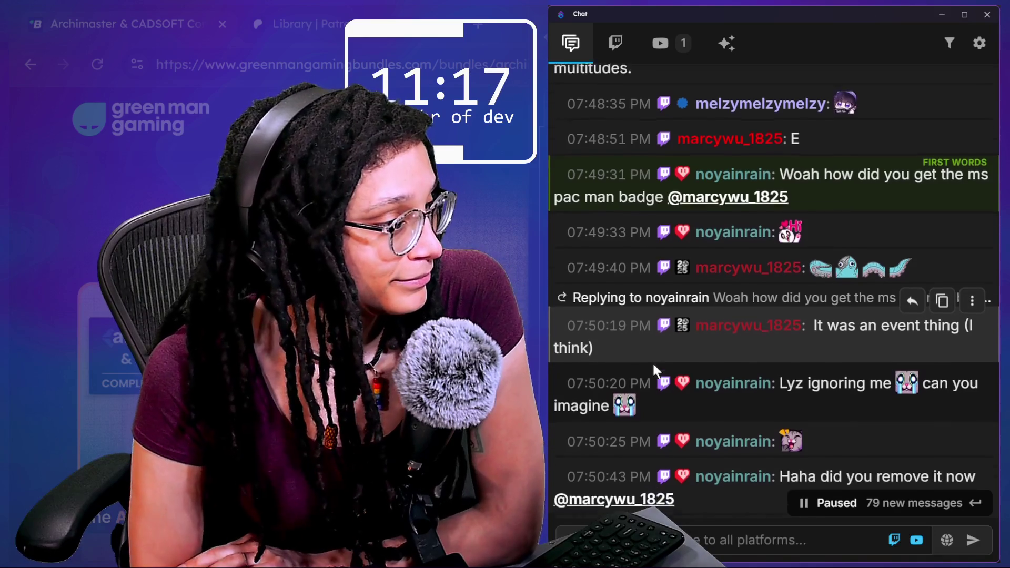
pyautogui.scroll(-2, 658, 365)
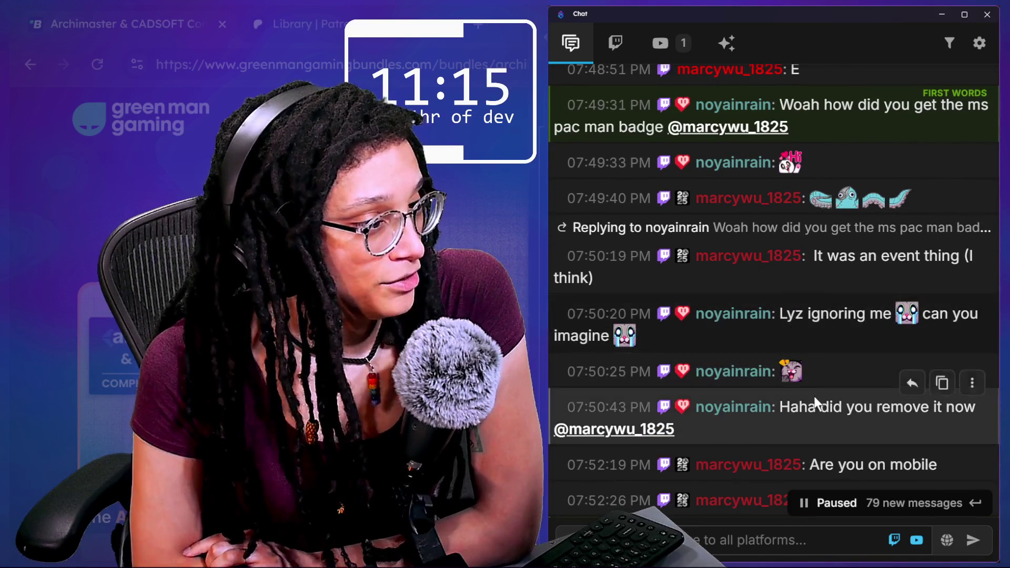
pyautogui.scroll(-2, 690, 338)
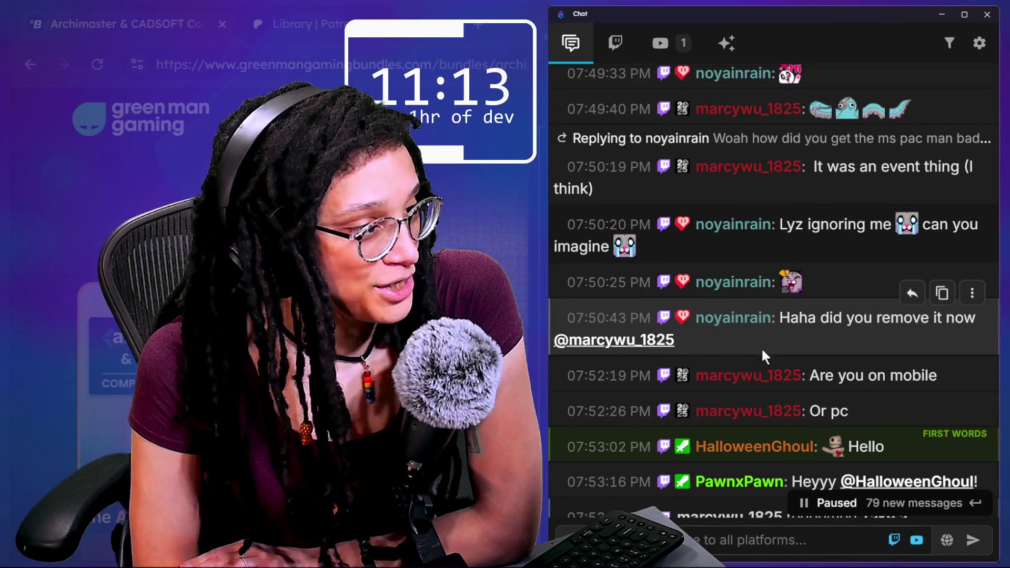
pyautogui.scroll(-2, 761, 346)
pyautogui.scroll(-2, 831, 381)
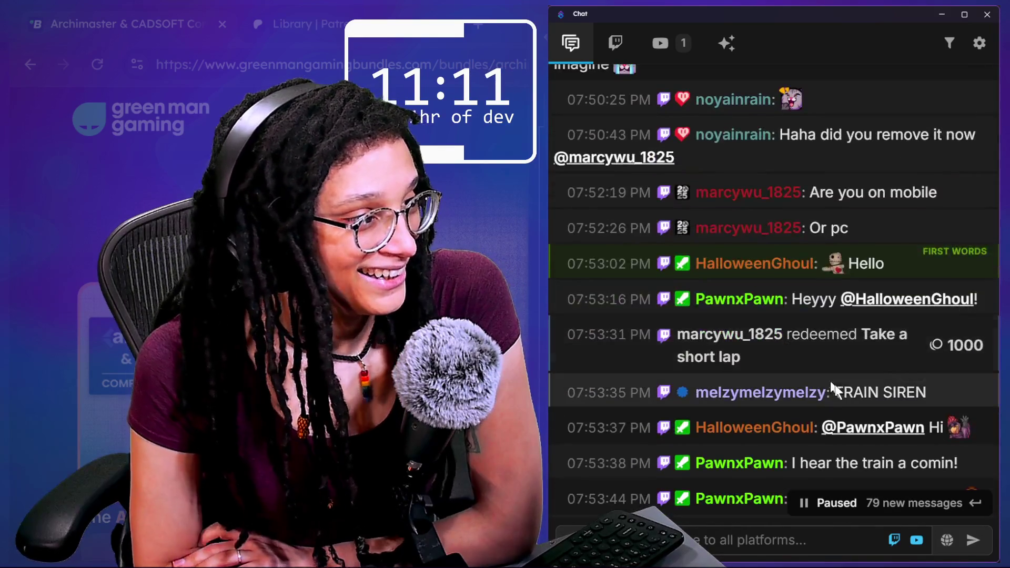
pyautogui.click(913, 445)
pyautogui.scroll(-2, 669, 475)
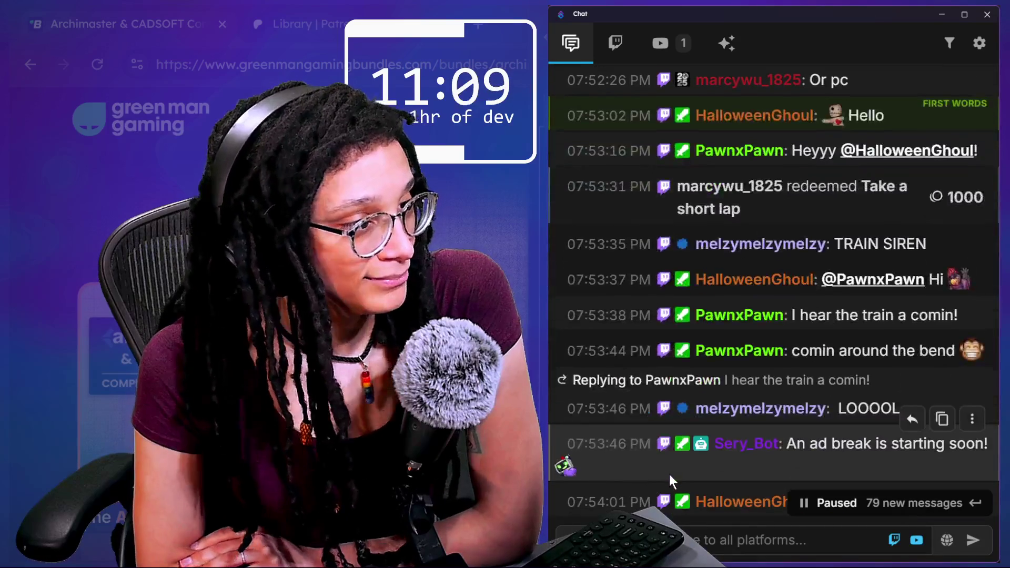
pyautogui.scroll(-10, 680, 465)
pyautogui.scroll(5, 774, 383)
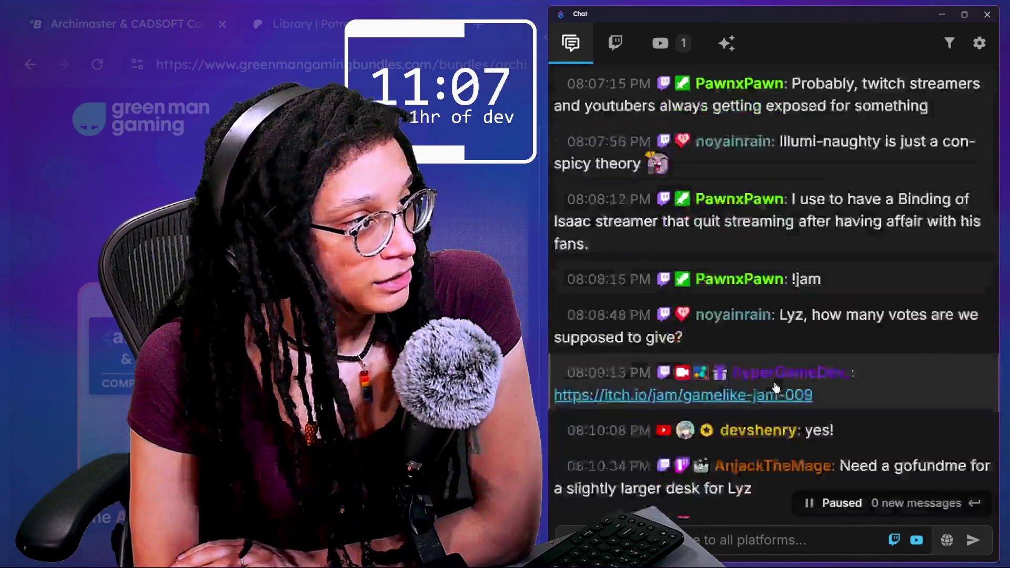
pyautogui.scroll(10, 774, 384)
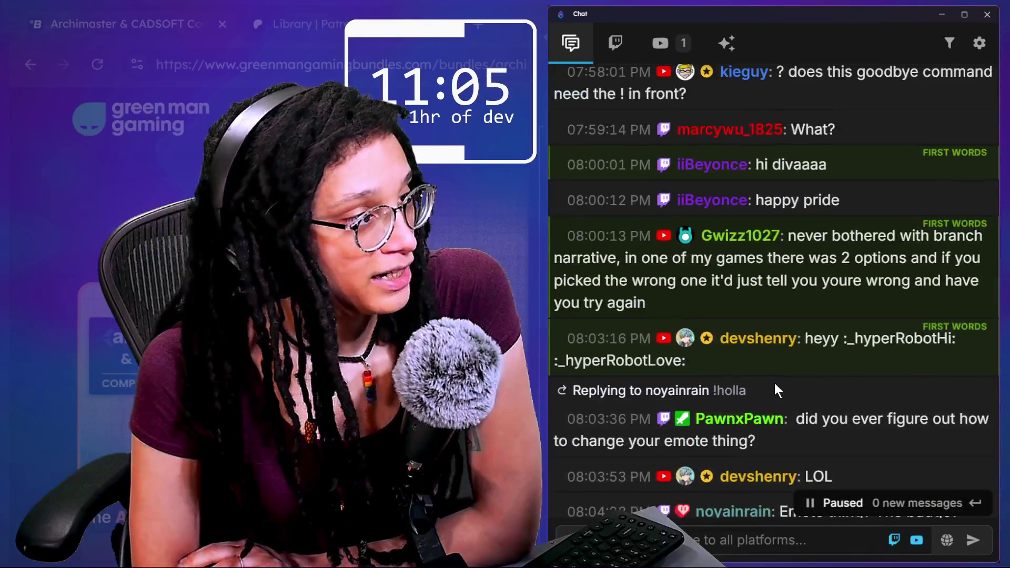
pyautogui.scroll(7, 775, 383)
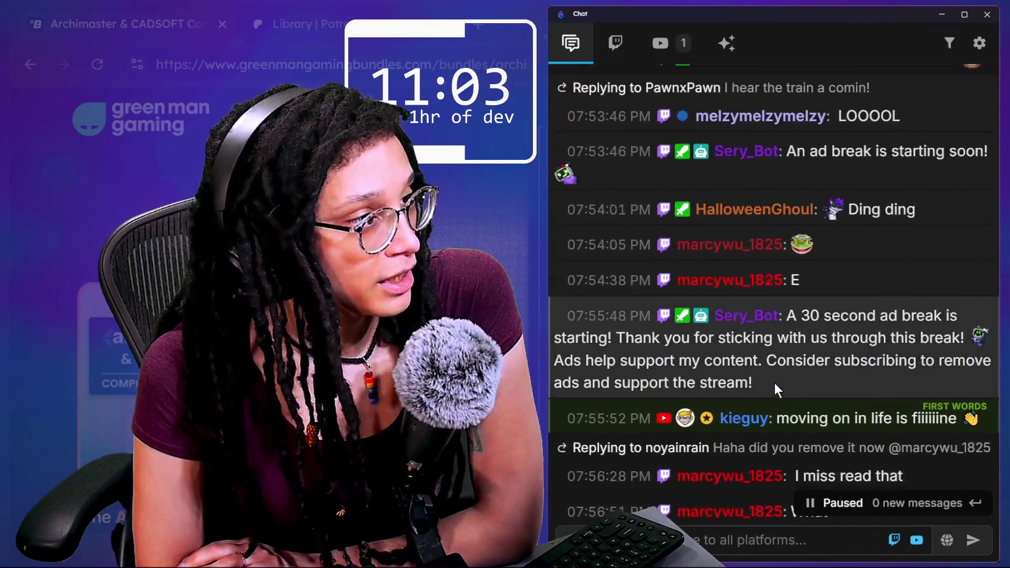
pyautogui.scroll(2, 774, 380)
pyautogui.moveTo(985, 214); pyautogui.dragTo(801, 213)
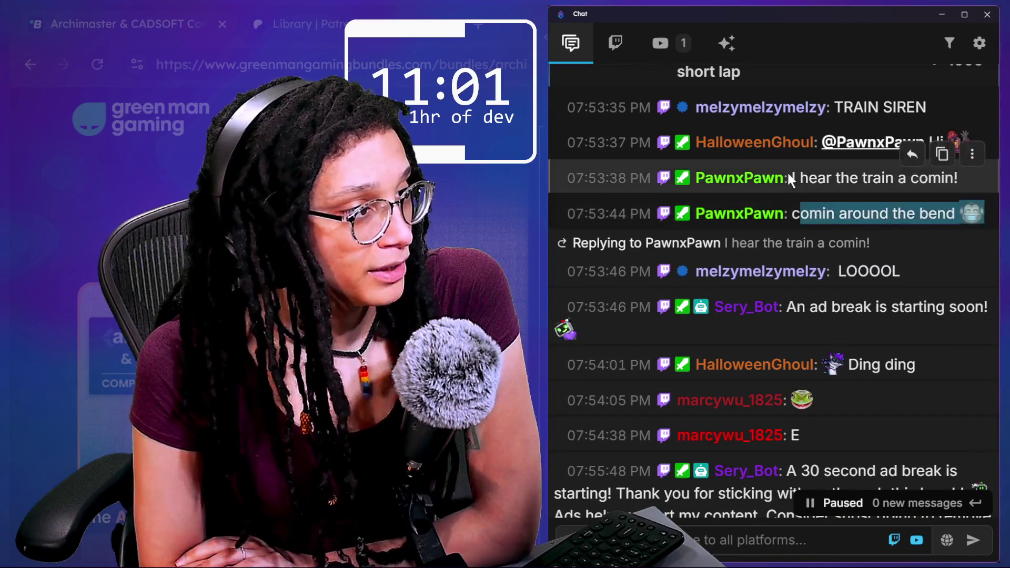
pyautogui.scroll(2, 788, 175)
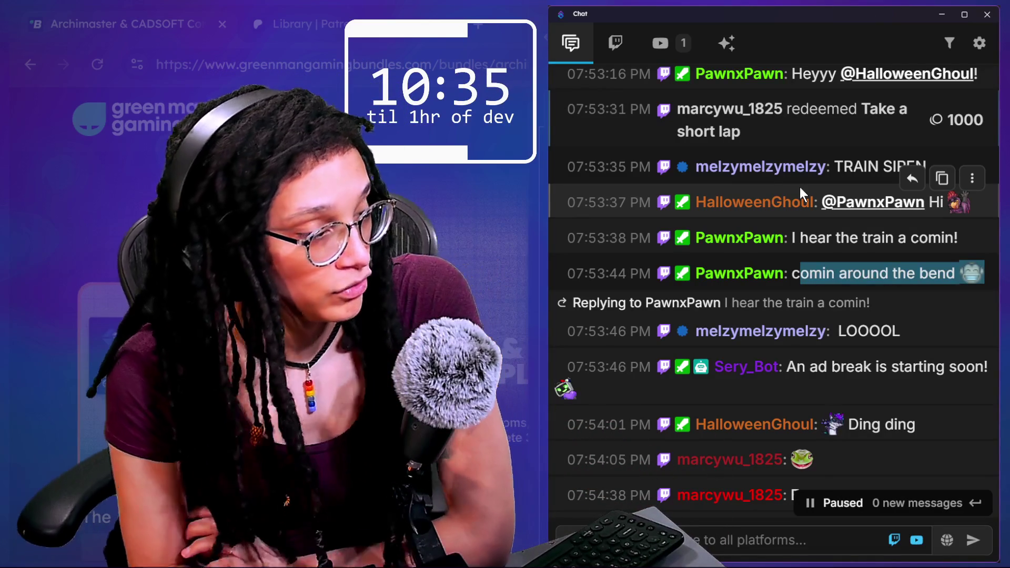
pyautogui.scroll(-5, 823, 239)
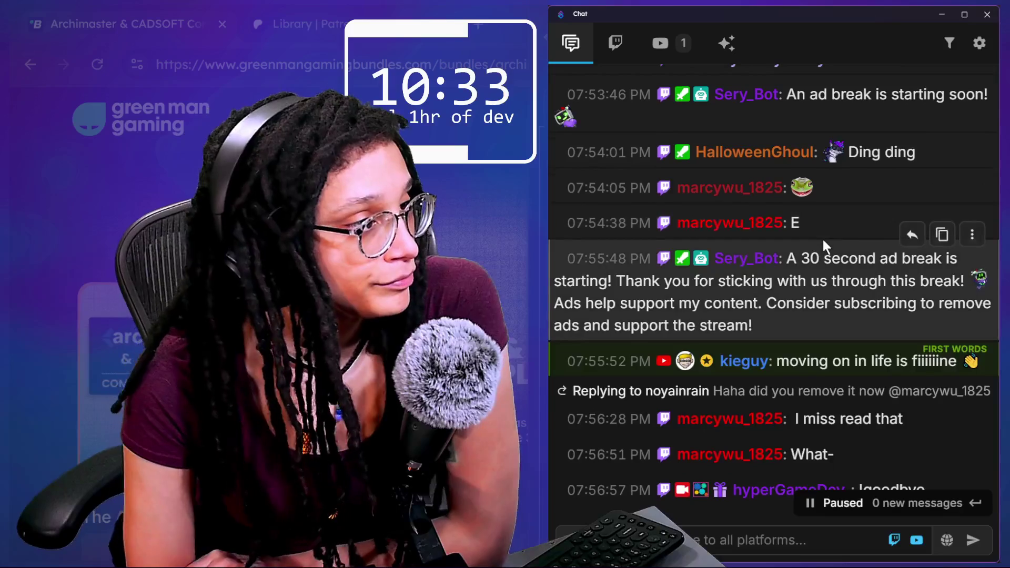
pyautogui.scroll(1, 831, 202)
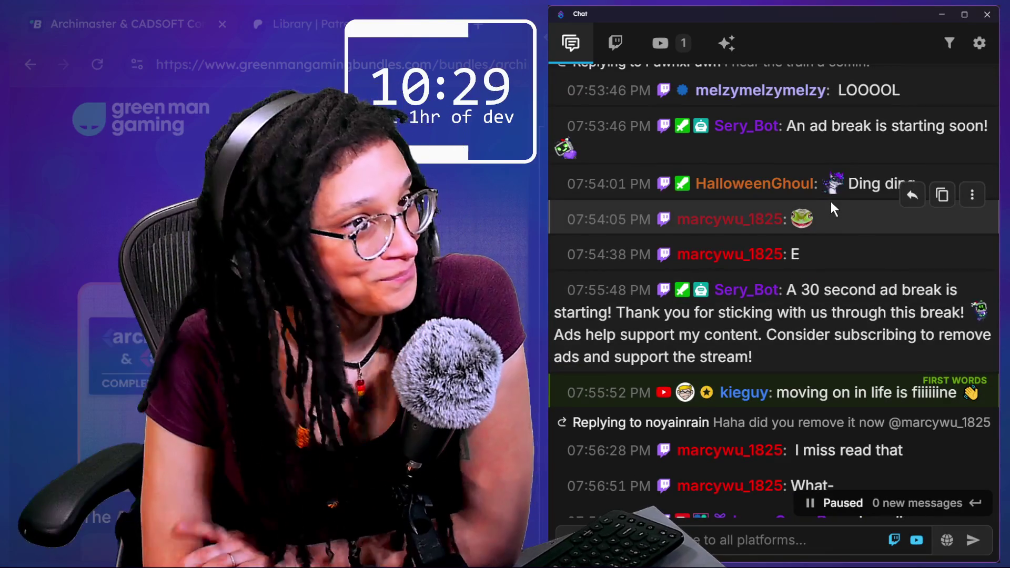
pyautogui.scroll(-5, 849, 324)
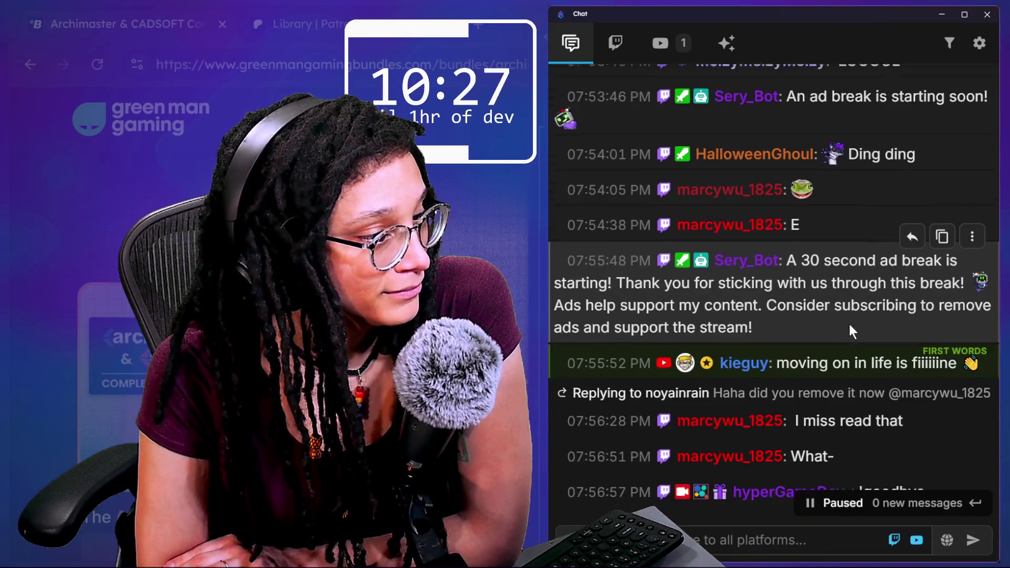
pyautogui.scroll(-5, 850, 324)
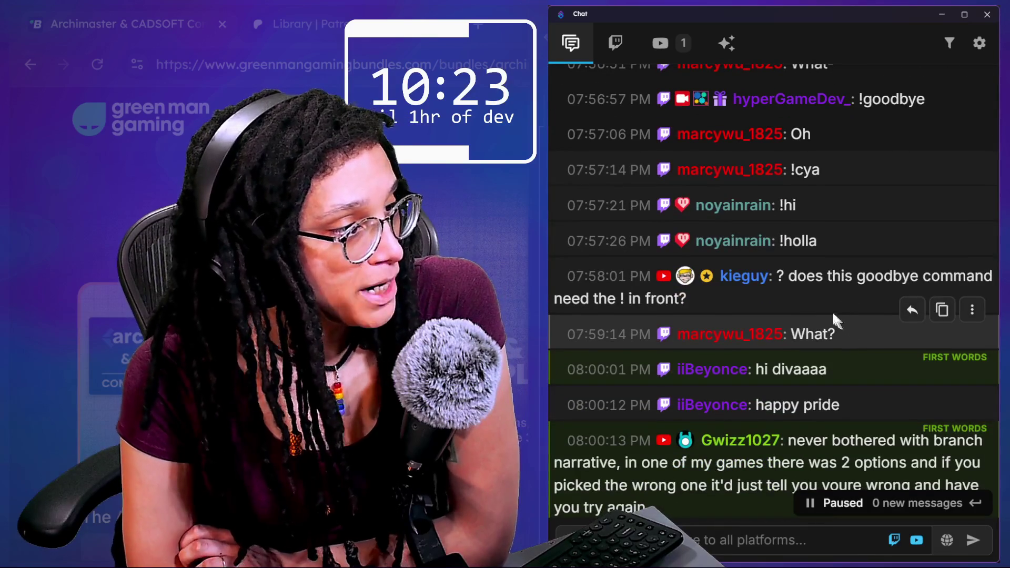
pyautogui.scroll(-1, 821, 311)
pyautogui.moveTo(757, 311); pyautogui.dragTo(811, 352)
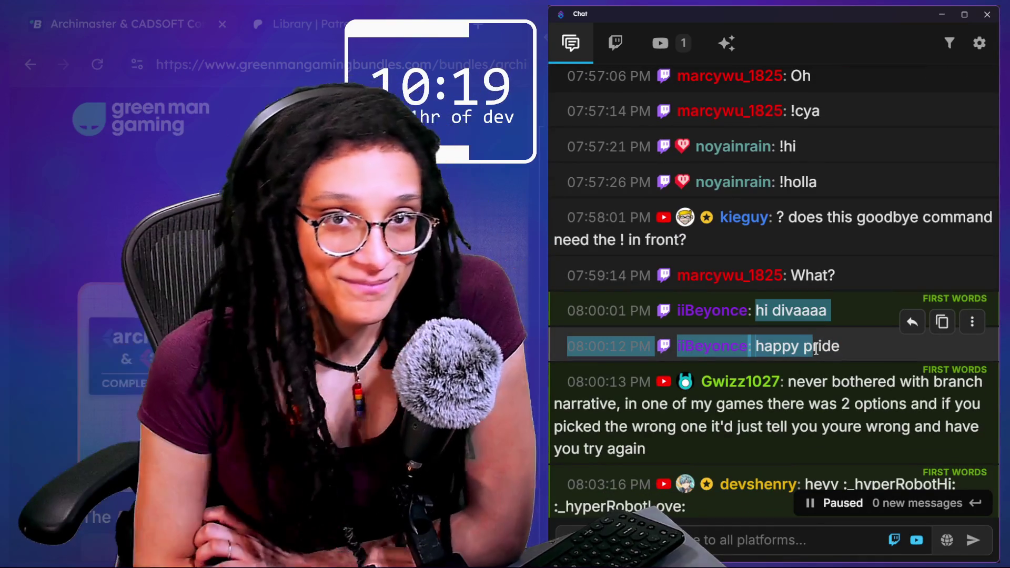
pyautogui.scroll(-2, 795, 363)
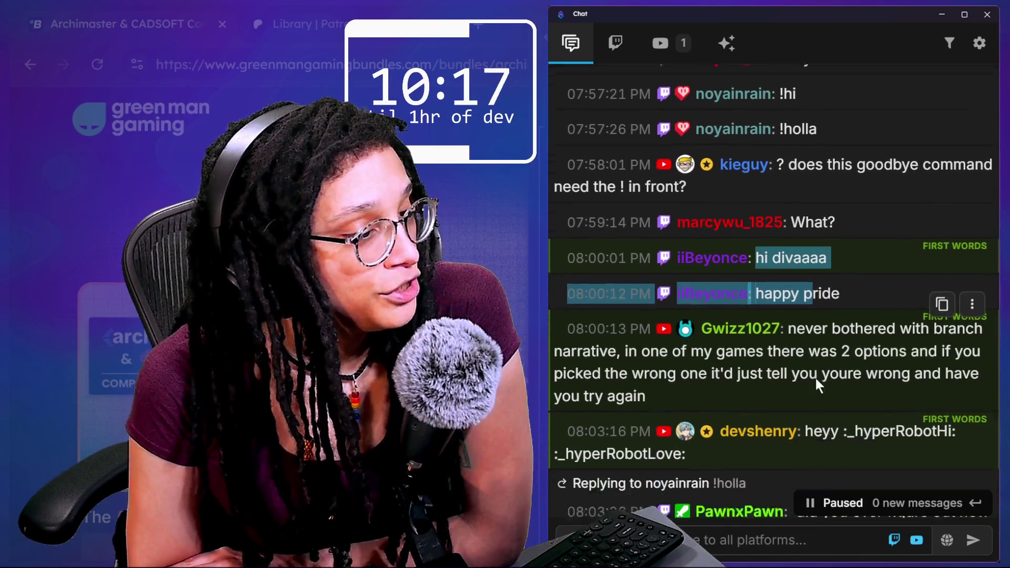
pyautogui.moveTo(780, 302); pyautogui.dragTo(821, 363)
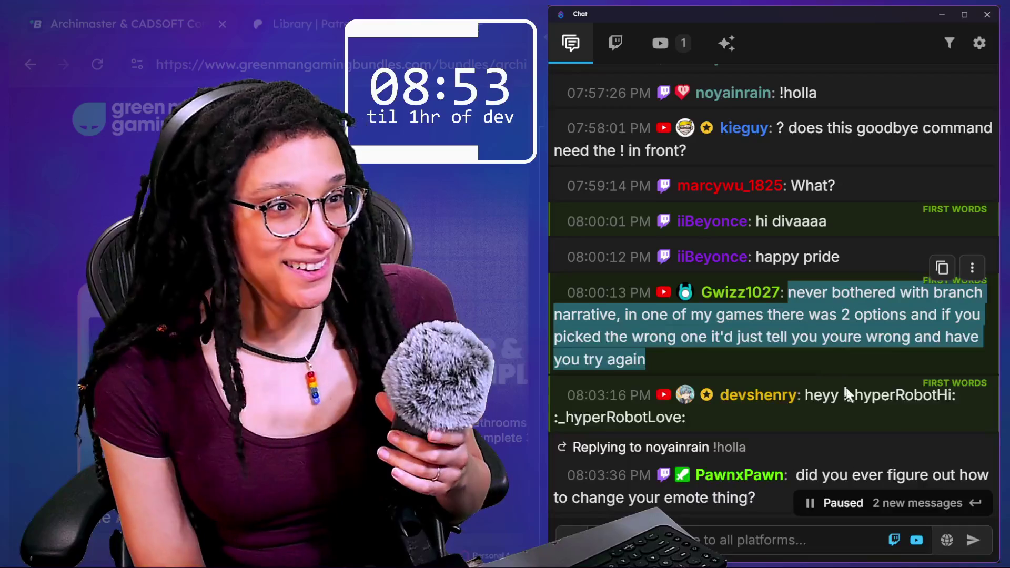
# - Scroll the paused chat down until it ends on 'Emote thing? The badge?'
pyautogui.scroll(-1, 832, 371)
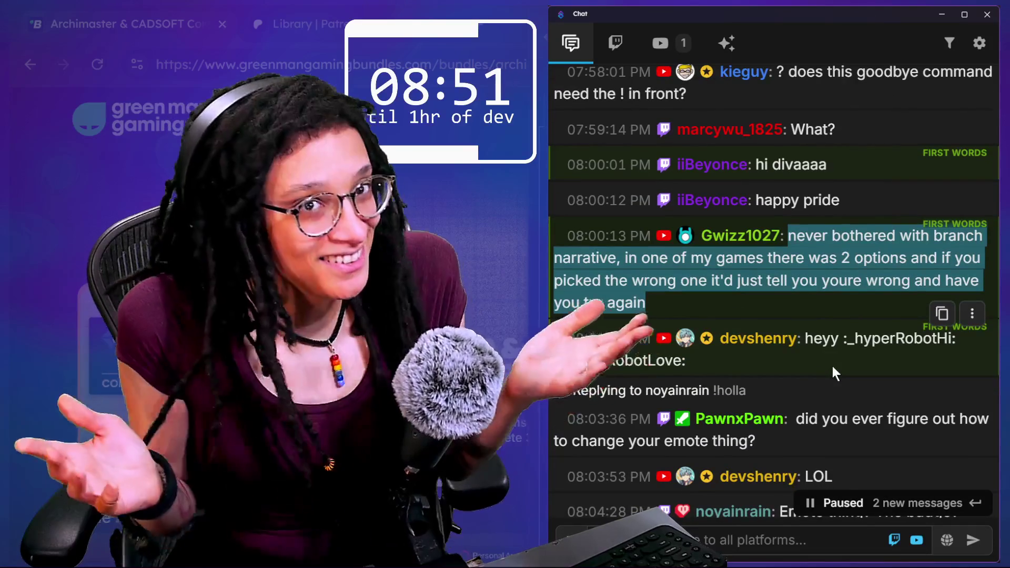
pyautogui.scroll(-1, 833, 368)
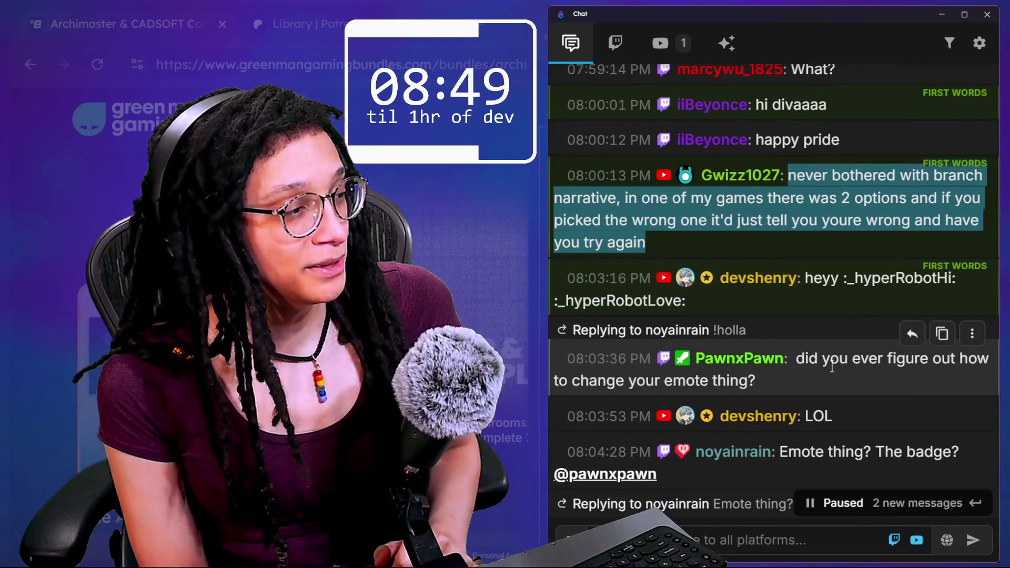
pyautogui.scroll(-1, 833, 369)
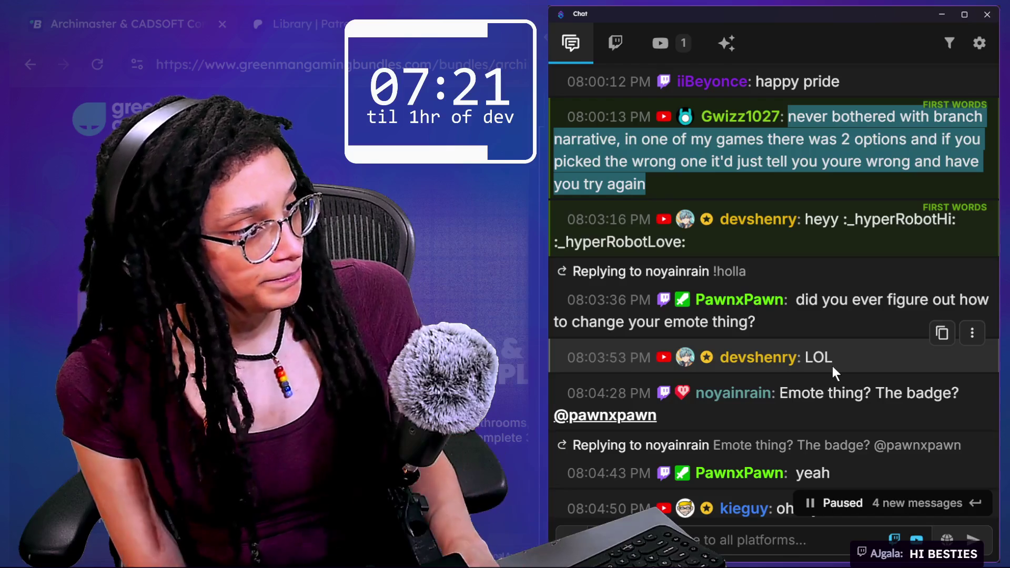
# - Scroll on and select the misheard patriarchy joke message
pyautogui.scroll(-2, 833, 366)
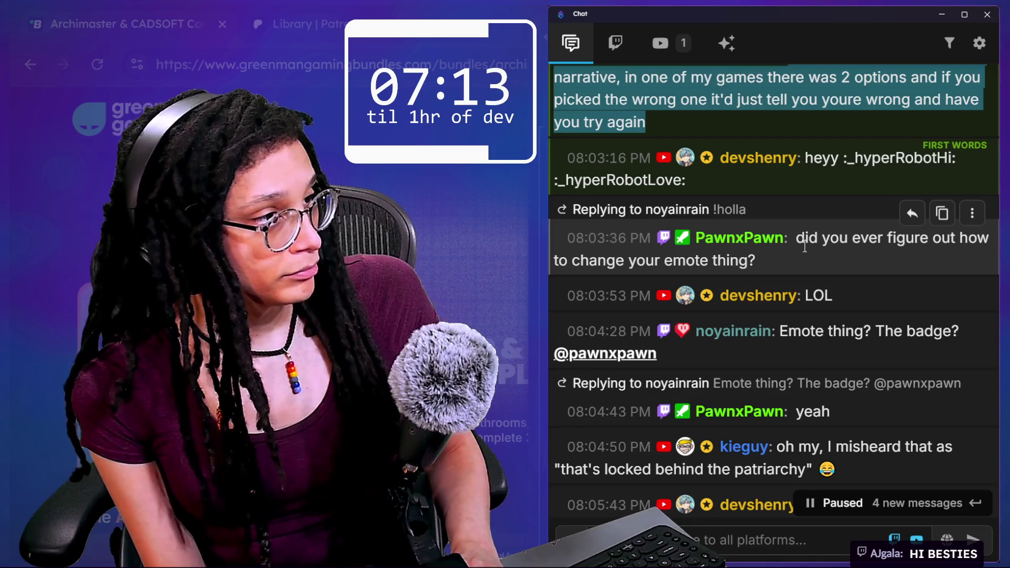
pyautogui.scroll(-2, 805, 245)
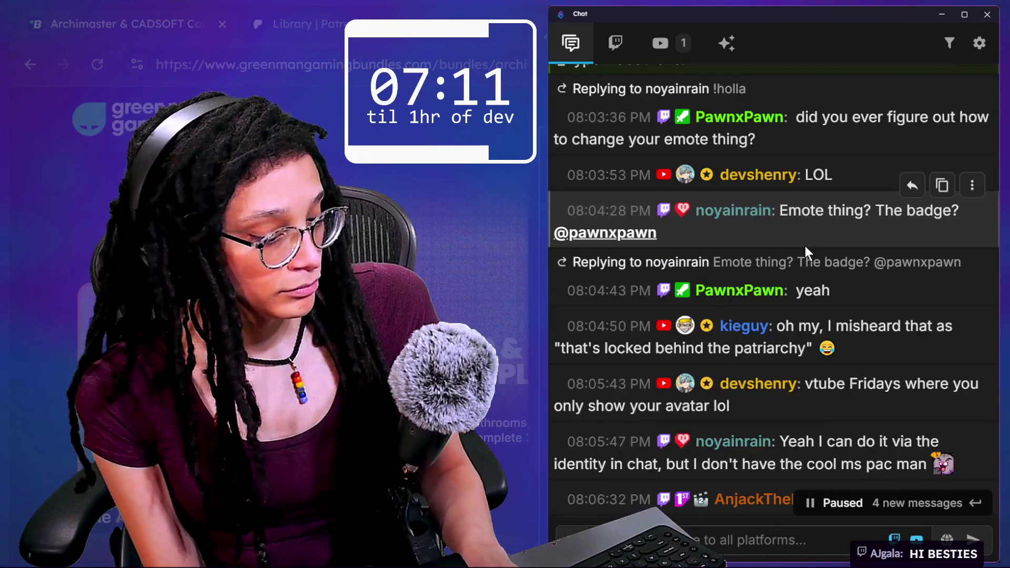
pyautogui.scroll(-1, 800, 250)
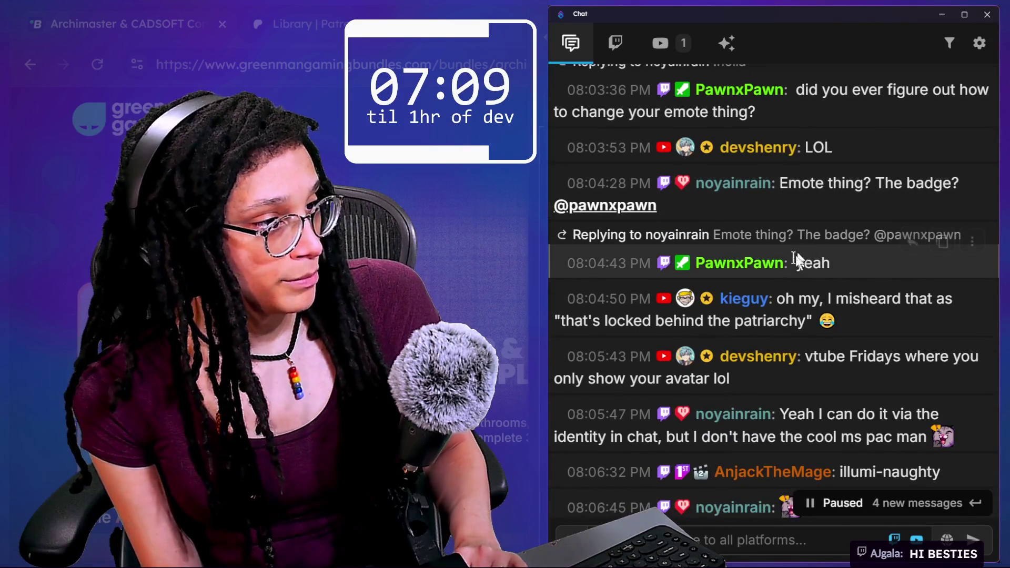
pyautogui.moveTo(825, 299)
pyautogui.mouseDown()
pyautogui.moveTo(864, 314)
pyautogui.moveTo(734, 322)
pyautogui.moveTo(777, 298)
pyautogui.mouseUp()
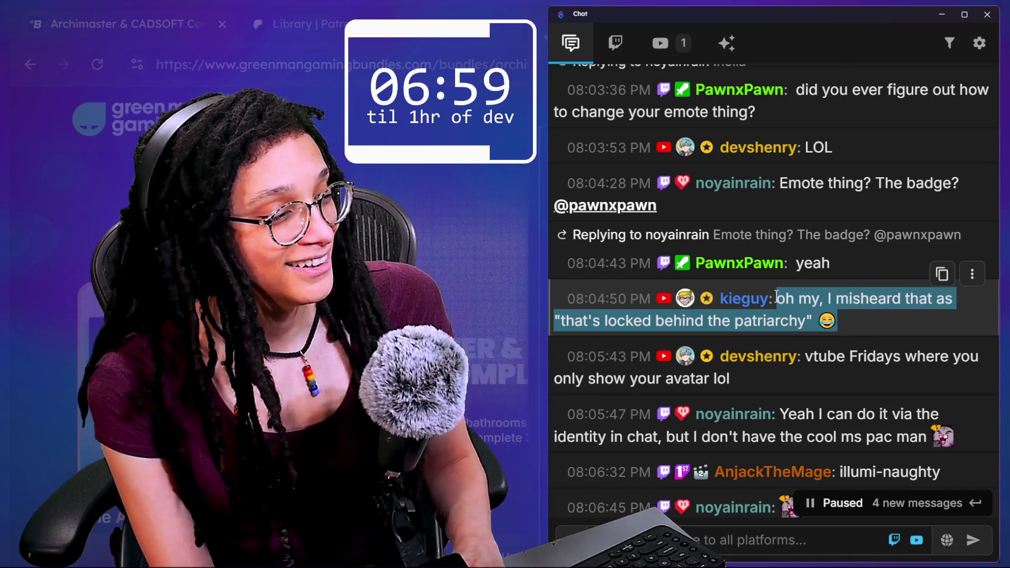
# - Select the 'vtube Fridays where you only show your avatar lol' message
pyautogui.scroll(5, 799, 237)
pyautogui.scroll(3, 800, 238)
pyautogui.scroll(-8, 799, 238)
pyautogui.scroll(-3, 800, 239)
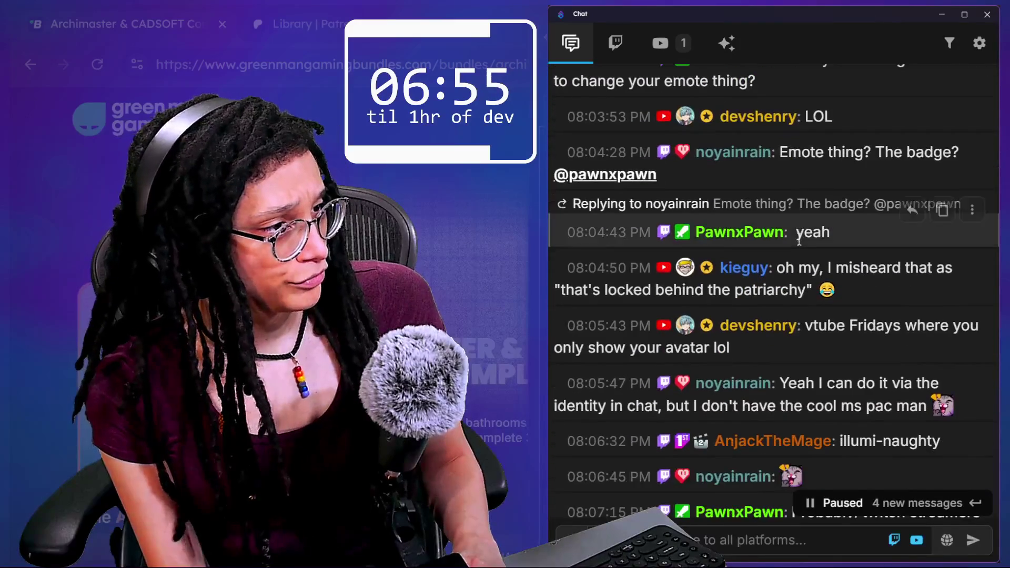
pyautogui.moveTo(806, 263); pyautogui.dragTo(824, 293)
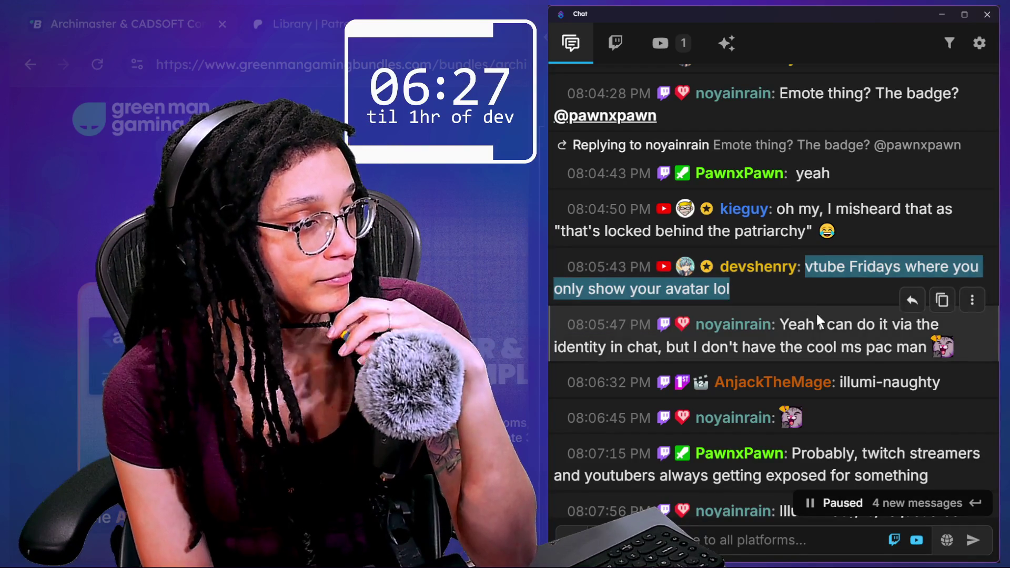
# - Select the Ms. Pac-Man badge reply, later messages, and the Binding of Isaac streamer story
pyautogui.moveTo(789, 330); pyautogui.dragTo(866, 349)
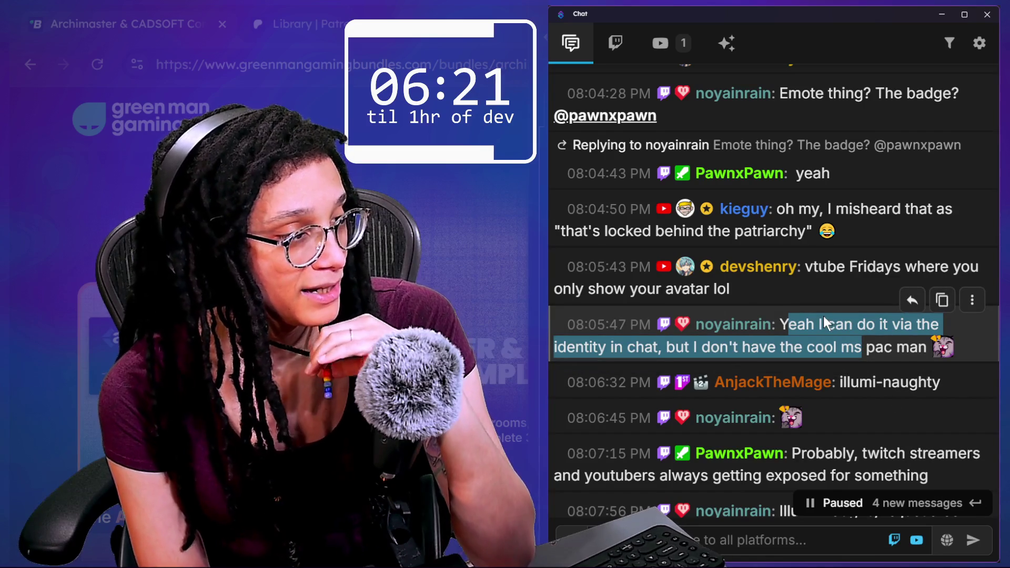
pyautogui.scroll(-1, 824, 322)
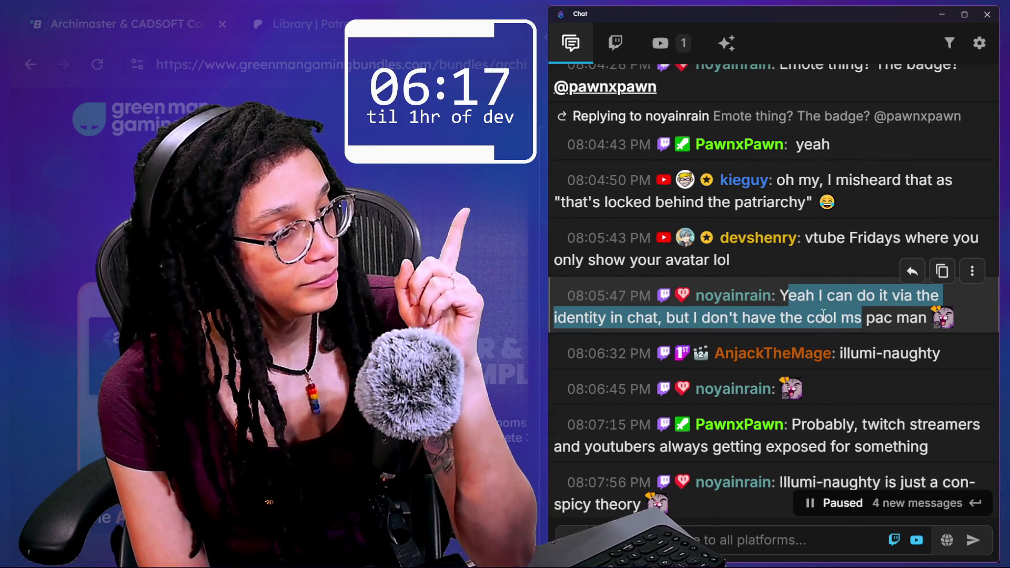
pyautogui.scroll(-3, 823, 314)
pyautogui.moveTo(793, 334); pyautogui.dragTo(926, 357)
pyautogui.scroll(-1, 933, 354)
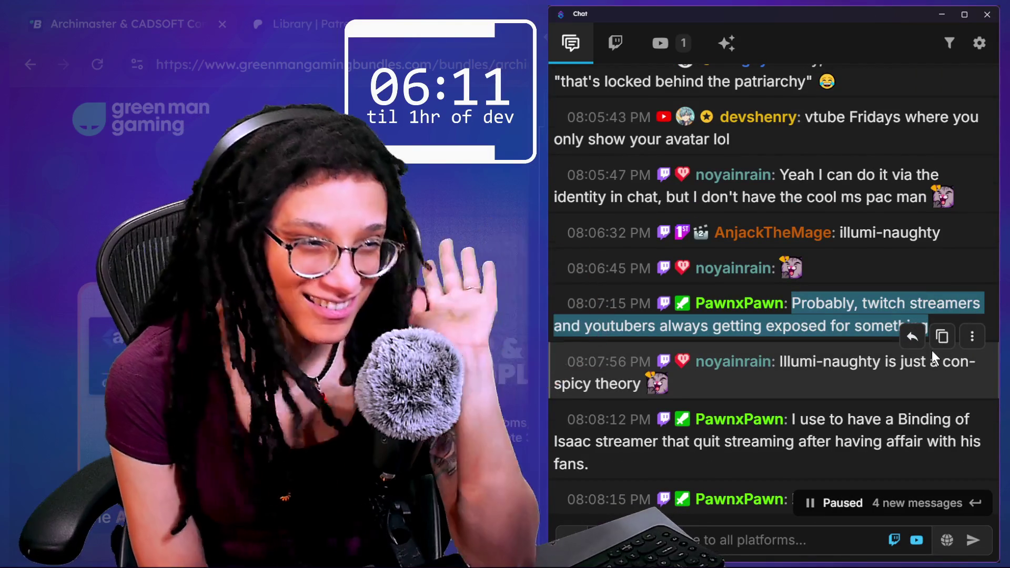
pyautogui.scroll(-1, 932, 351)
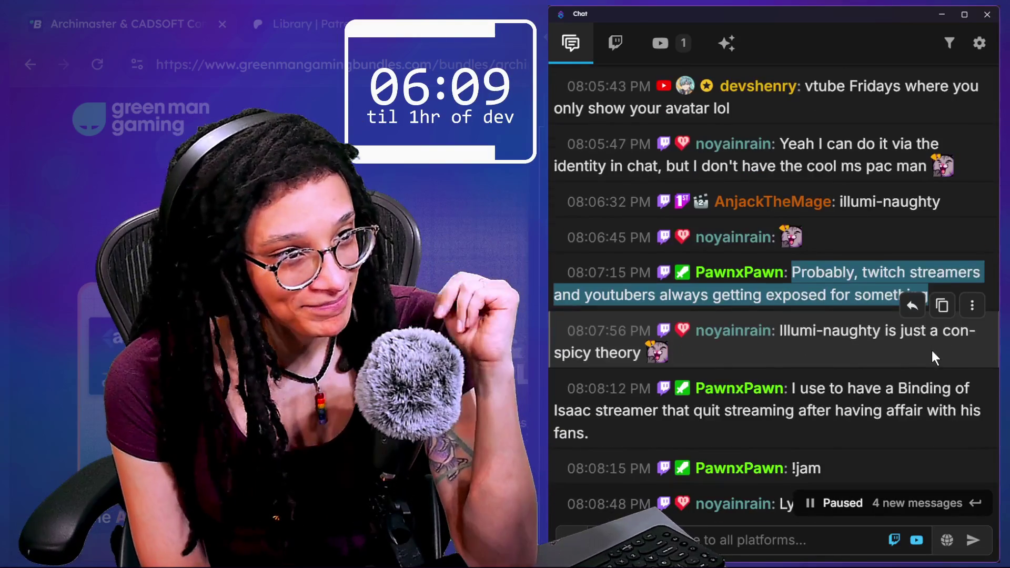
pyautogui.scroll(-1, 933, 350)
pyautogui.scroll(-1, 773, 410)
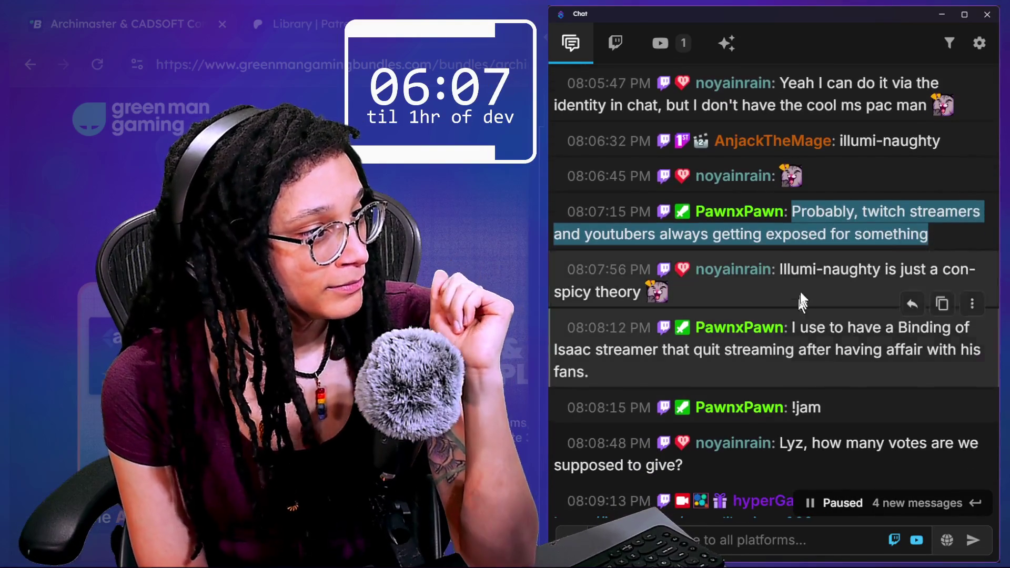
pyautogui.moveTo(785, 270); pyautogui.dragTo(825, 292)
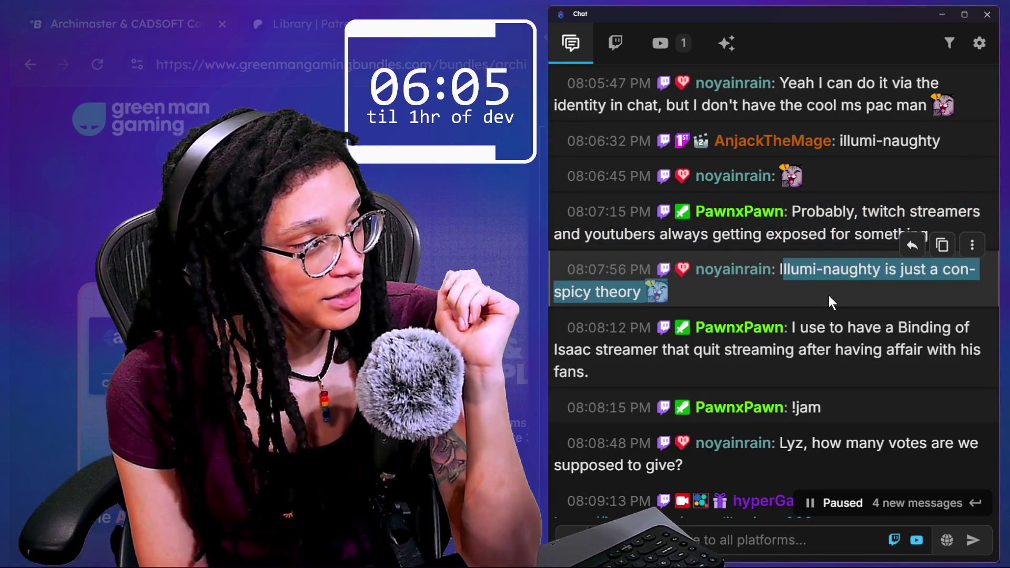
pyautogui.scroll(-2, 829, 296)
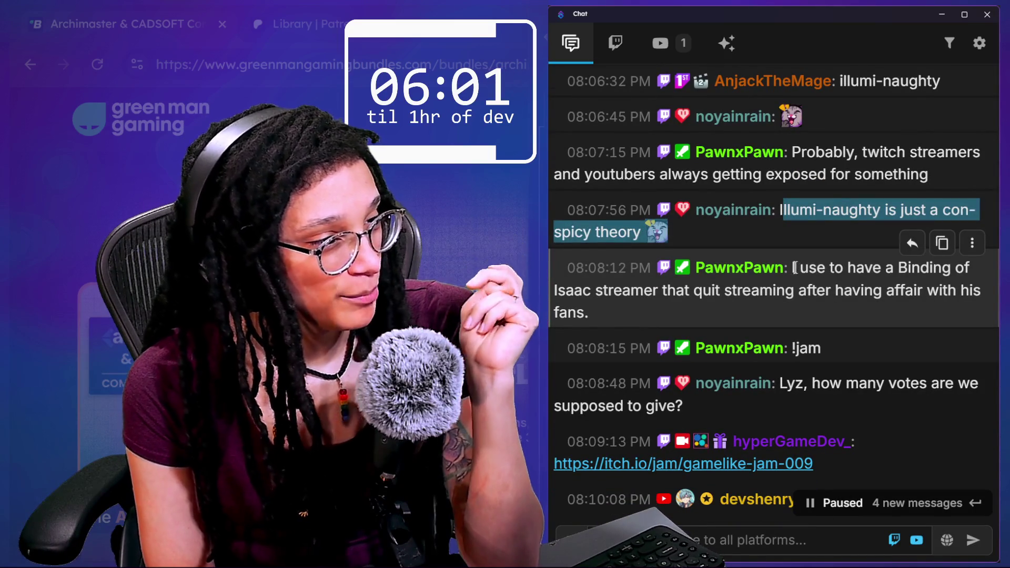
pyautogui.moveTo(795, 268); pyautogui.dragTo(853, 311)
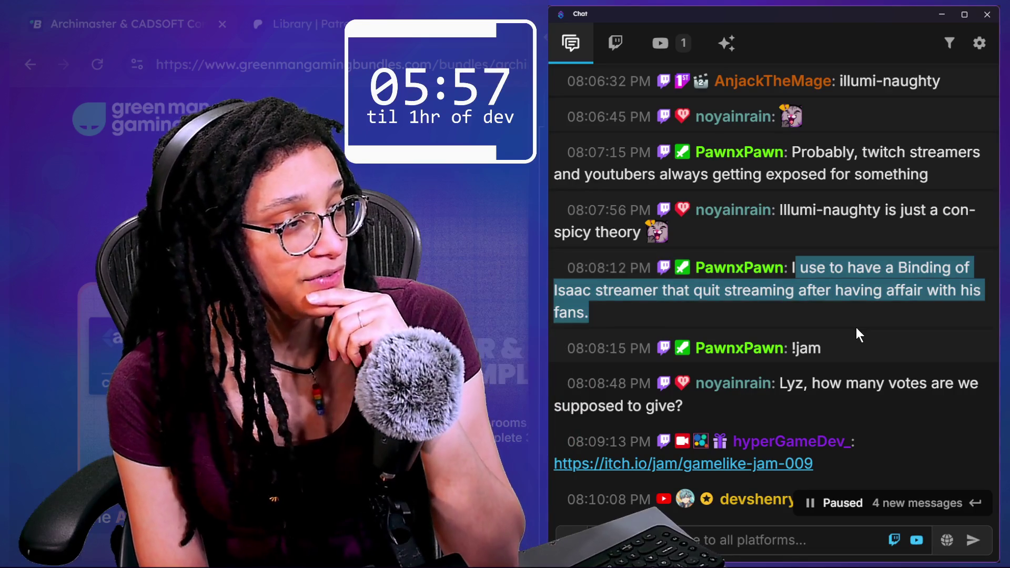
pyautogui.moveTo(857, 324)
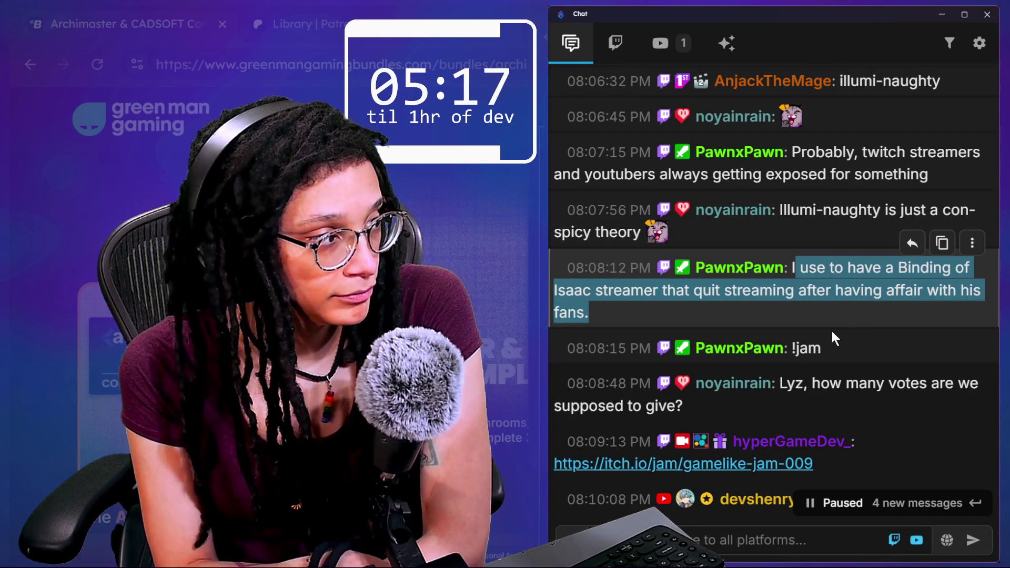
pyautogui.click(831, 299)
# - Select the messages about vote counts and voting only queued games, then switch to the Game-like Jam Queue page
pyautogui.scroll(-3, 830, 299)
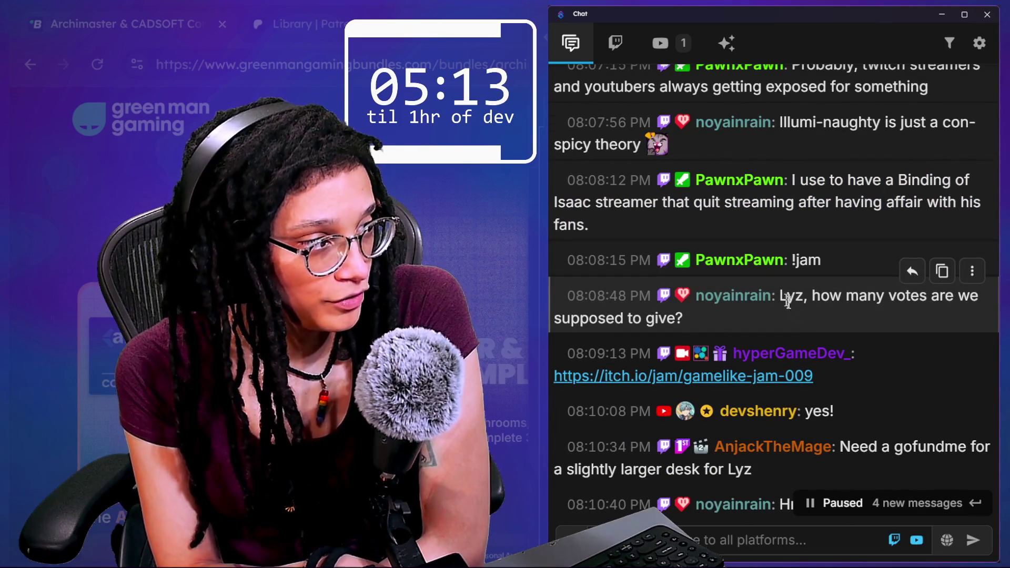
pyautogui.moveTo(788, 296); pyautogui.dragTo(818, 328)
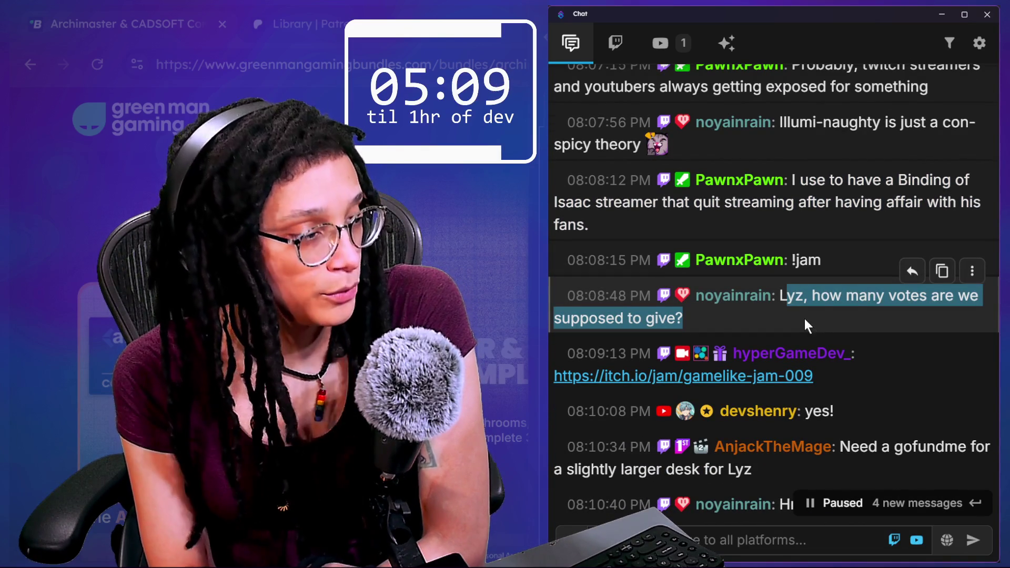
pyautogui.scroll(-4, 805, 319)
pyautogui.scroll(-4, 806, 322)
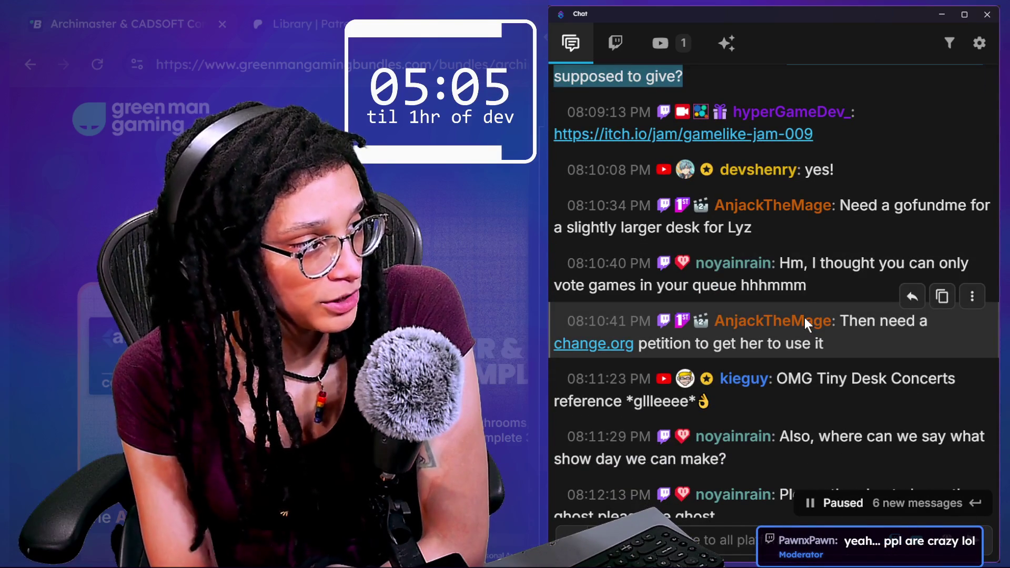
pyautogui.moveTo(780, 263); pyautogui.dragTo(811, 293)
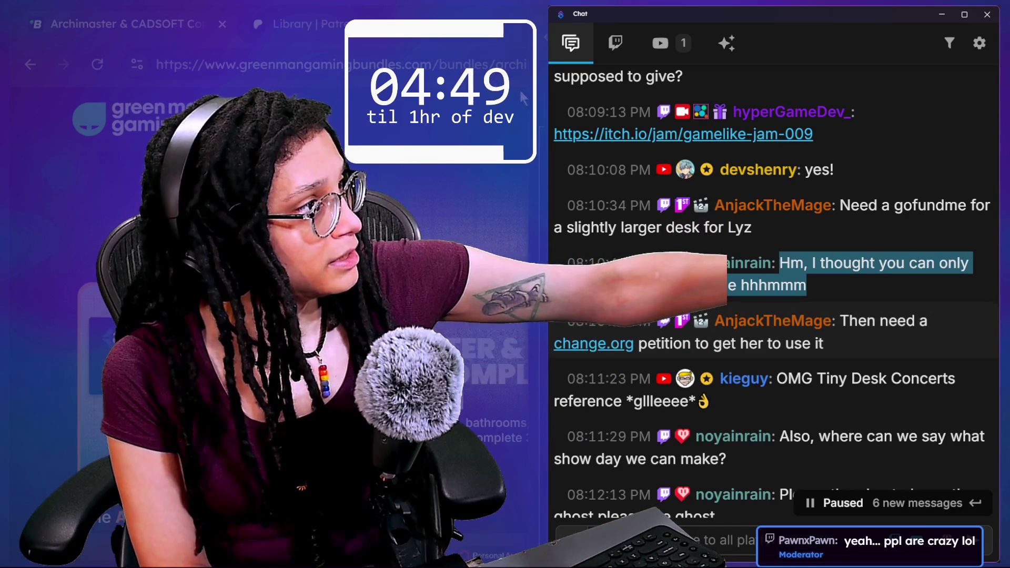
pyautogui.hotkey('alt', 'Tab')
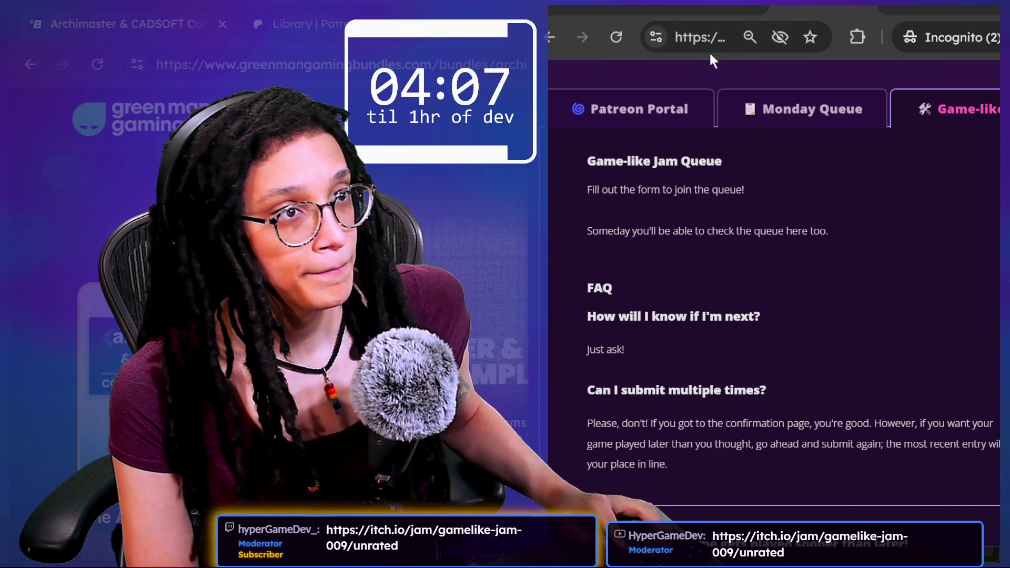
# - Return to the stream chat, select a message, and scroll to the newest messages
pyautogui.hotkey('alt', 'Tab')
pyautogui.scroll(-1, 836, 398)
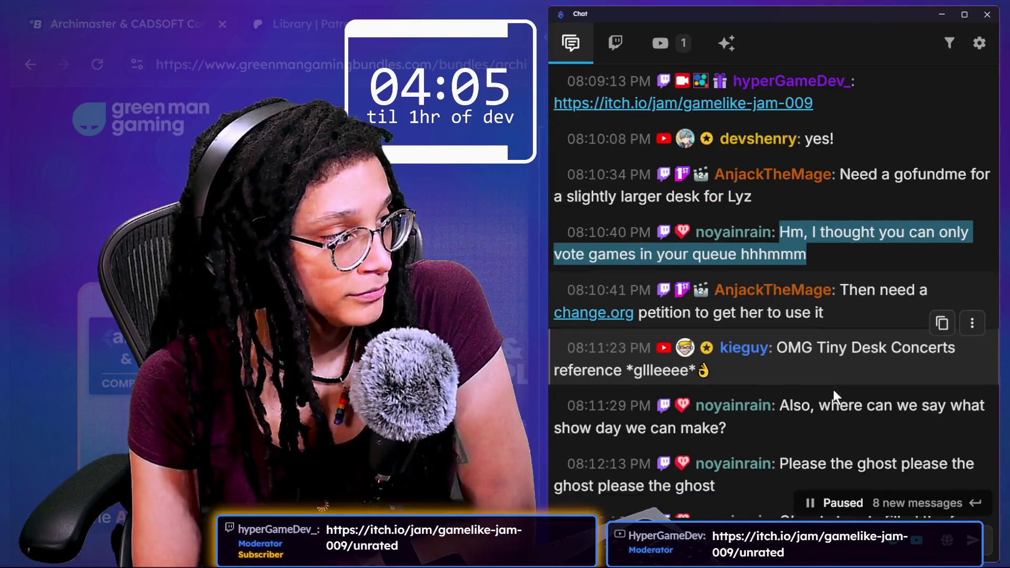
pyautogui.moveTo(825, 381)
pyautogui.mouseDown()
pyautogui.moveTo(816, 365)
pyautogui.moveTo(787, 355)
pyautogui.mouseUp()
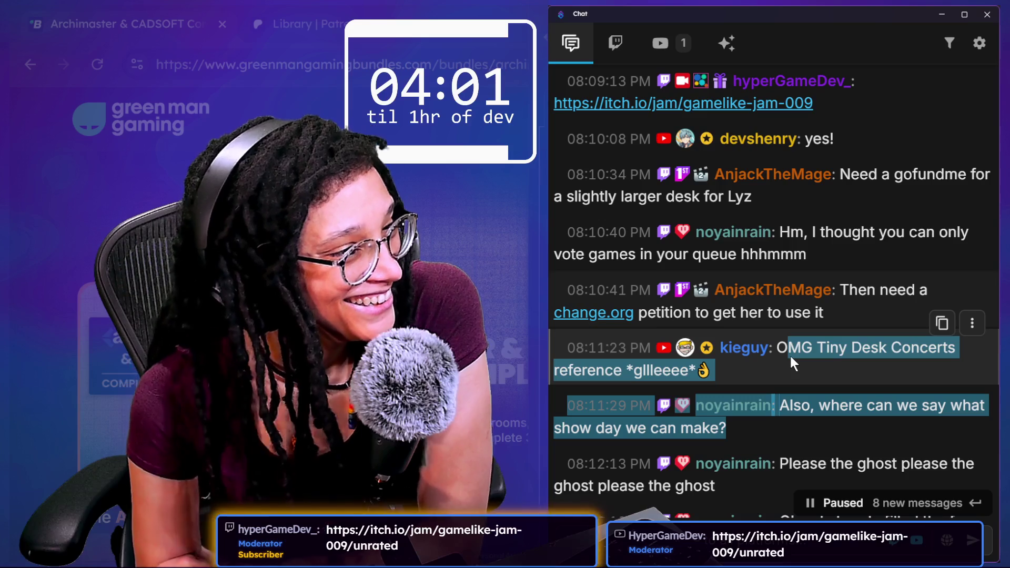
pyautogui.scroll(-5, 867, 399)
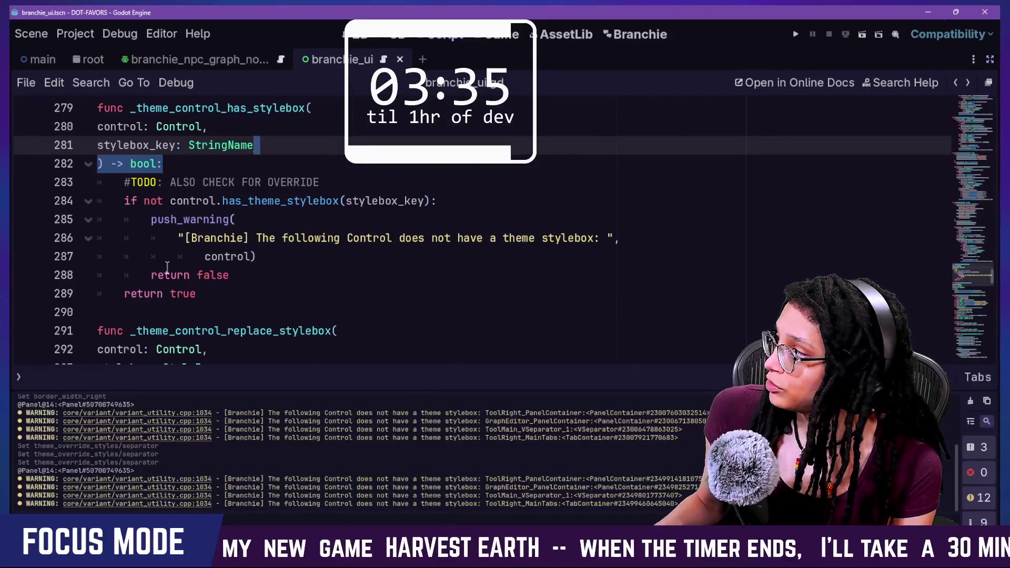
pyautogui.moveTo(97, 179); pyautogui.dragTo(318, 266)
pyautogui.click(322, 275)
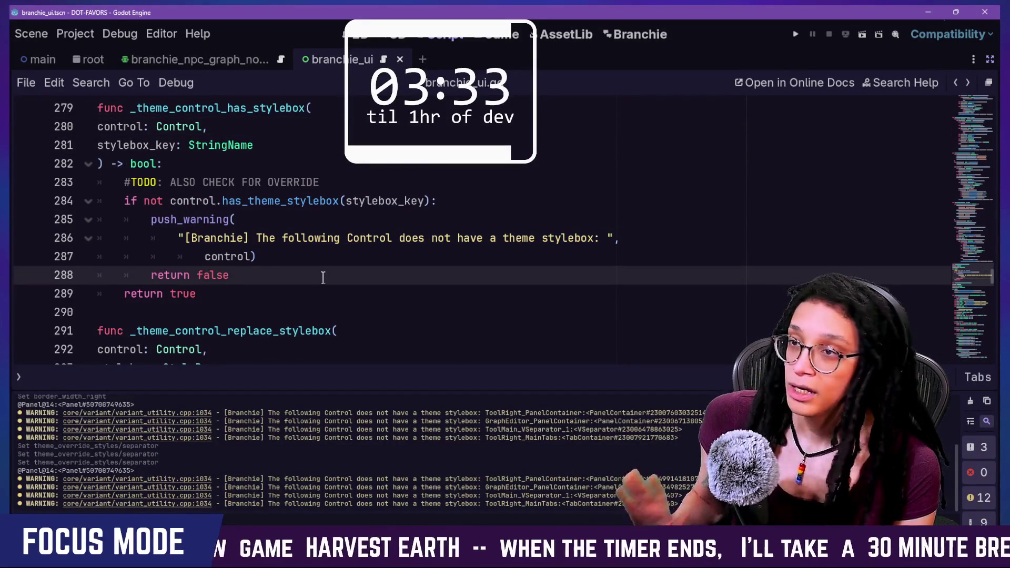
pyautogui.scroll(1, 323, 278)
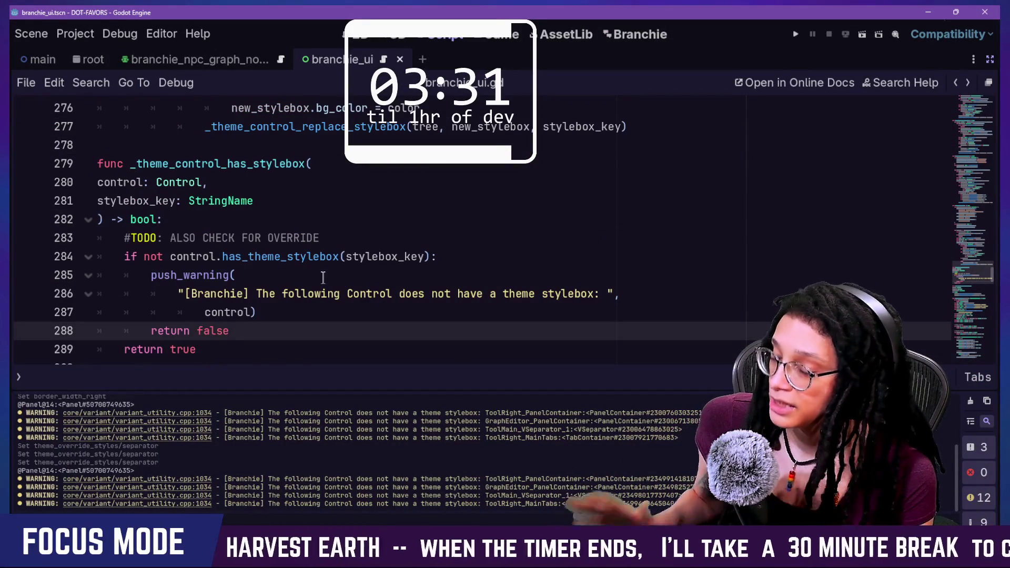
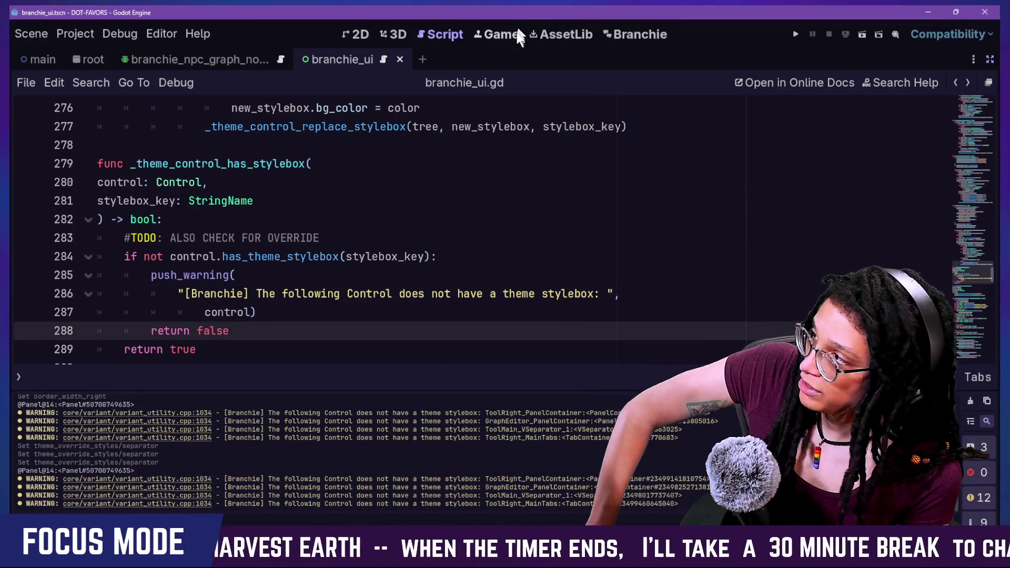
# - Switch to the Branchie dialogue graph workspace and hide the Output panel with Ctrl+J
pyautogui.click(519, 36)
pyautogui.click(576, 38)
pyautogui.click(624, 37)
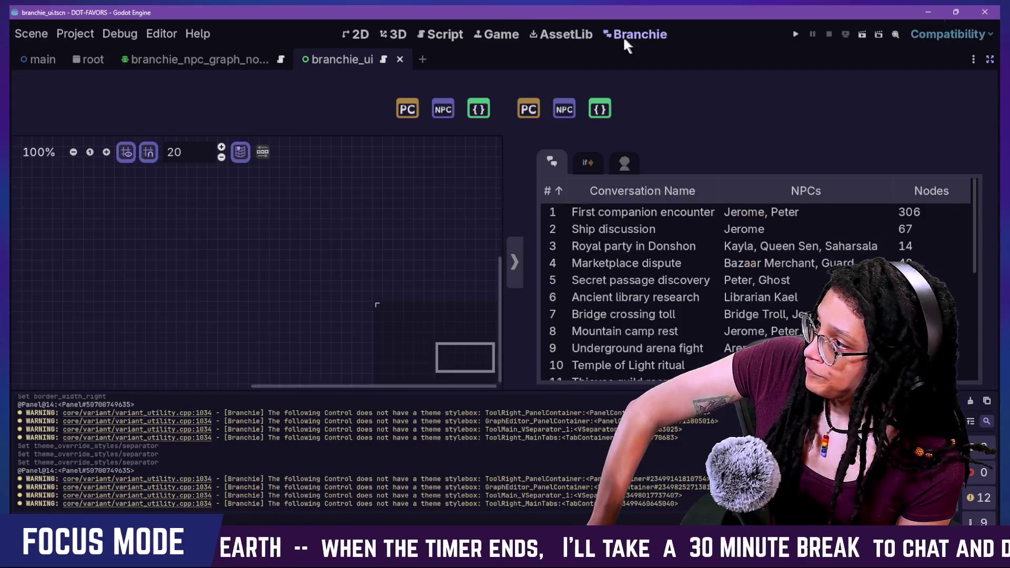
pyautogui.hotkey('ctrl', 'j')
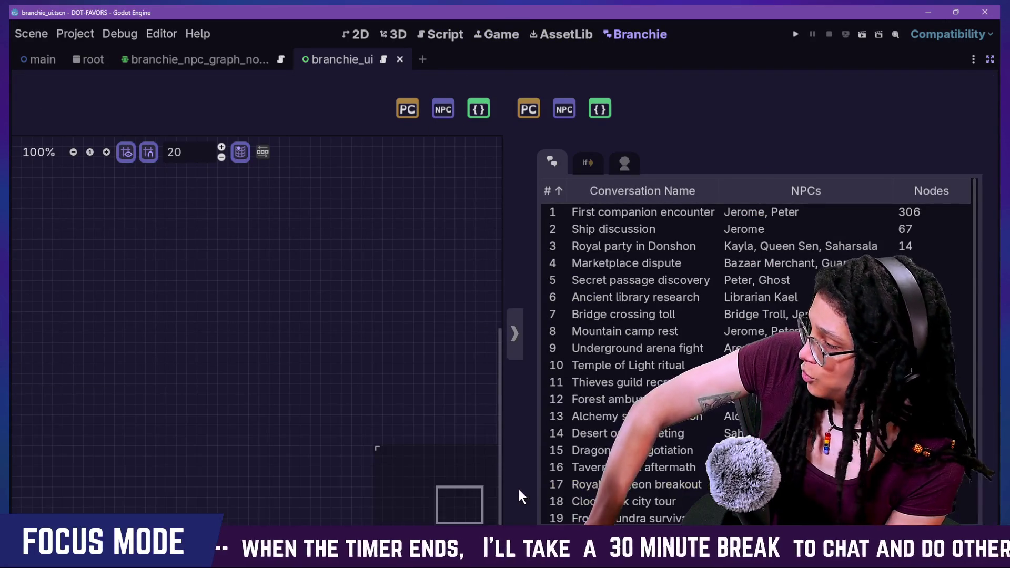
# - Zoom out, add a new Undefined NPC node (Node 9) and drag it into place
pyautogui.scroll(-4, 416, 362)
pyautogui.scroll(-4, 417, 358)
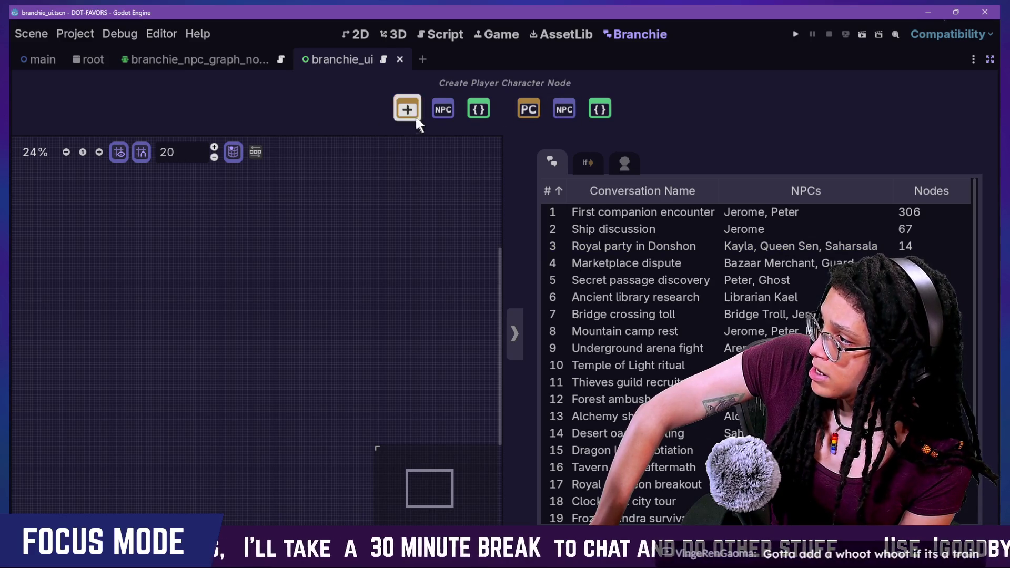
pyautogui.click(439, 114)
pyautogui.moveTo(361, 257)
pyautogui.mouseDown()
pyautogui.moveTo(385, 243)
pyautogui.moveTo(379, 216)
pyautogui.moveTo(385, 231)
pyautogui.mouseUp()
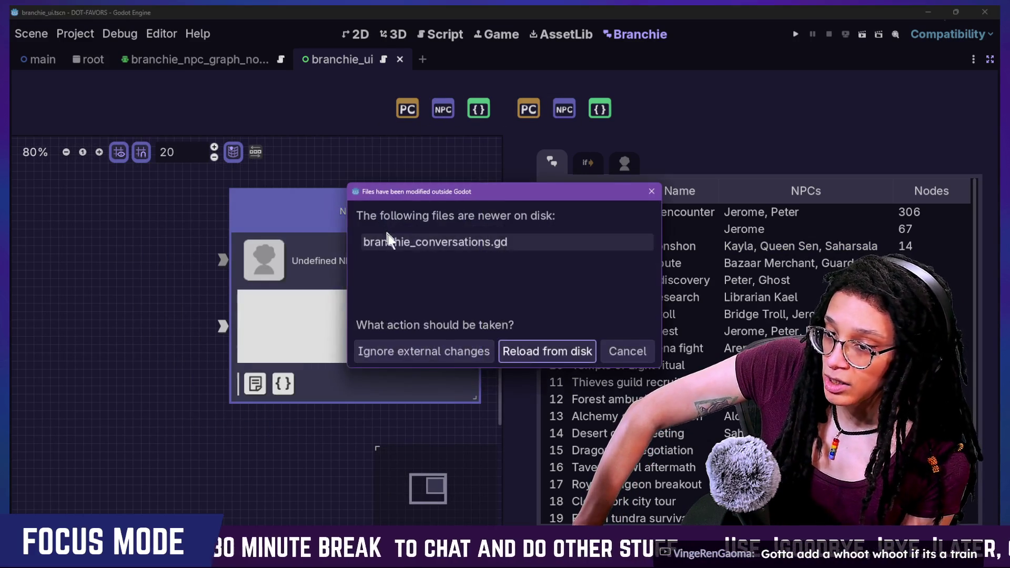
# - Reload branchie_conversations.gd from disk, then pan the graph and nudge Node 9 into the centre
pyautogui.click(579, 357)
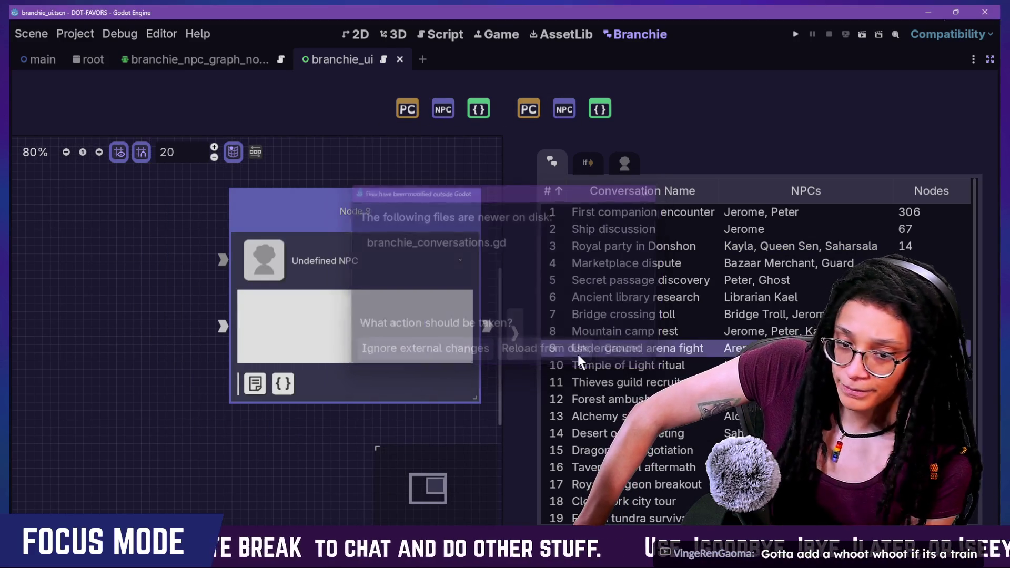
pyautogui.moveTo(456, 320)
pyautogui.mouseDown()
pyautogui.moveTo(467, 383)
pyautogui.moveTo(412, 406)
pyautogui.moveTo(441, 408)
pyautogui.mouseUp()
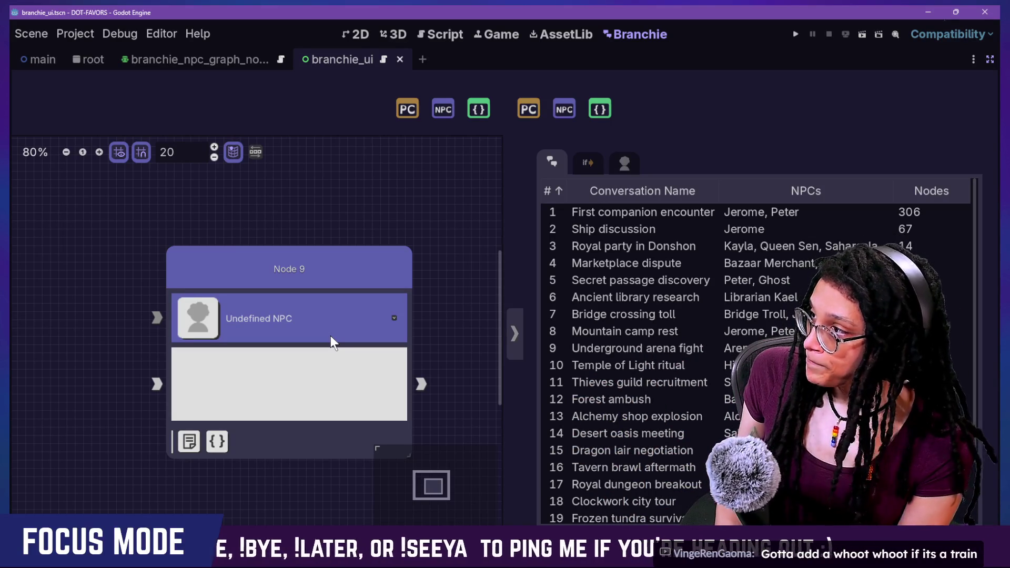
pyautogui.moveTo(303, 271); pyautogui.dragTo(307, 258)
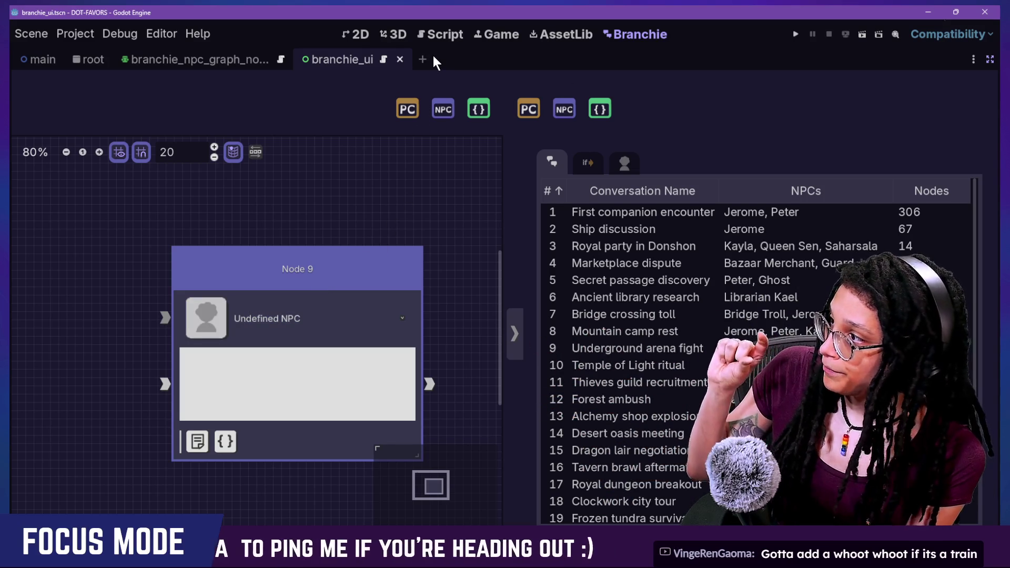
pyautogui.click(436, 36)
pyautogui.hotkey('shift', 'alt', 'o')
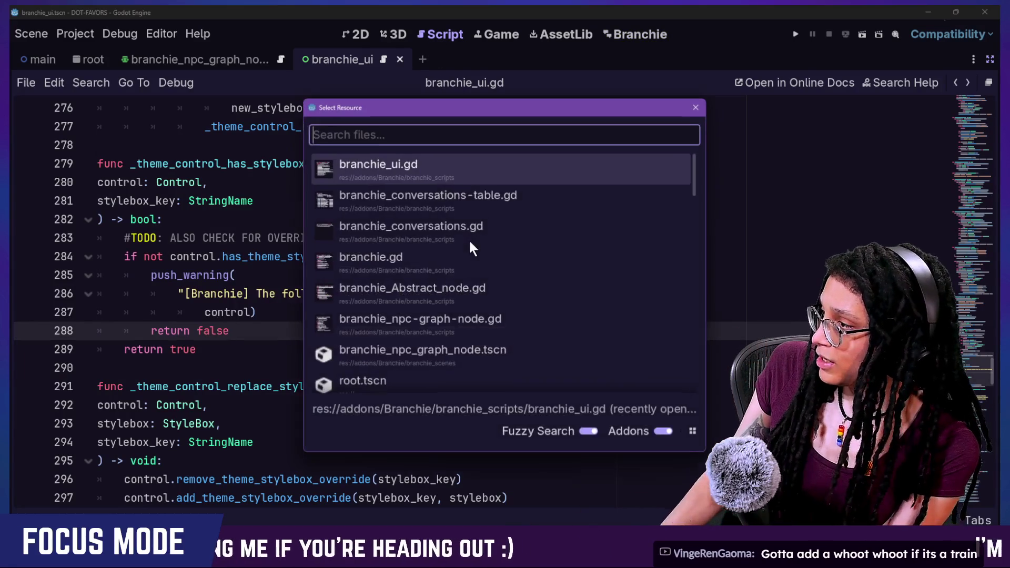
pyautogui.write('icon')
pyautogui.press('BackSpace')
pyautogui.press('BackSpace')
pyautogui.press('BackSpace')
pyautogui.write('conver')
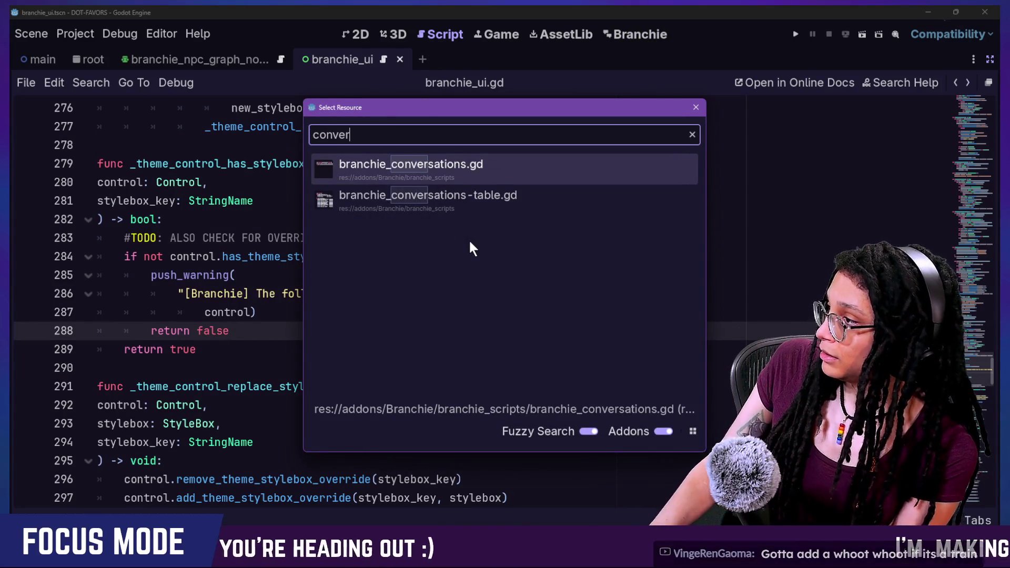
pyautogui.press('Return')
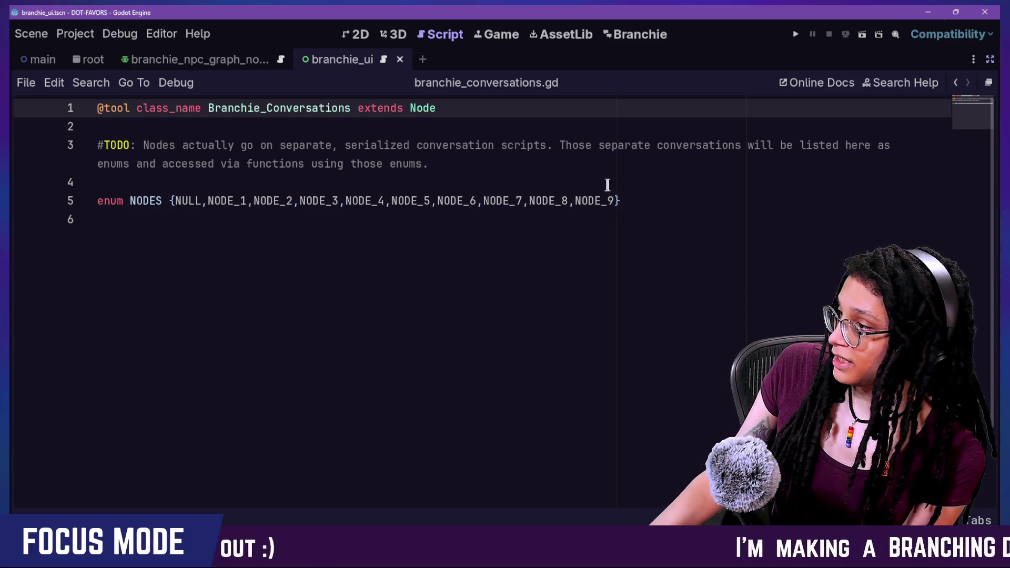
pyautogui.moveTo(613, 200); pyautogui.dragTo(562, 205)
pyautogui.click(632, 201)
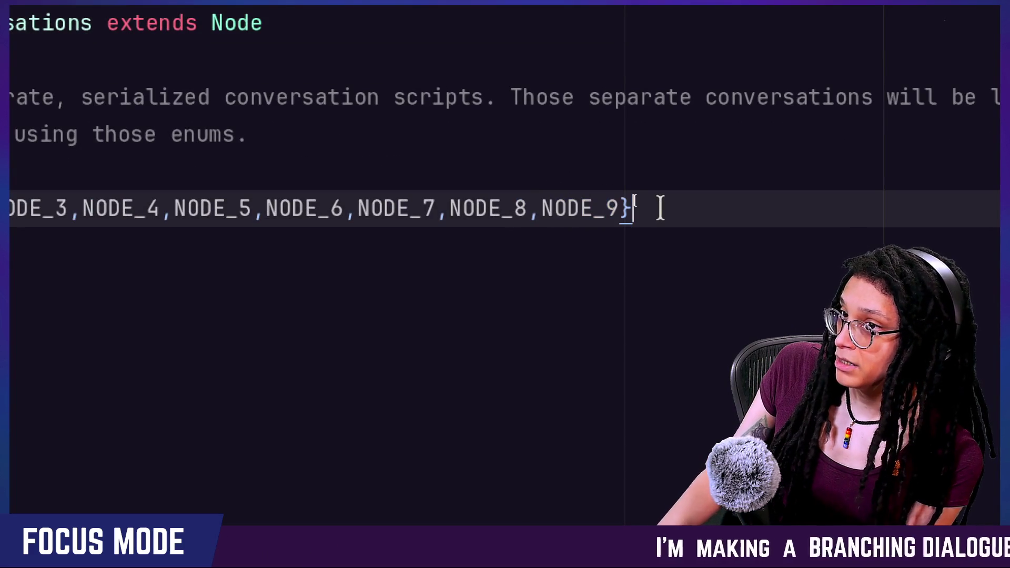
pyautogui.click(640, 34)
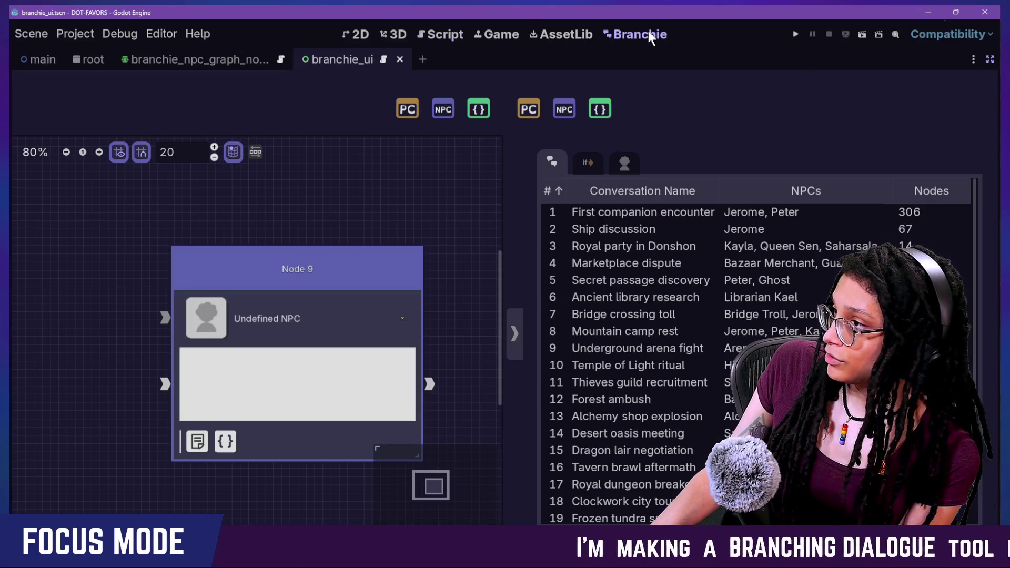
# - Add two more NPC nodes and check the new NODES enum entries in the script
pyautogui.click(449, 115)
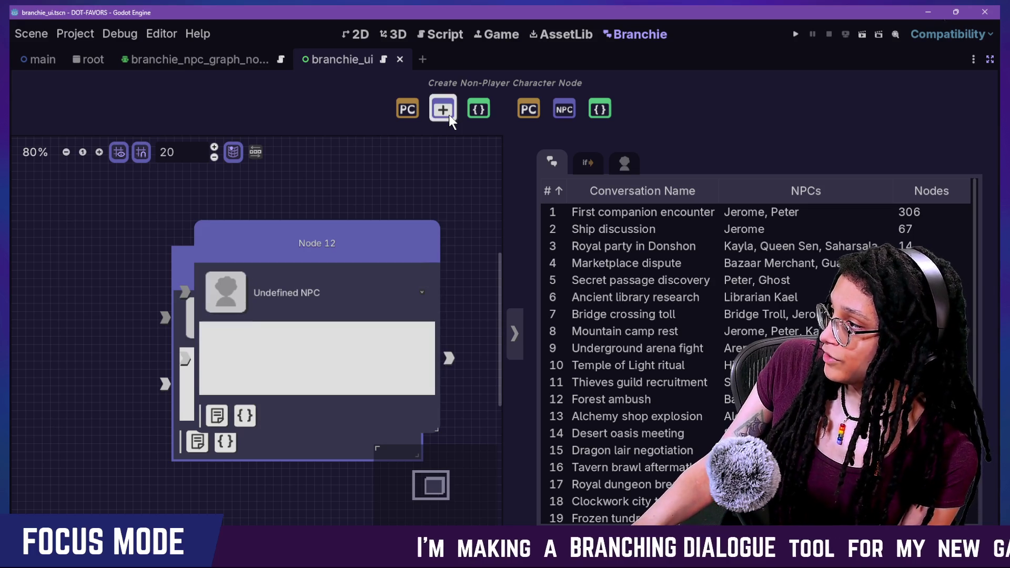
pyautogui.click(449, 114)
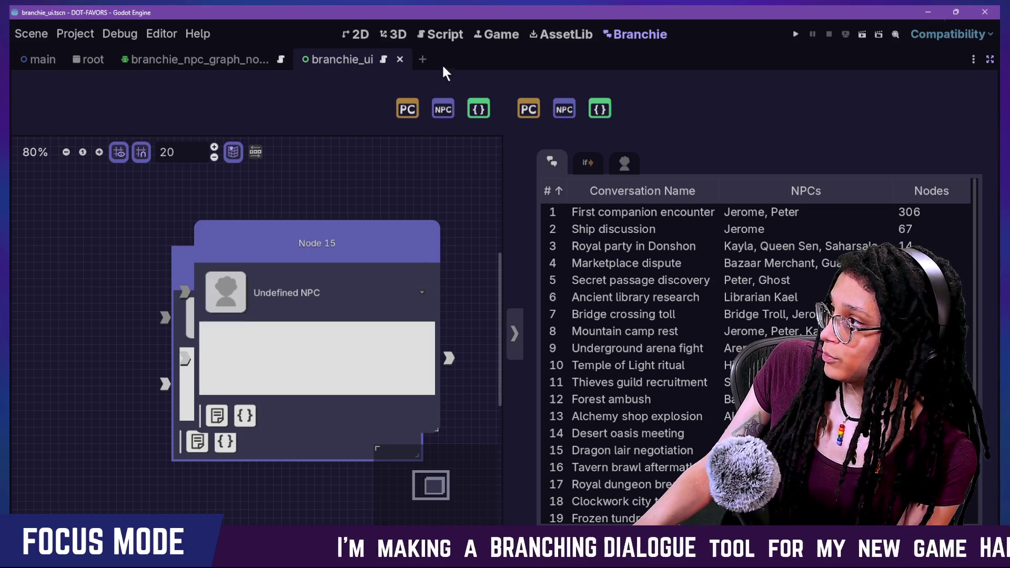
pyautogui.click(454, 34)
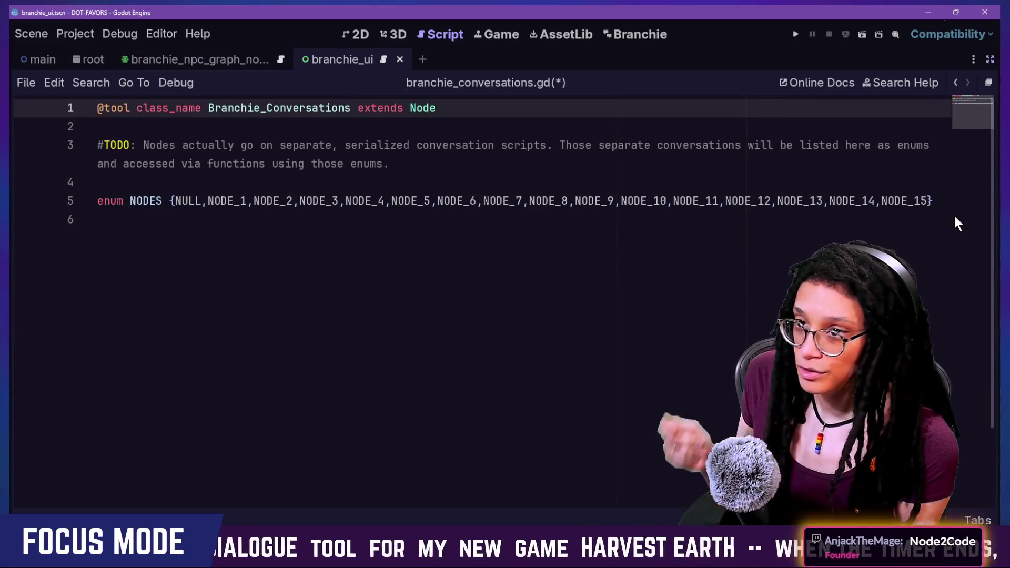
# - Delete the stacked NPC nodes from the Branchie graph and recheck the NODES enum
pyautogui.click(638, 41)
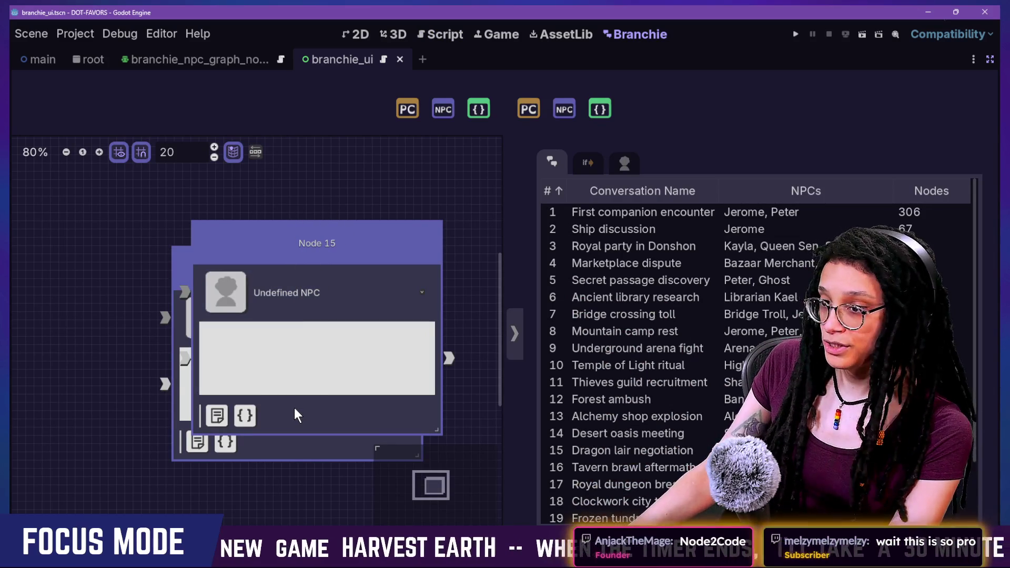
pyautogui.press('Delete')
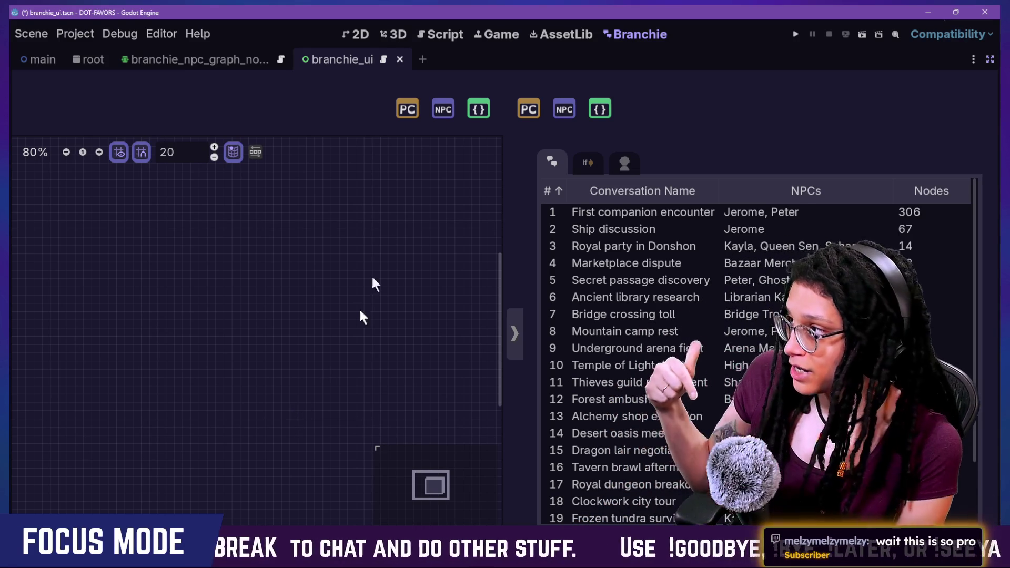
pyautogui.click(443, 32)
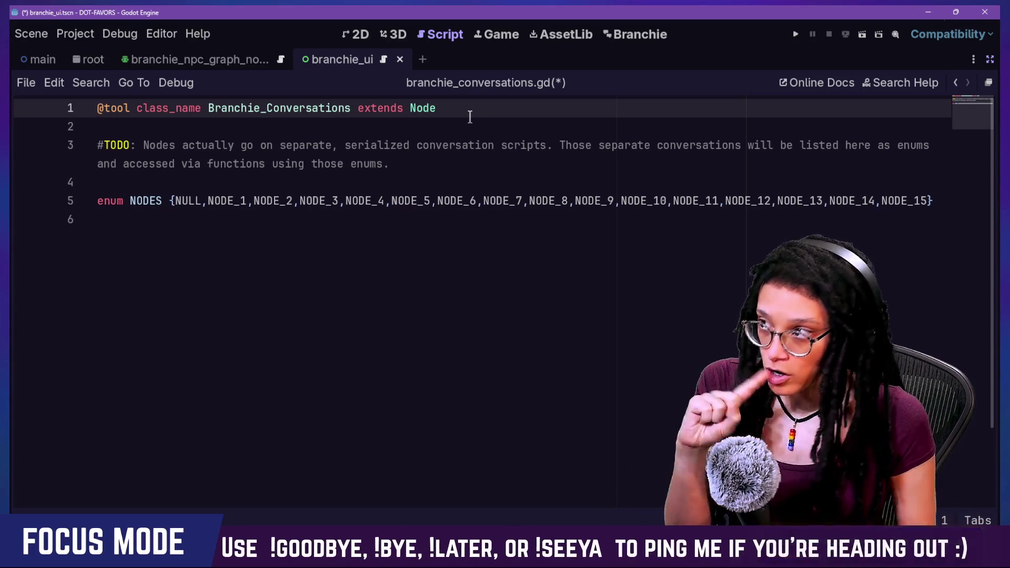
# - Add NPC Node 16 to the Branchie graph and type 'We would put dialogue' into it
pyautogui.click(614, 35)
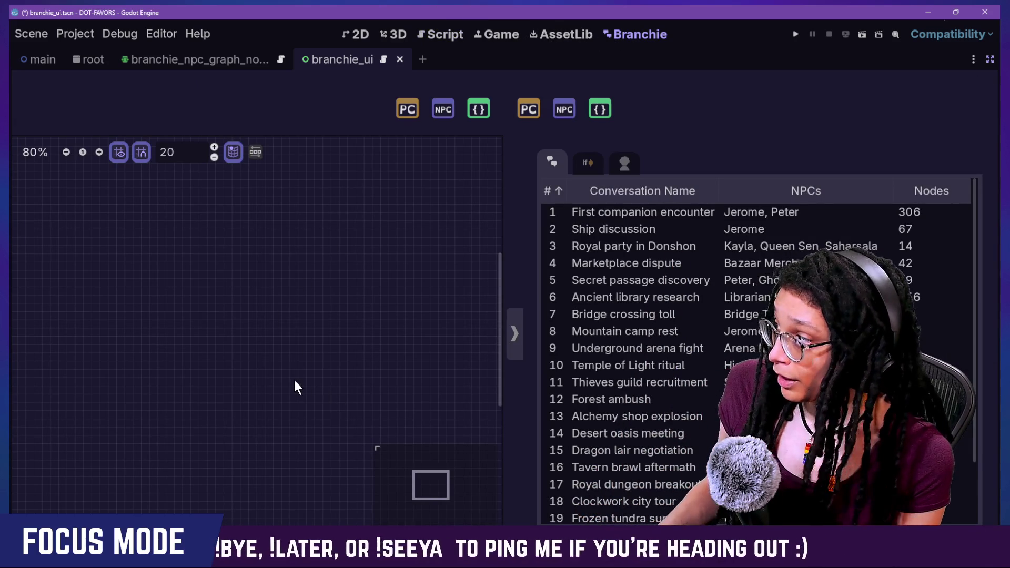
pyautogui.click(443, 109)
pyautogui.click(306, 352)
pyautogui.write('We would put dialogue in here')
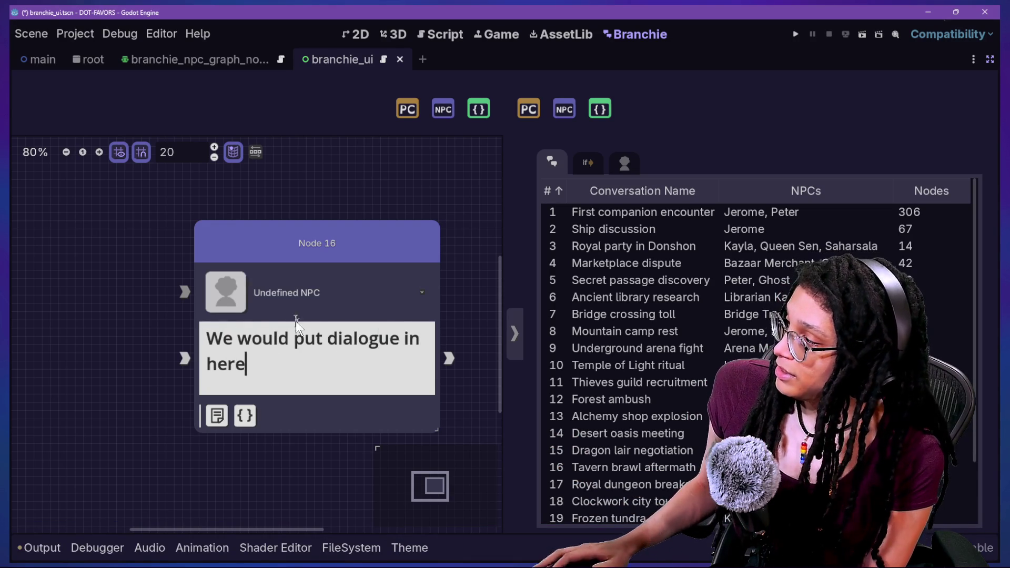
# - Open Node 16's NPC dropdown and show the NPCs view in the side panel
pyautogui.click(295, 292)
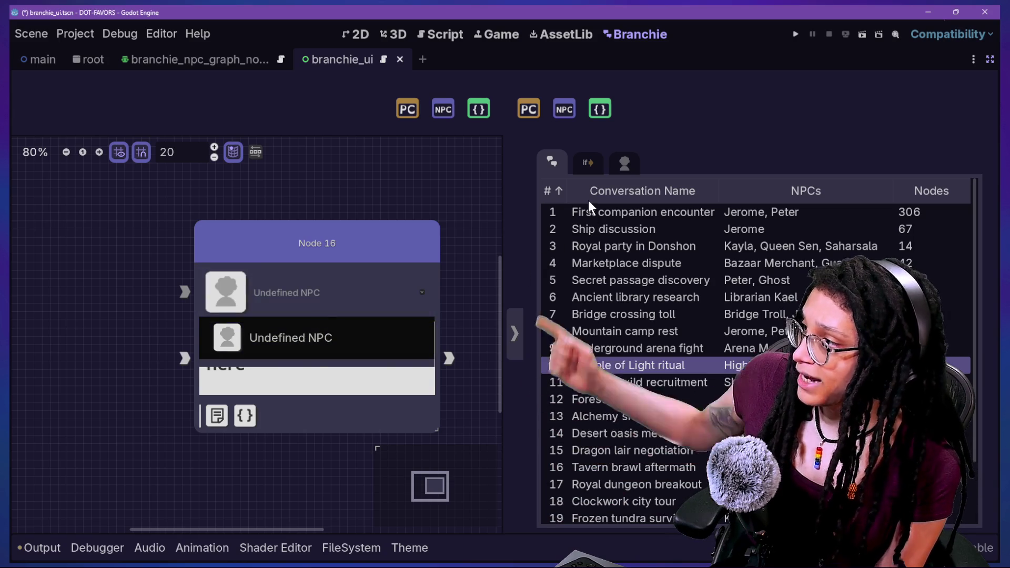
pyautogui.click(625, 164)
pyautogui.click(624, 163)
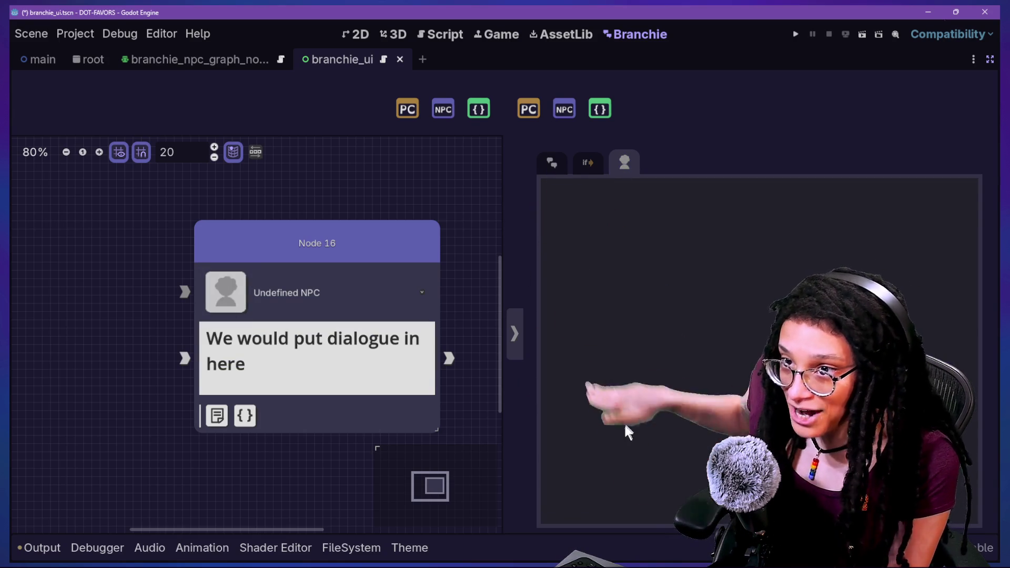
pyautogui.click(295, 310)
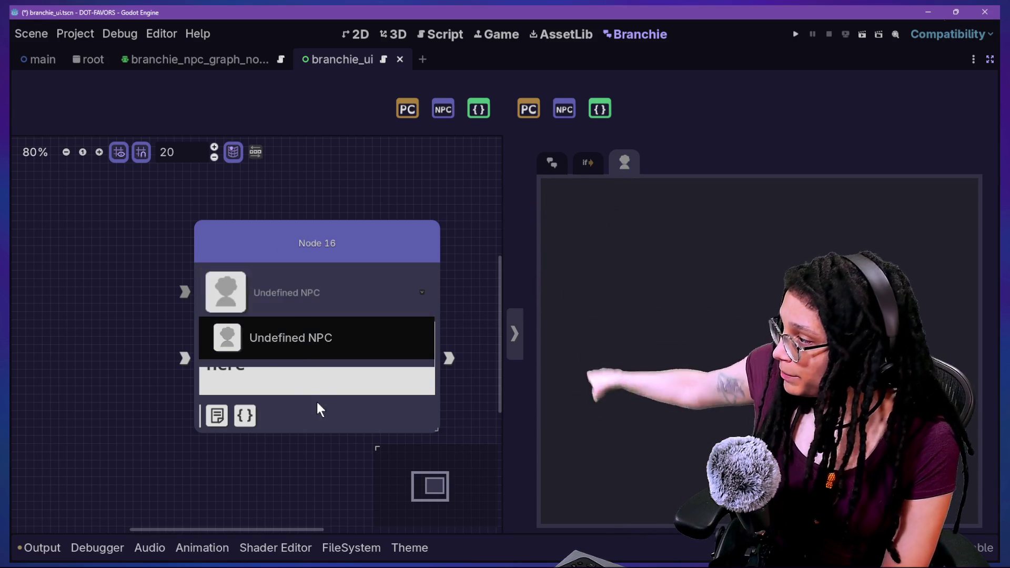
# - Toggle Node 16's note field, then reveal its script field showing the _appleseed stub
pyautogui.click(242, 372)
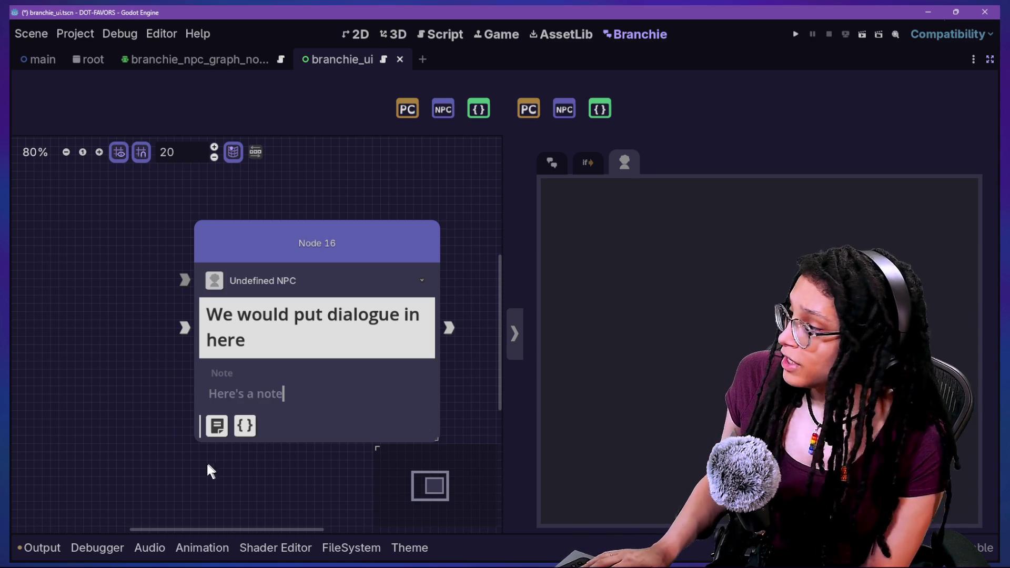
pyautogui.click(226, 434)
pyautogui.click(245, 426)
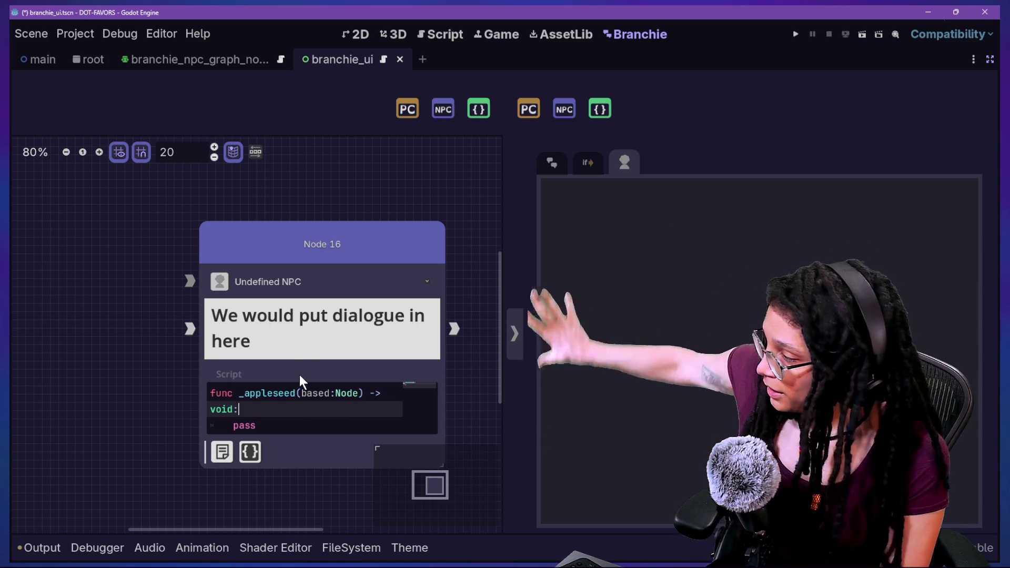
pyautogui.moveTo(208, 393); pyautogui.dragTo(327, 440)
pyautogui.click(326, 429)
# - Move Node 16 up-left, flip through the side-panel views, and delete the node
pyautogui.moveTo(383, 248); pyautogui.dragTo(367, 225)
pyautogui.click(553, 164)
pyautogui.click(579, 167)
pyautogui.click(553, 168)
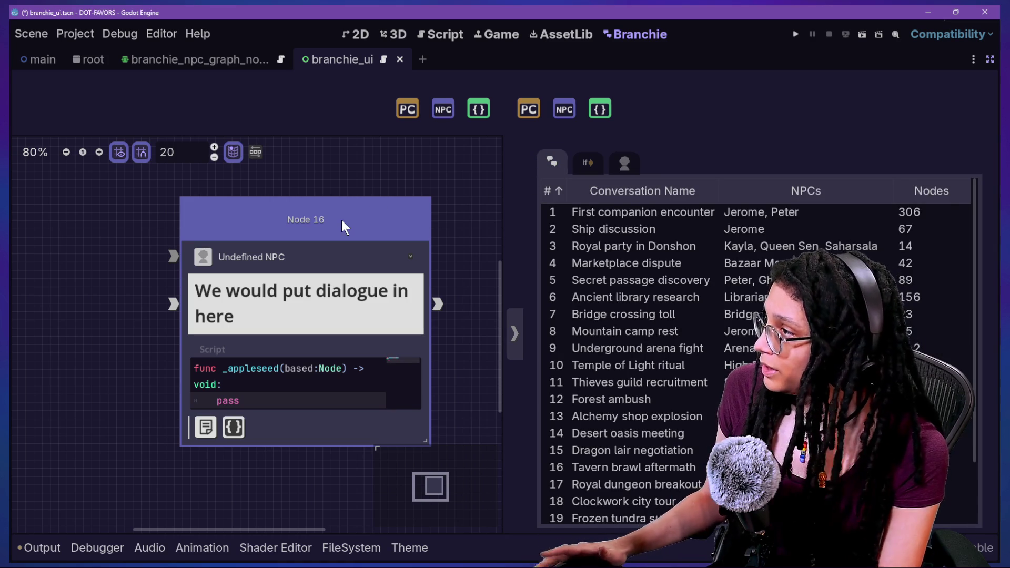
pyautogui.press('Delete')
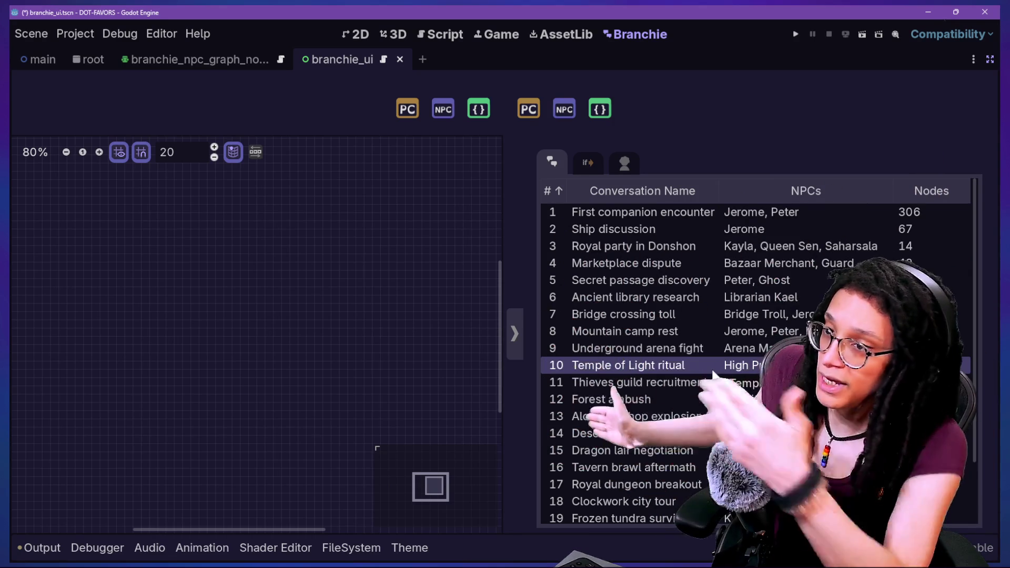
# - Select a conversation, add NPC Nodes 17 and 18, and spread them apart in the graph
pyautogui.click(690, 303)
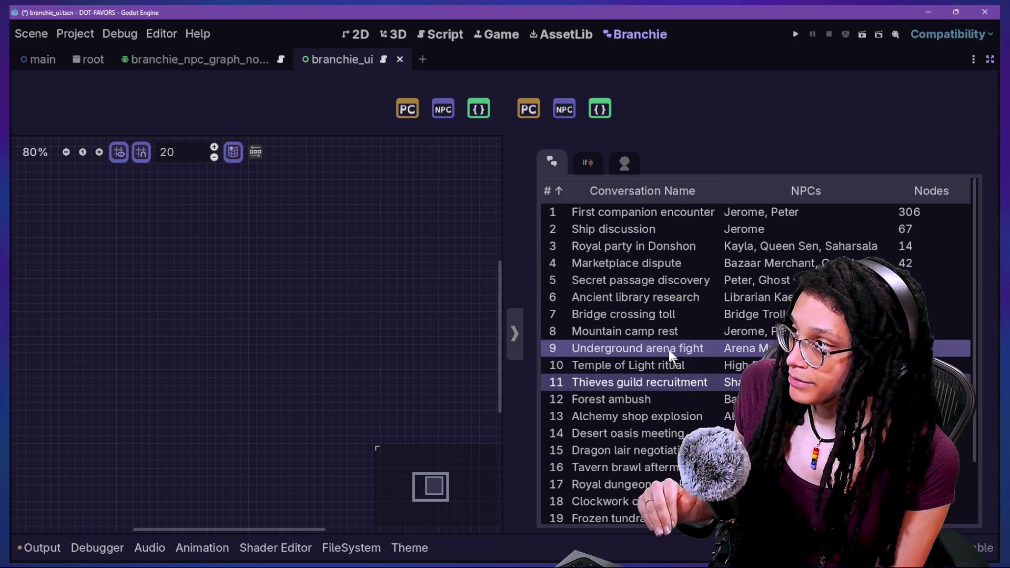
pyautogui.click(448, 115)
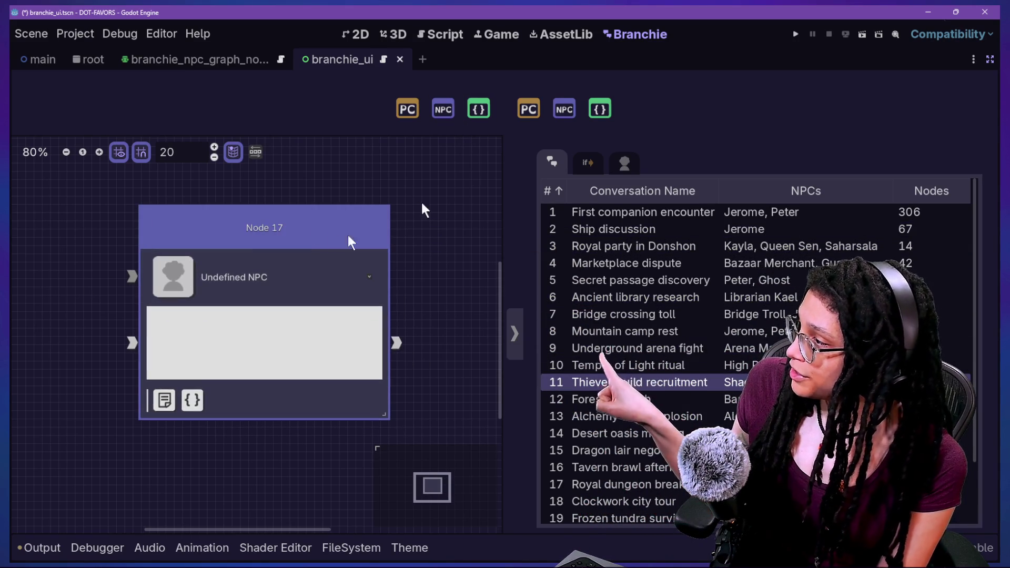
pyautogui.click(441, 115)
pyautogui.scroll(-5, 368, 228)
pyautogui.moveTo(370, 226); pyautogui.dragTo(463, 149)
pyautogui.moveTo(318, 227); pyautogui.dragTo(290, 258)
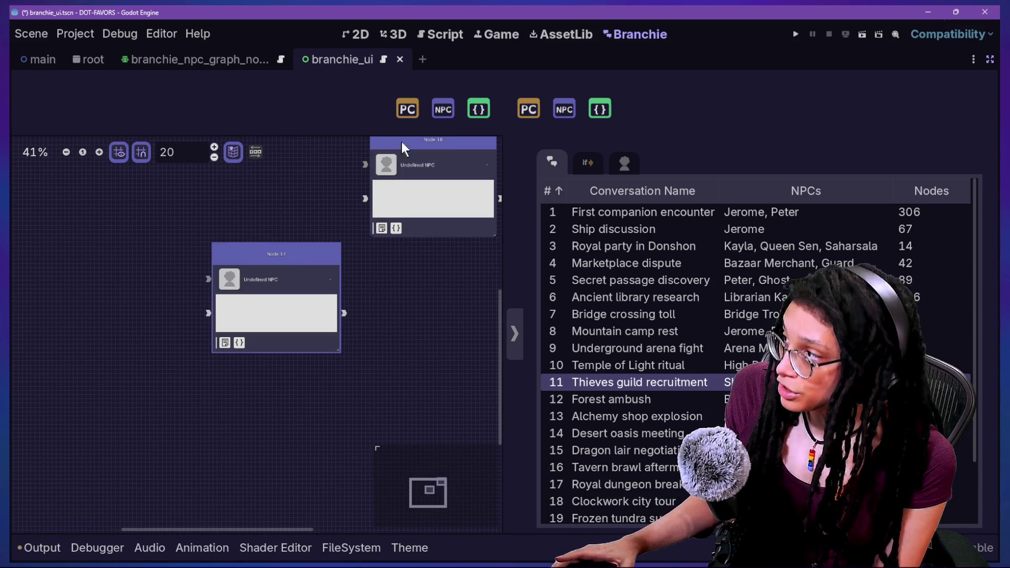
pyautogui.moveTo(401, 153); pyautogui.dragTo(393, 175)
pyautogui.moveTo(311, 249); pyautogui.dragTo(273, 278)
pyautogui.moveTo(417, 176); pyautogui.dragTo(374, 179)
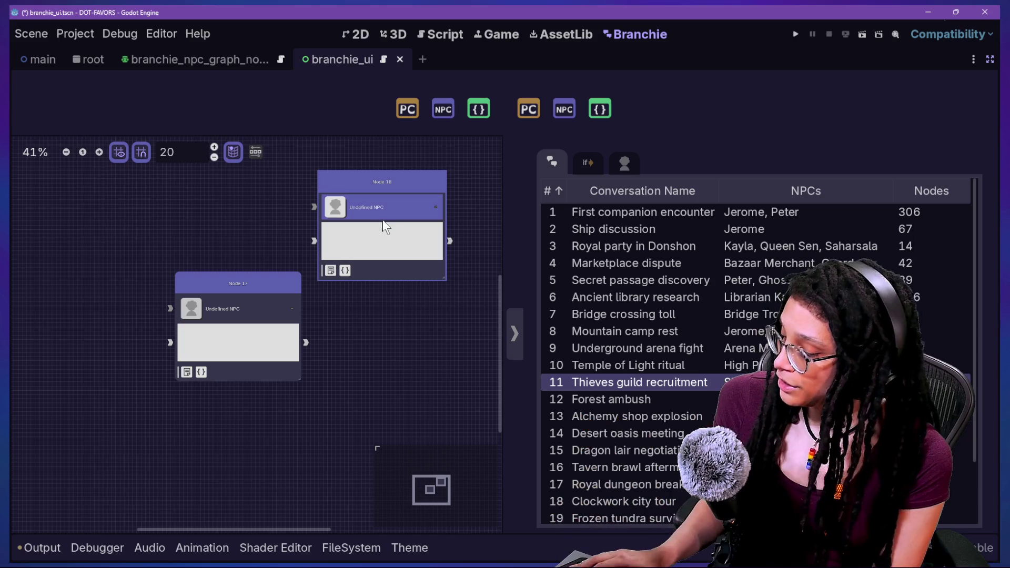
# - Circle Node 17 in red with a y mark beside it, then clear the sketches
pyautogui.moveTo(166, 271)
pyautogui.mouseDown()
pyautogui.moveTo(168, 353)
pyautogui.moveTo(248, 403)
pyautogui.mouseUp()
pyautogui.moveTo(314, 385); pyautogui.dragTo(118, 268)
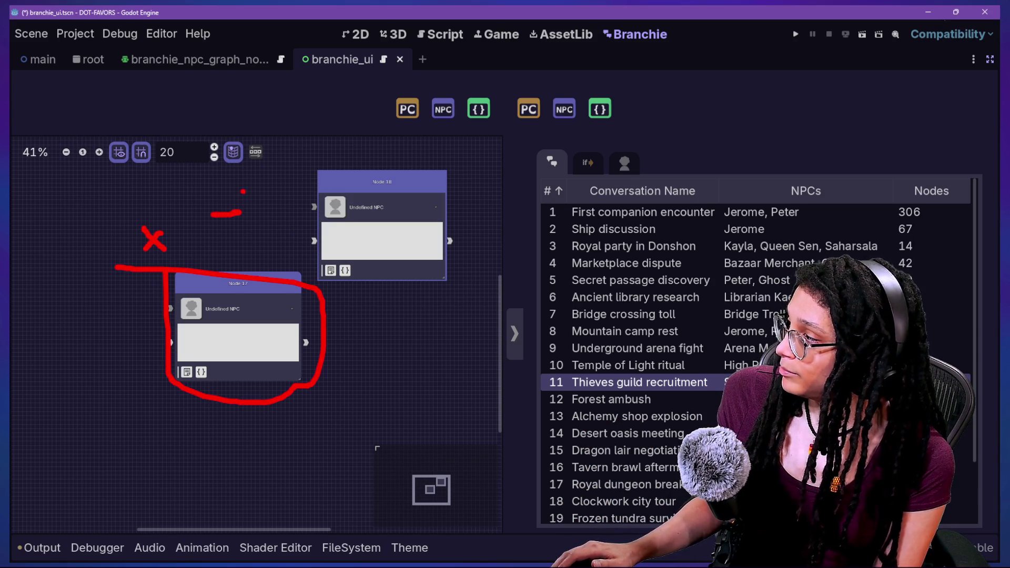
pyautogui.moveTo(209, 240)
pyautogui.mouseDown()
pyautogui.moveTo(237, 245)
pyautogui.moveTo(216, 285)
pyautogui.mouseUp()
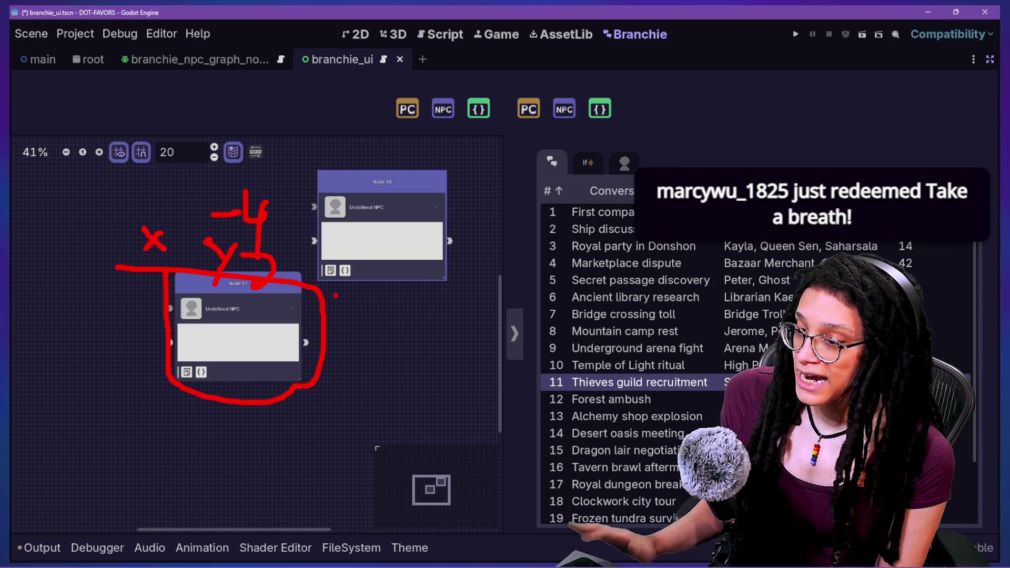
pyautogui.press('Escape')
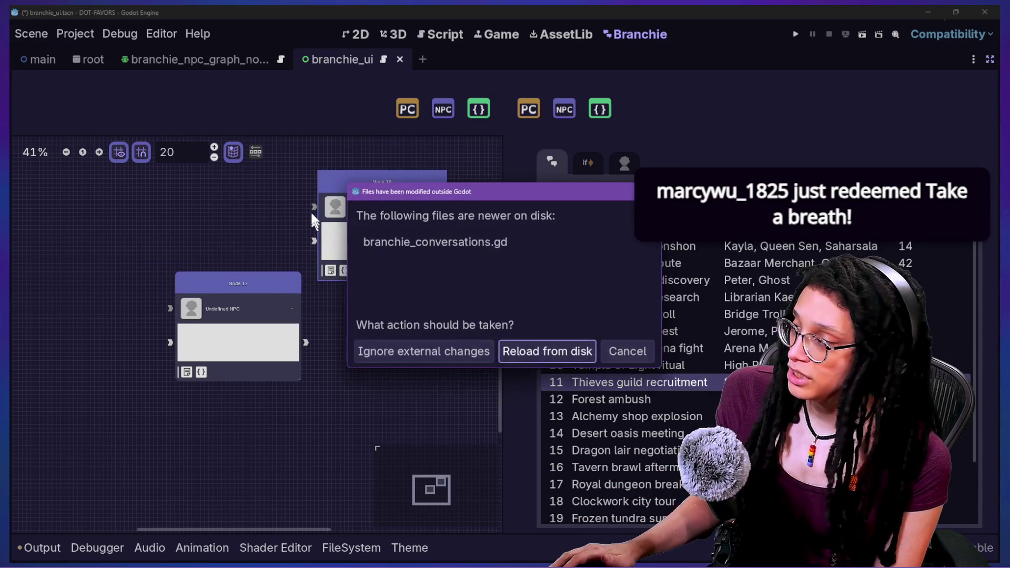
# - Reload the changed script from disk, then box-select Nodes 17 and 18 and delete them
pyautogui.click(547, 351)
pyautogui.moveTo(400, 182)
pyautogui.mouseDown()
pyautogui.moveTo(564, 184)
pyautogui.moveTo(414, 263)
pyautogui.moveTo(389, 221)
pyautogui.moveTo(395, 195)
pyautogui.moveTo(449, 242)
pyautogui.moveTo(442, 179)
pyautogui.moveTo(392, 178)
pyautogui.mouseUp()
pyautogui.moveTo(295, 283)
pyautogui.mouseDown()
pyautogui.moveTo(355, 258)
pyautogui.moveTo(314, 287)
pyautogui.mouseUp()
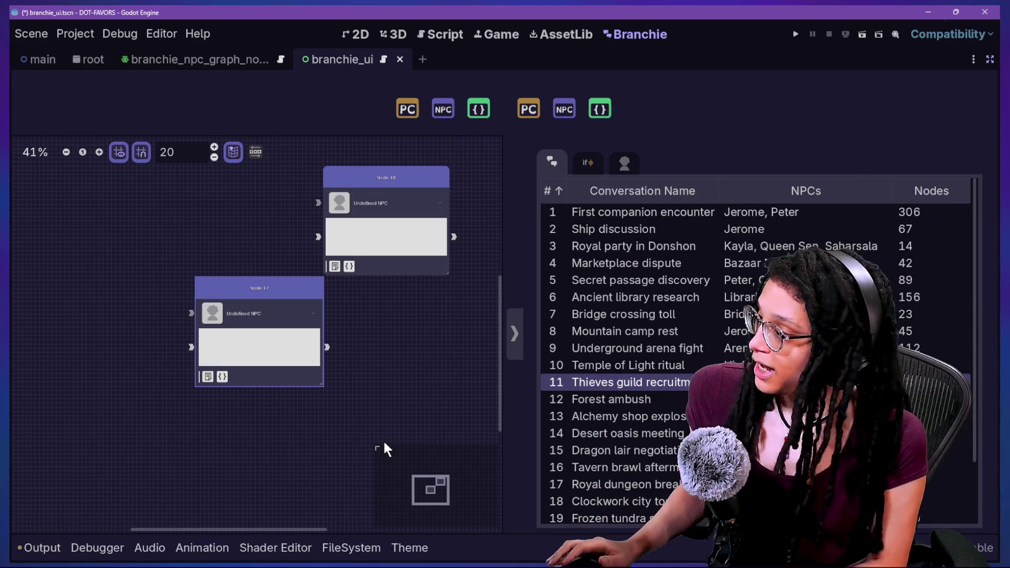
pyautogui.click(304, 341)
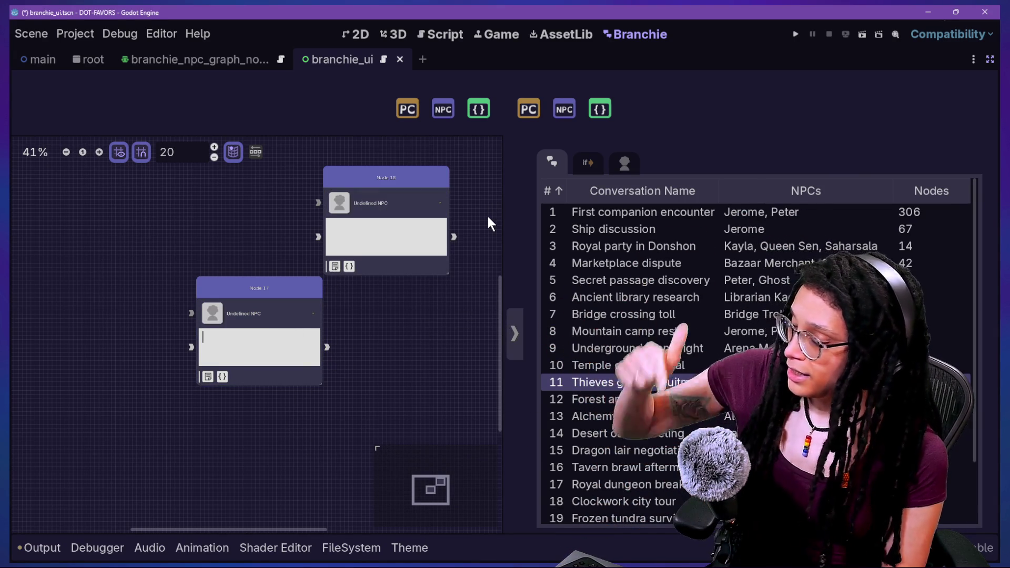
pyautogui.moveTo(393, 409)
pyautogui.mouseDown()
pyautogui.moveTo(275, 194)
pyautogui.moveTo(251, 197)
pyautogui.mouseUp()
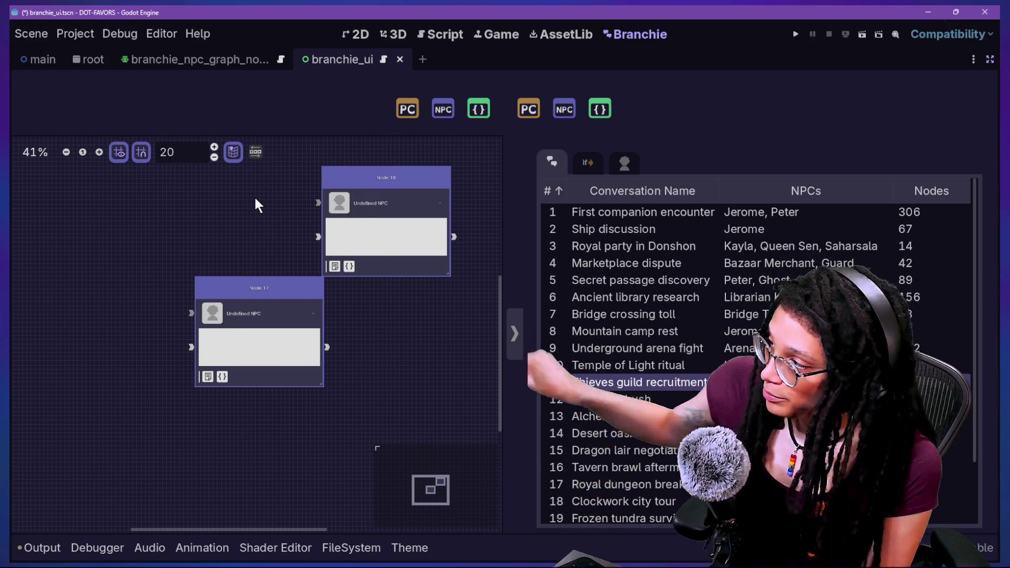
pyautogui.press('Delete')
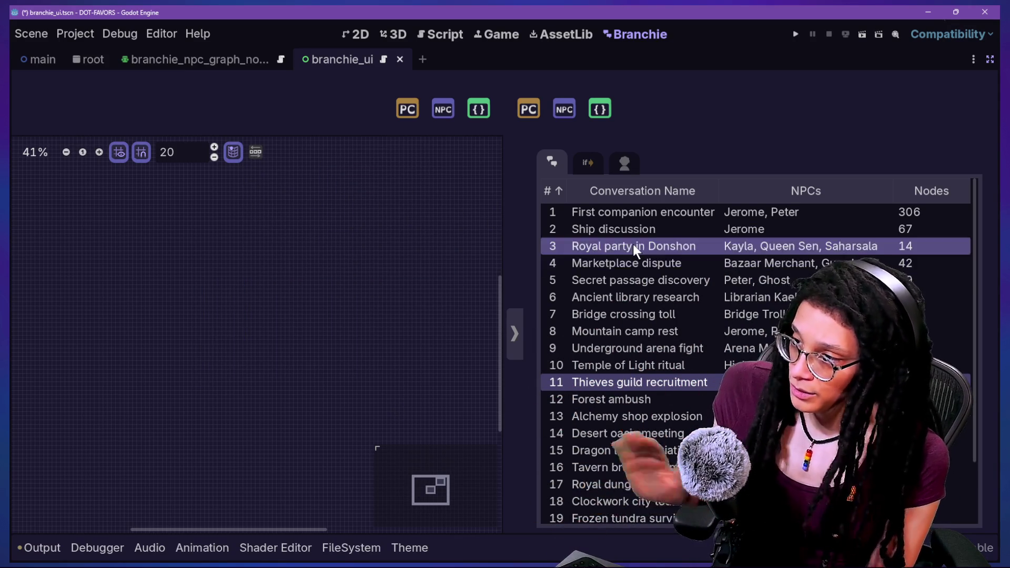
# - Load the saved box breathing timer bookmark in a new incognito Chromium tab
pyautogui.hotkey('alt', 'Tab')
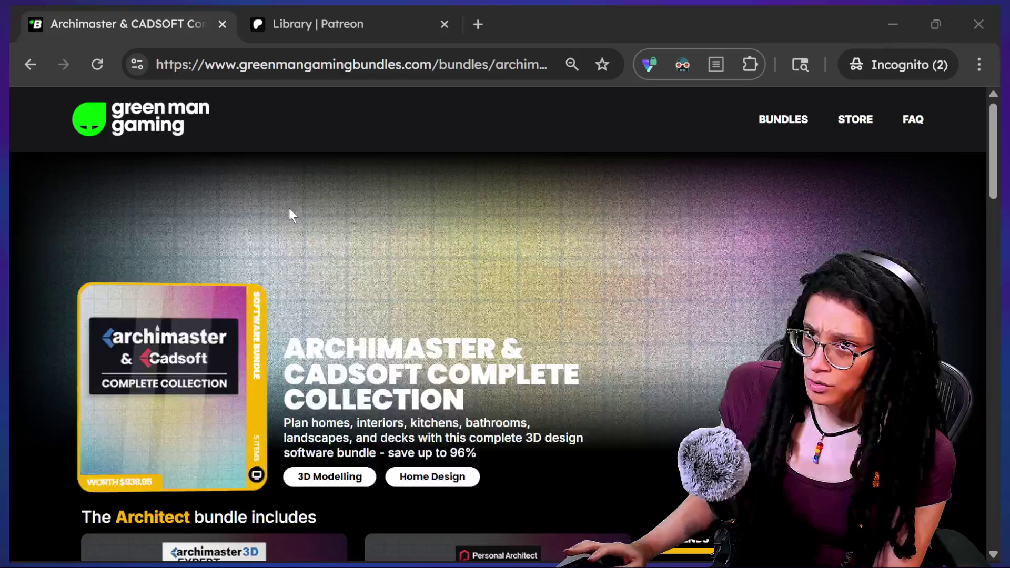
pyautogui.click(477, 24)
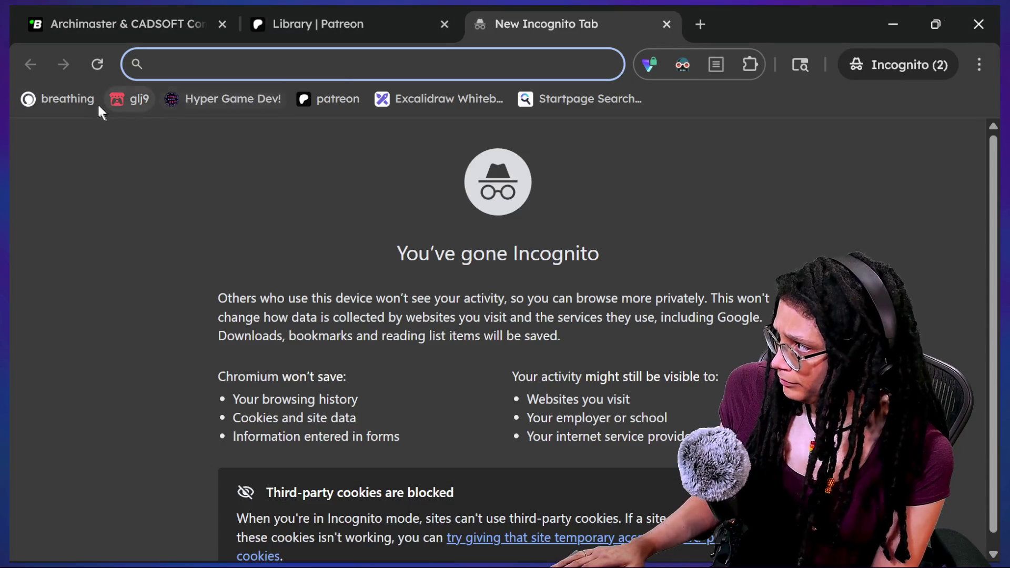
pyautogui.click(56, 101)
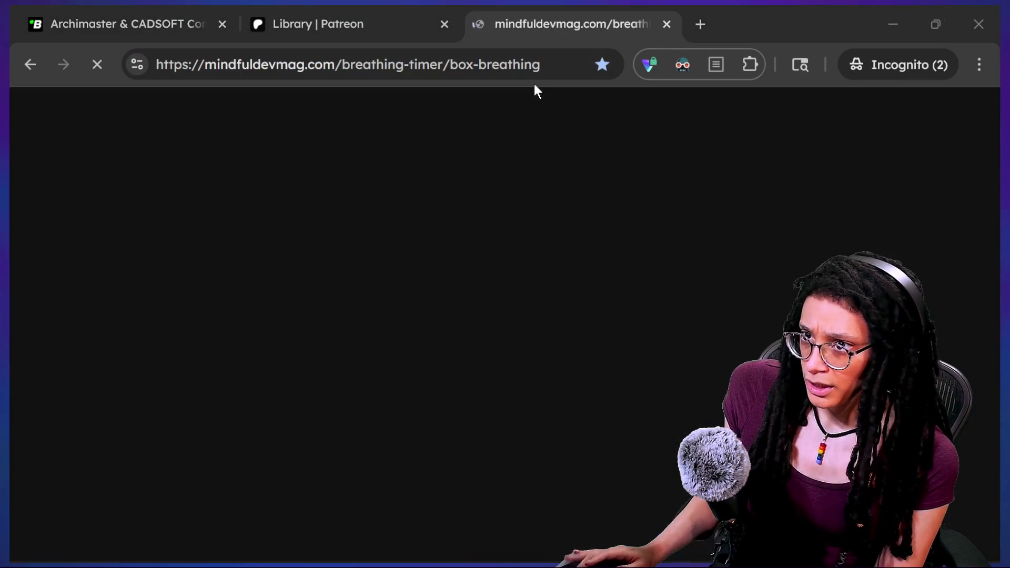
pyautogui.hotkey('alt', 'Tab')
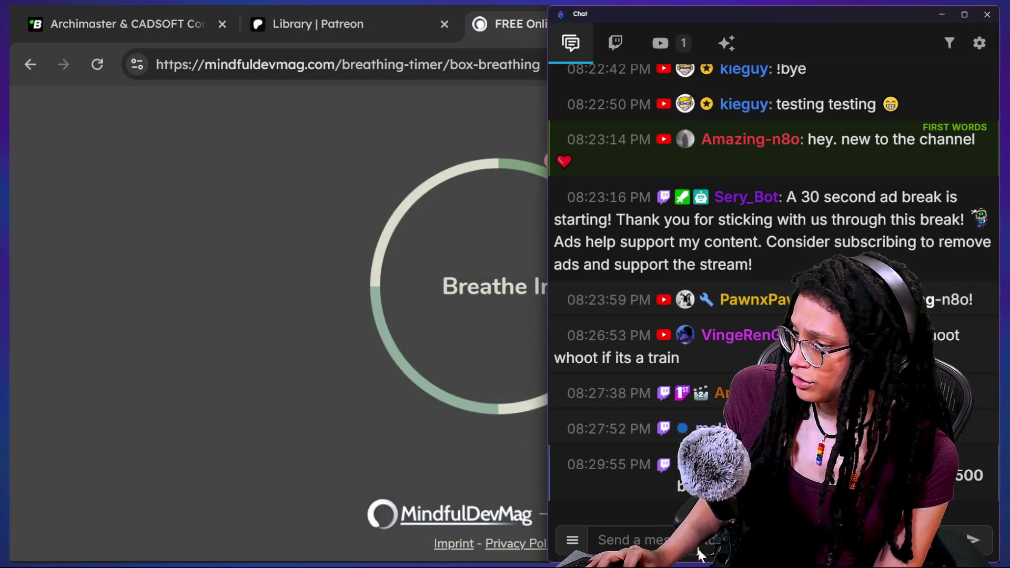
pyautogui.click(246, 398)
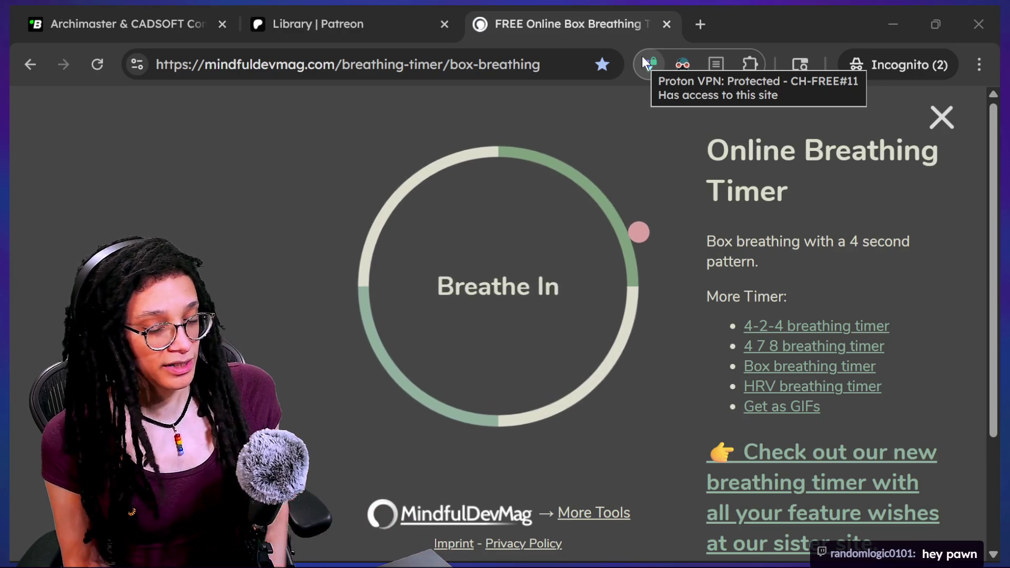
# - Close the Breathing Timer tab and return to Godot's script editor
pyautogui.click(667, 25)
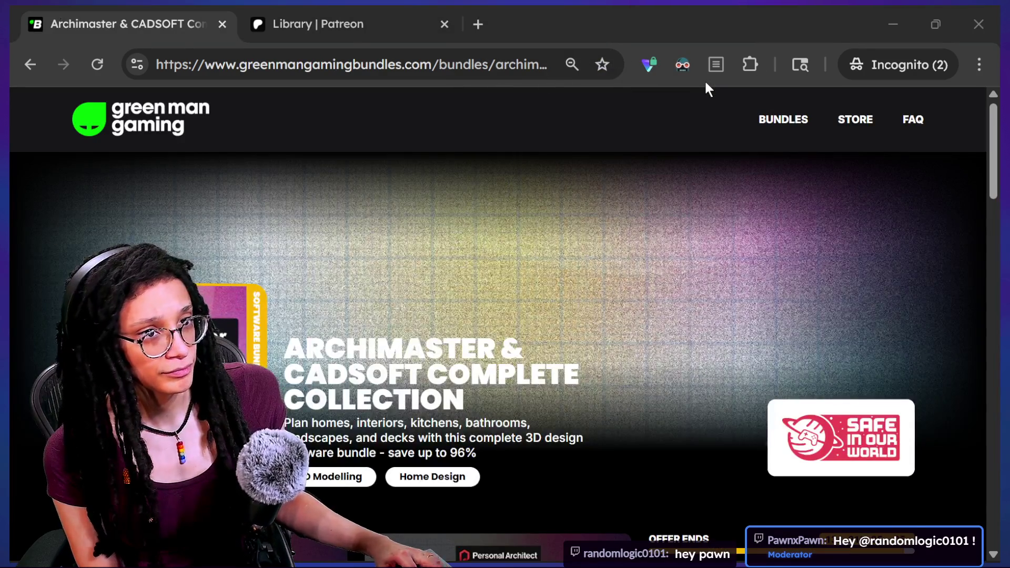
pyautogui.hotkey('alt', 'Tab')
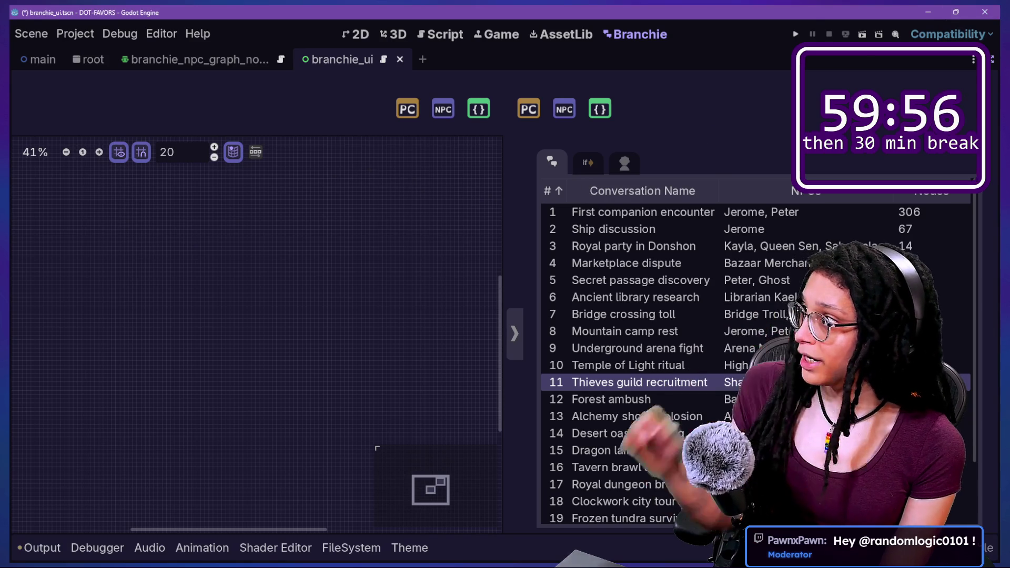
pyautogui.click(444, 34)
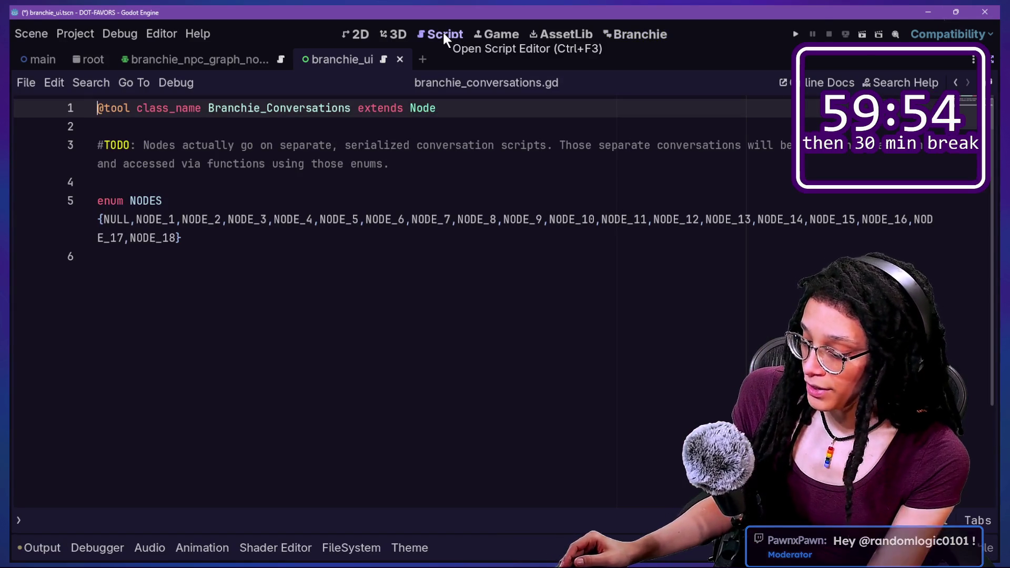
# - Quick-open branchie_ui.gd from the script file search
pyautogui.click(378, 284)
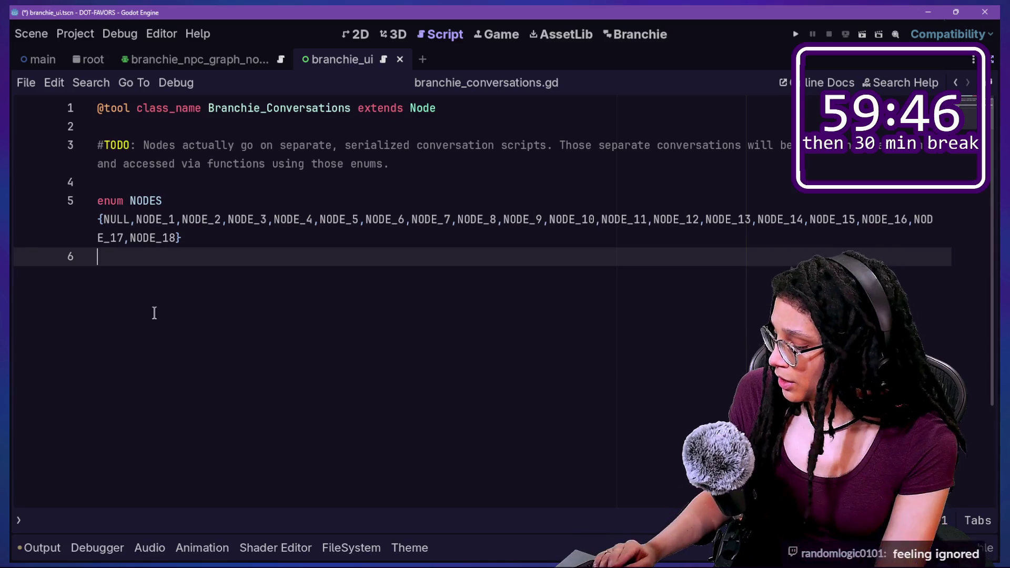
pyautogui.hotkey('shift', 'alt', 'o')
pyautogui.press('Down')
pyautogui.press('Up')
pyautogui.press('Down')
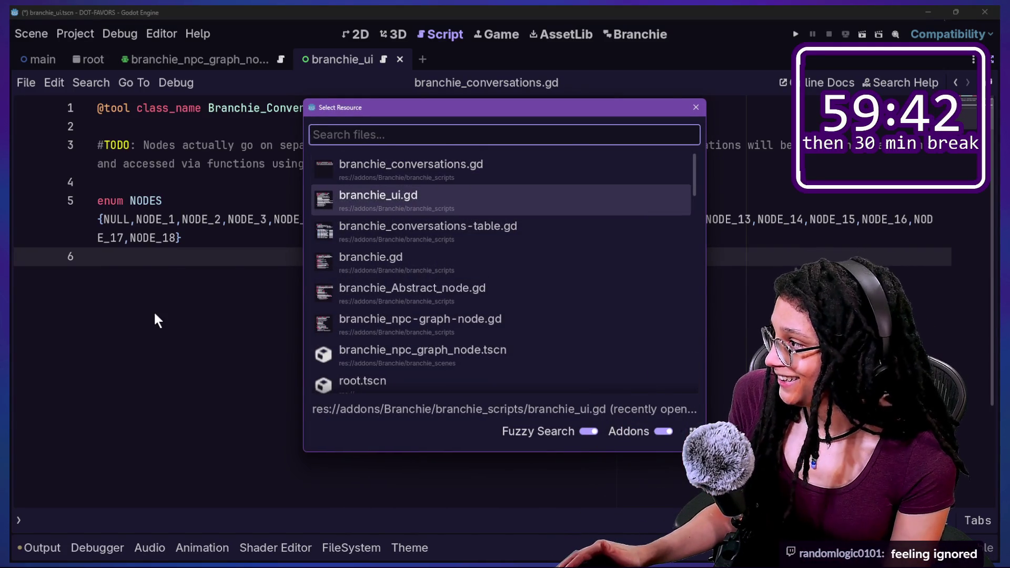
pyautogui.press('Return')
# - Add a comma after (stylebox_key) on line 284 and push the colon to line 285
pyautogui.press('Up')
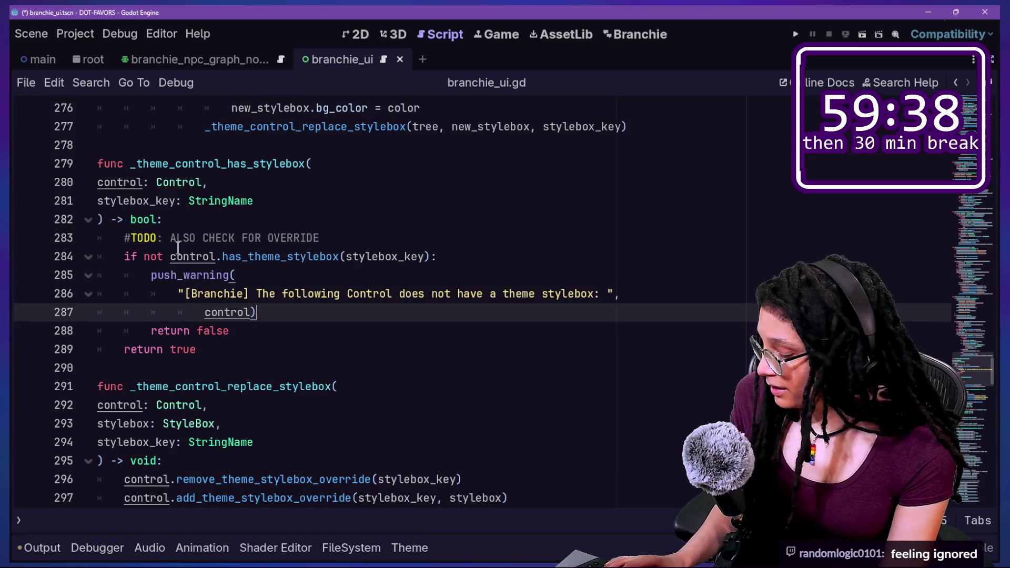
pyautogui.scroll(2, 178, 249)
pyautogui.scroll(1, 178, 249)
pyautogui.moveTo(565, 279)
pyautogui.mouseDown()
pyautogui.moveTo(372, 273)
pyautogui.moveTo(143, 287)
pyautogui.mouseUp()
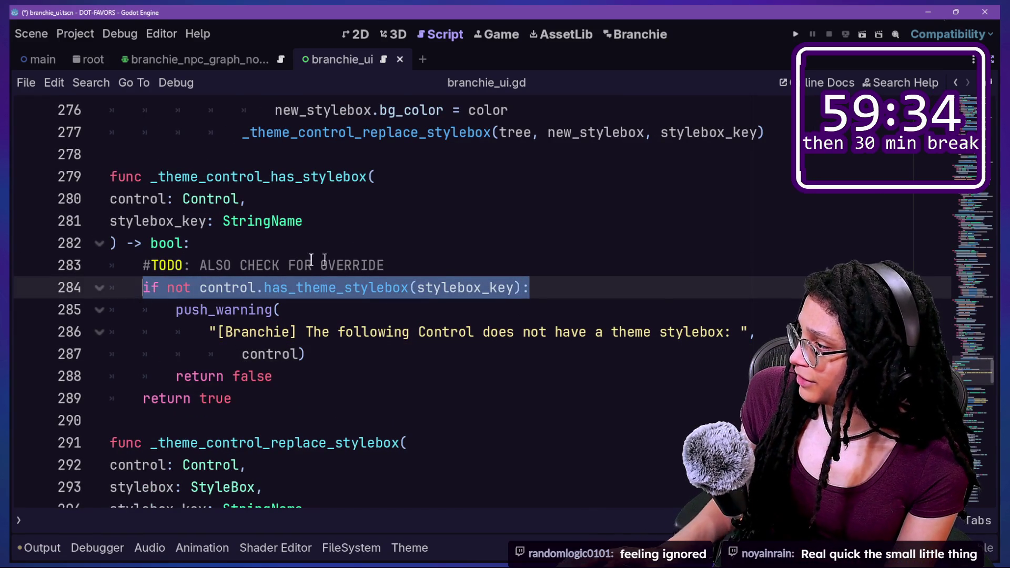
pyautogui.click(440, 266)
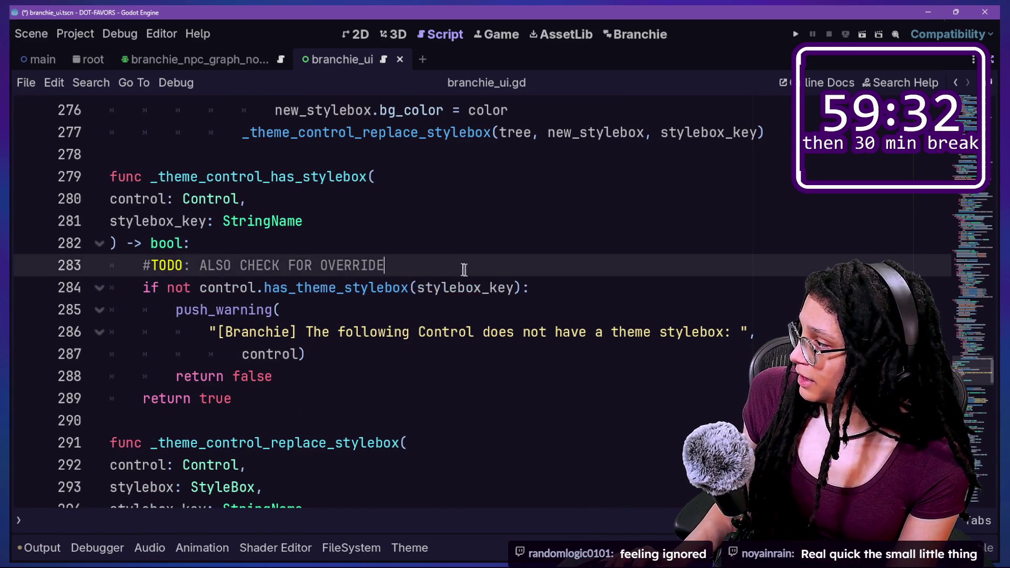
pyautogui.click(523, 282)
pyautogui.write(',')
pyautogui.press('Return')
pyautogui.press('BackSpace')
pyautogui.press('BackSpace')
pyautogui.press('BackSpace')
pyautogui.press('BackSpace')
pyautogui.press('BackSpace')
pyautogui.press('Return')
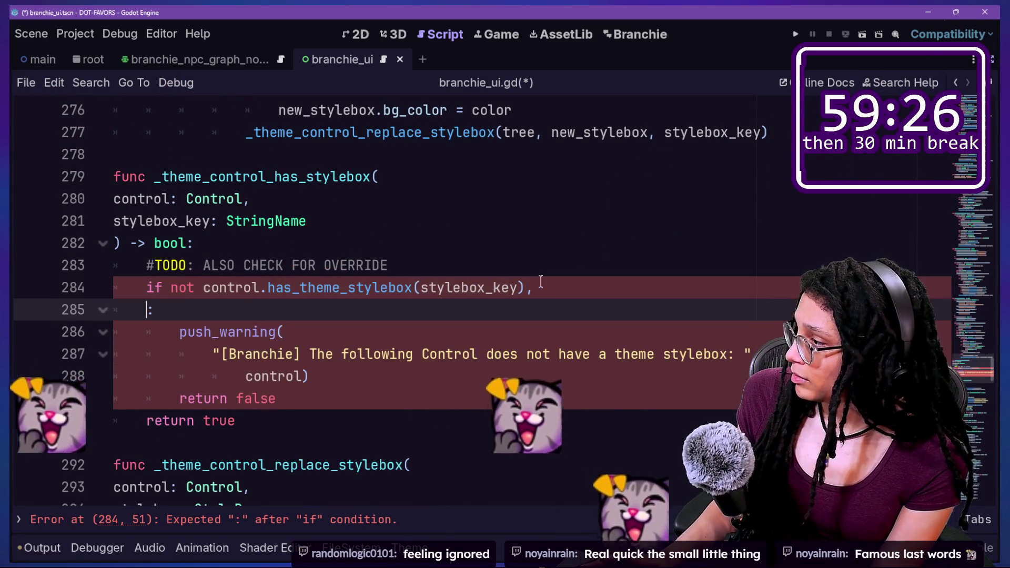
pyautogui.moveTo(364, 286)
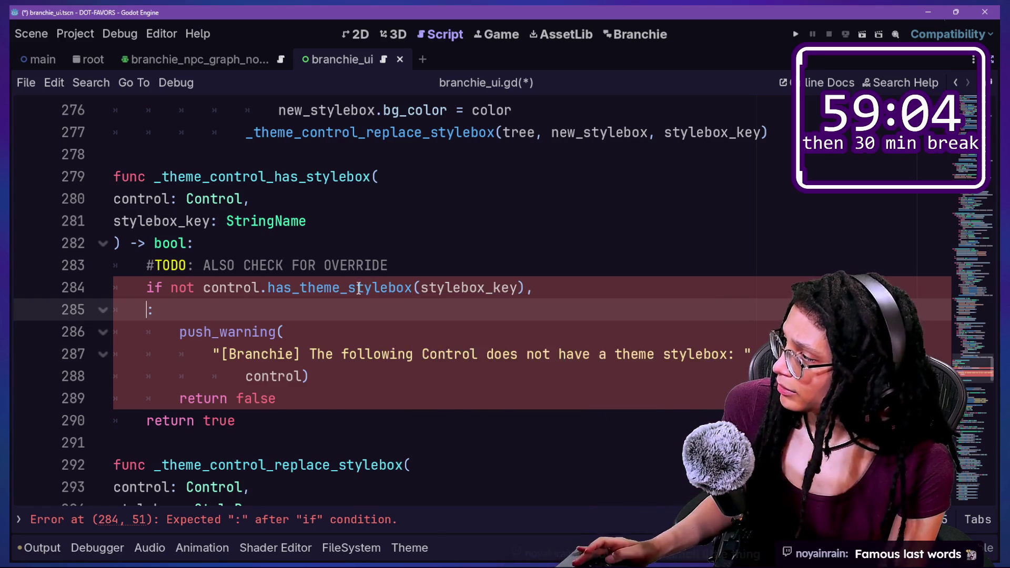
pyautogui.keyDown('ctrl'); pyautogui.click(376, 287); pyautogui.keyUp('ctrl')
pyautogui.hotkey('ctrl', 'f')
pyautogui.write('theme_Type')
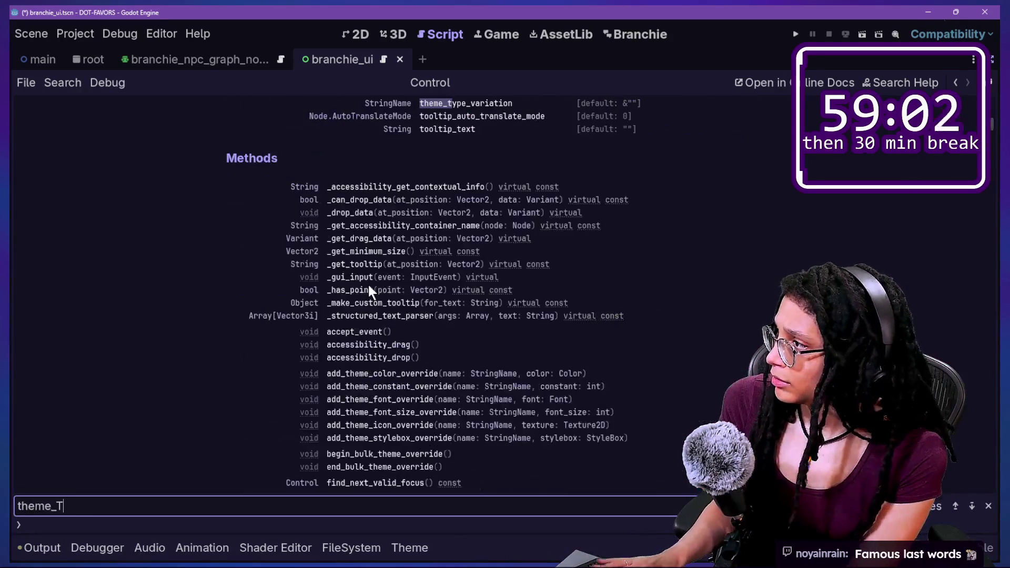
pyautogui.click(498, 104)
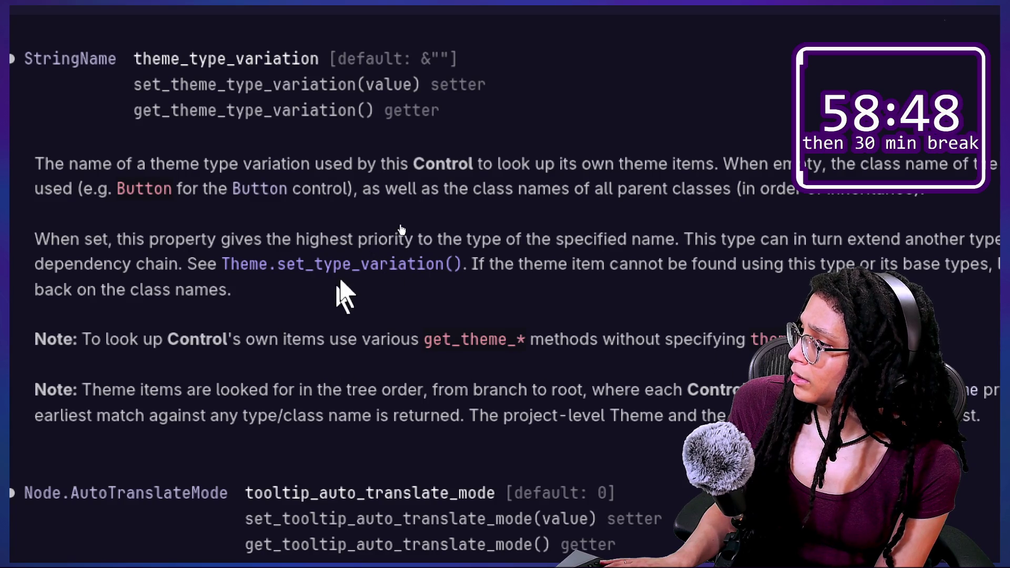
pyautogui.click(359, 264)
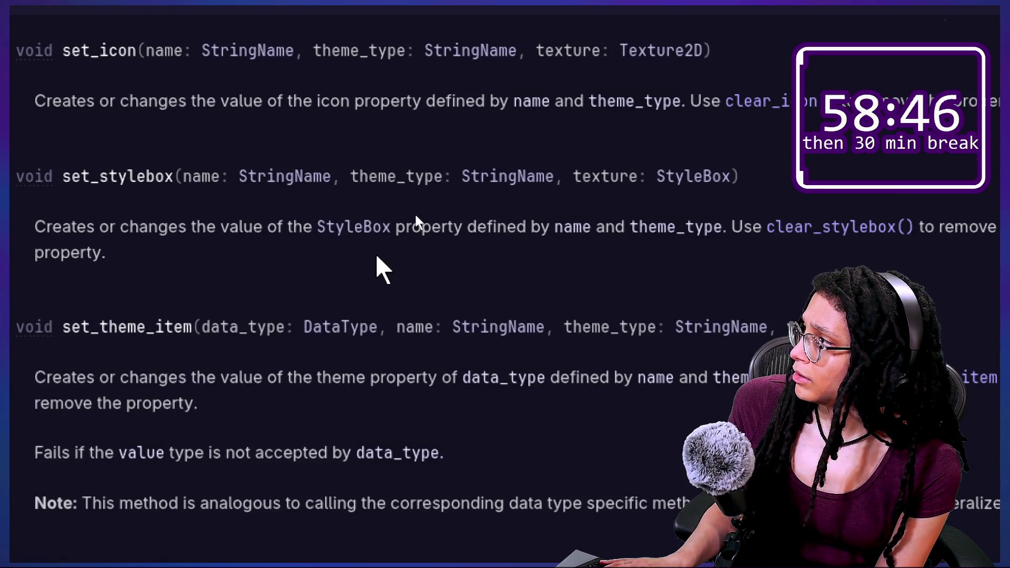
pyautogui.scroll(2, 412, 223)
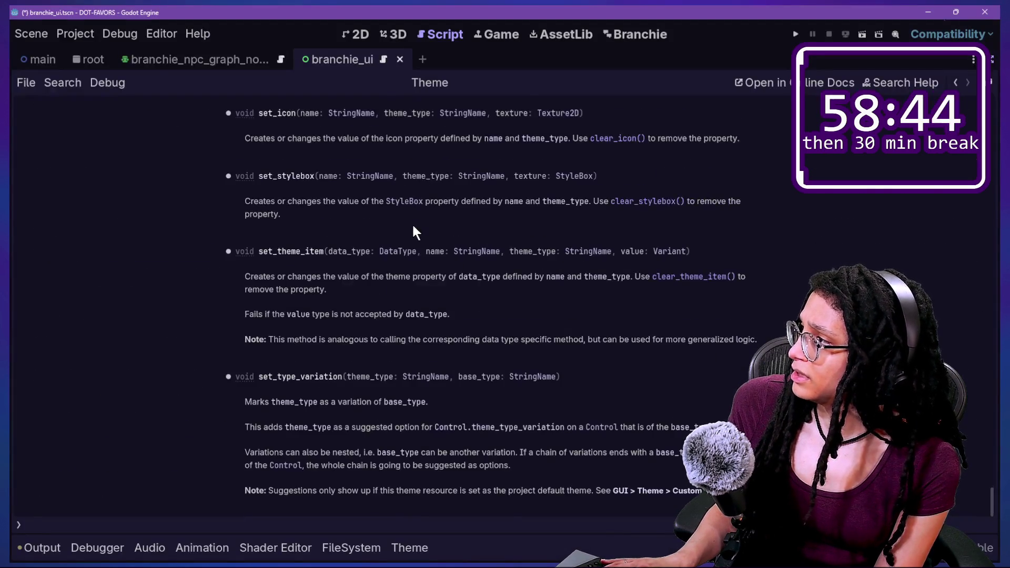
pyautogui.scroll(-2, 413, 227)
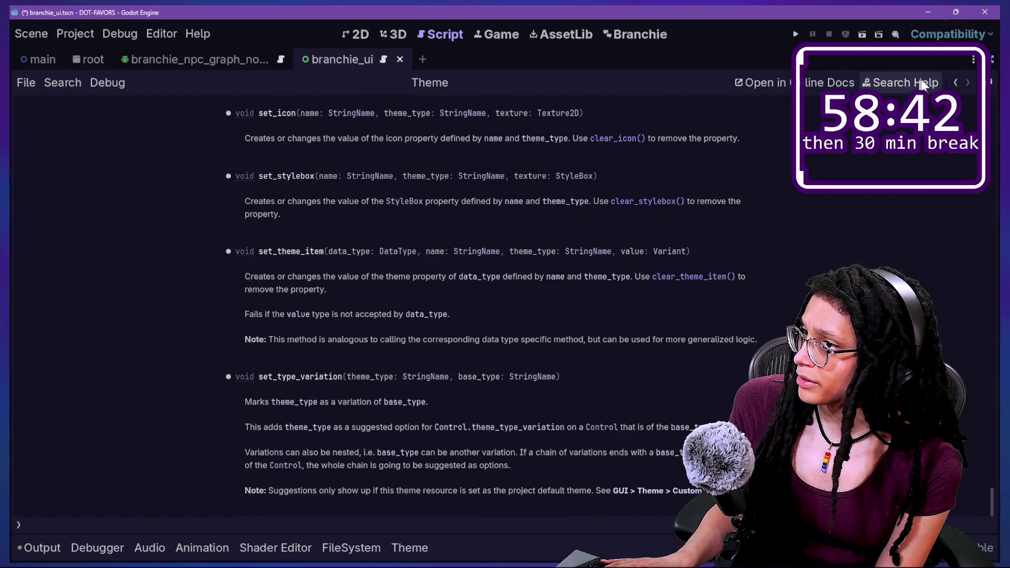
pyautogui.click(955, 83)
pyautogui.click(954, 83)
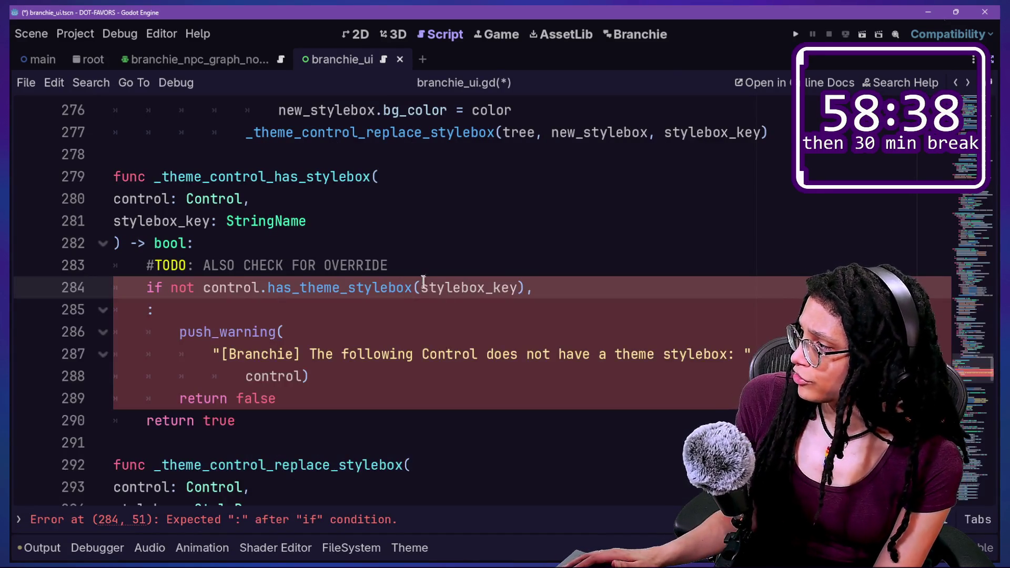
# - Continue line 284 with a backslash into 'or not control.has_theme_stylebox_override(stylebox_key):' and save branchie_ui.gd
pyautogui.click(425, 309)
pyautogui.write('or ')
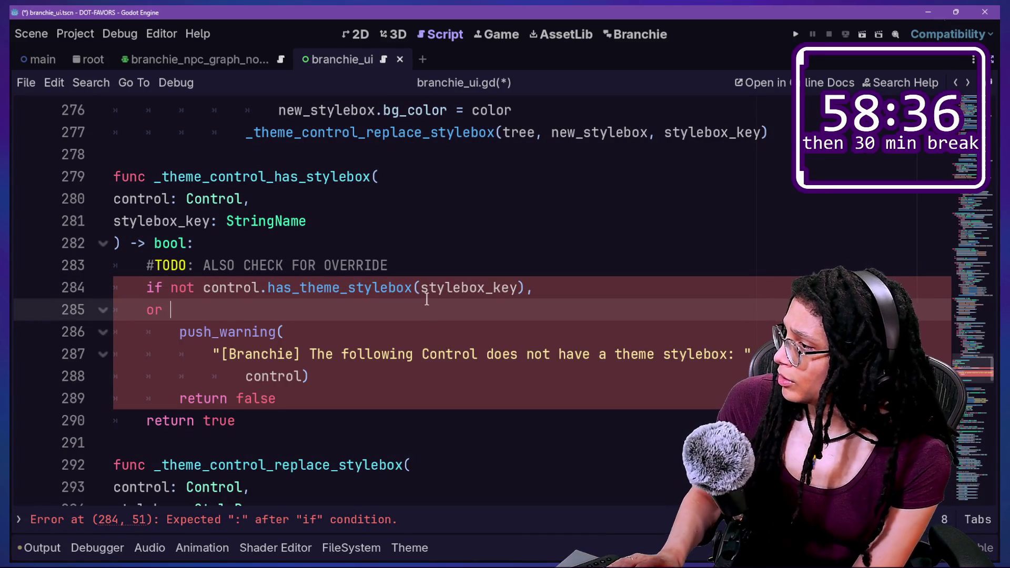
pyautogui.write('no')
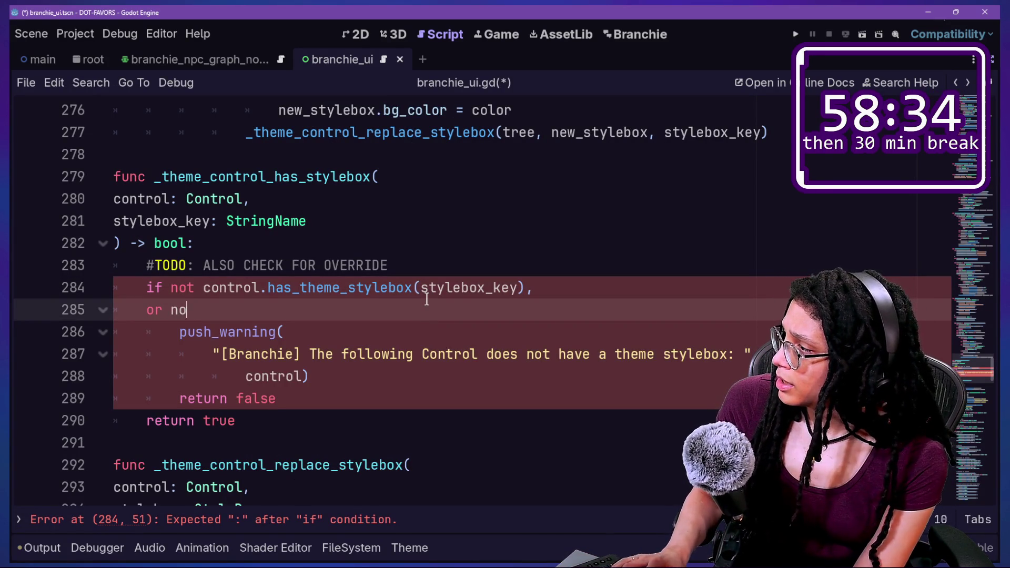
pyautogui.write('t control.h')
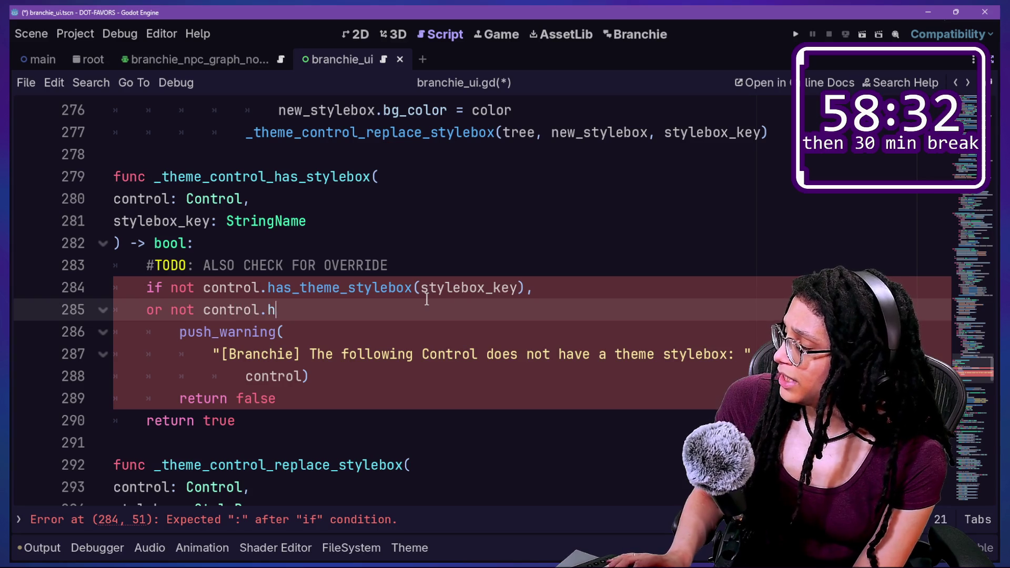
pyautogui.write('st')
pyautogui.write('theme')
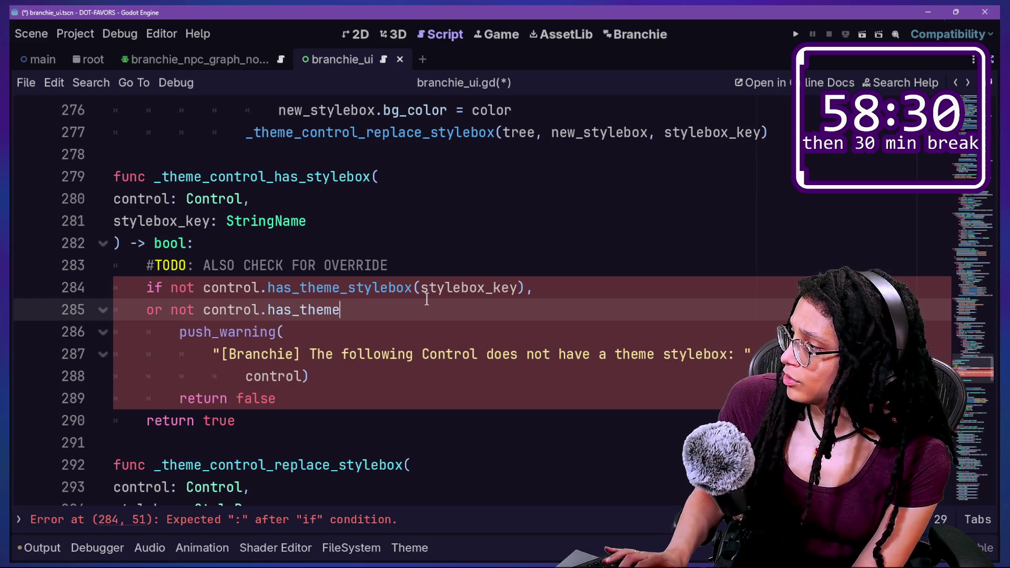
pyautogui.write('_')
pyautogui.write('style')
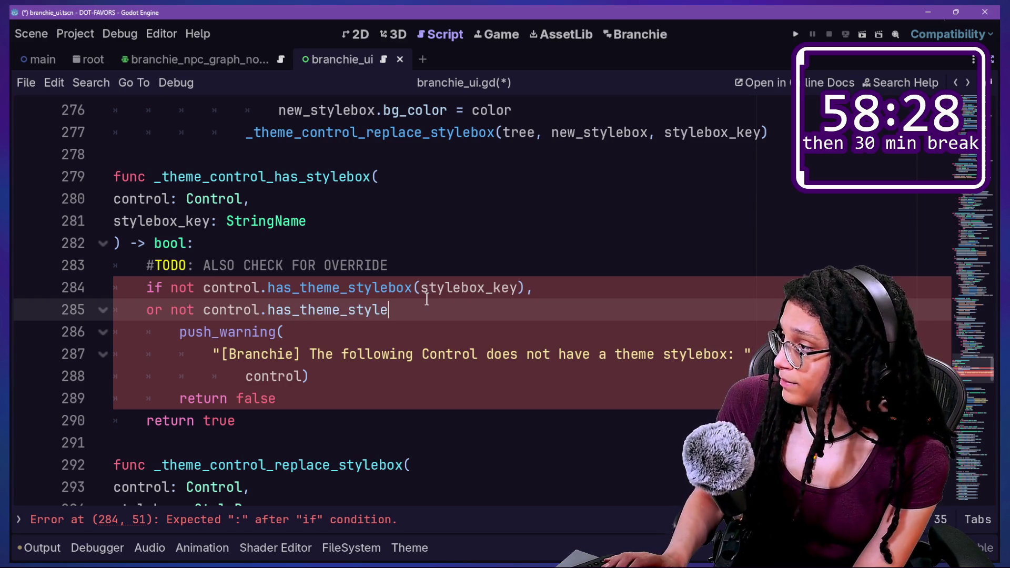
pyautogui.write('box')
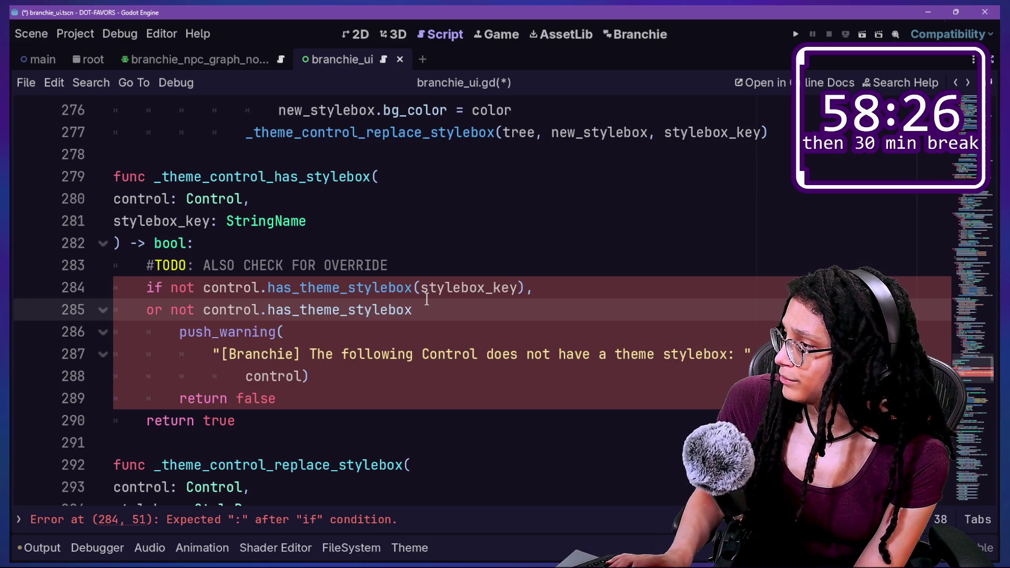
pyautogui.write('_ov')
pyautogui.write('erride')
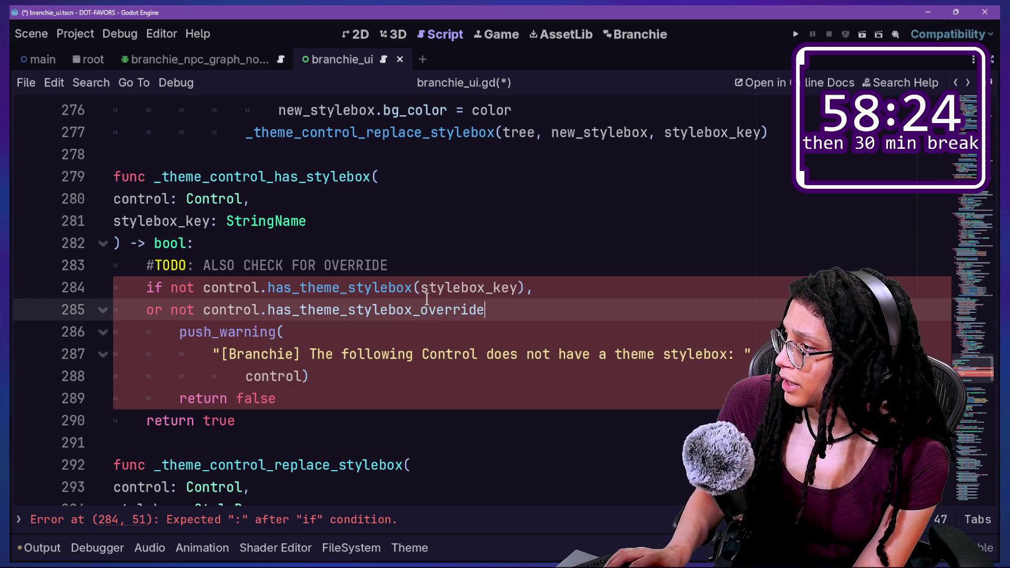
pyautogui.write('(s')
pyautogui.write('tyle')
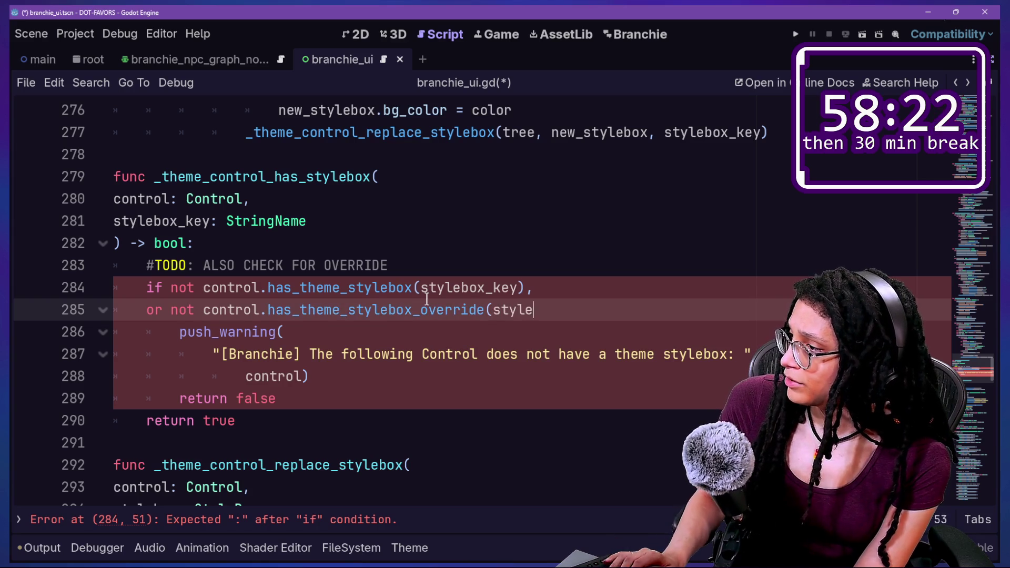
pyautogui.write('_ke')
pyautogui.write('y):')
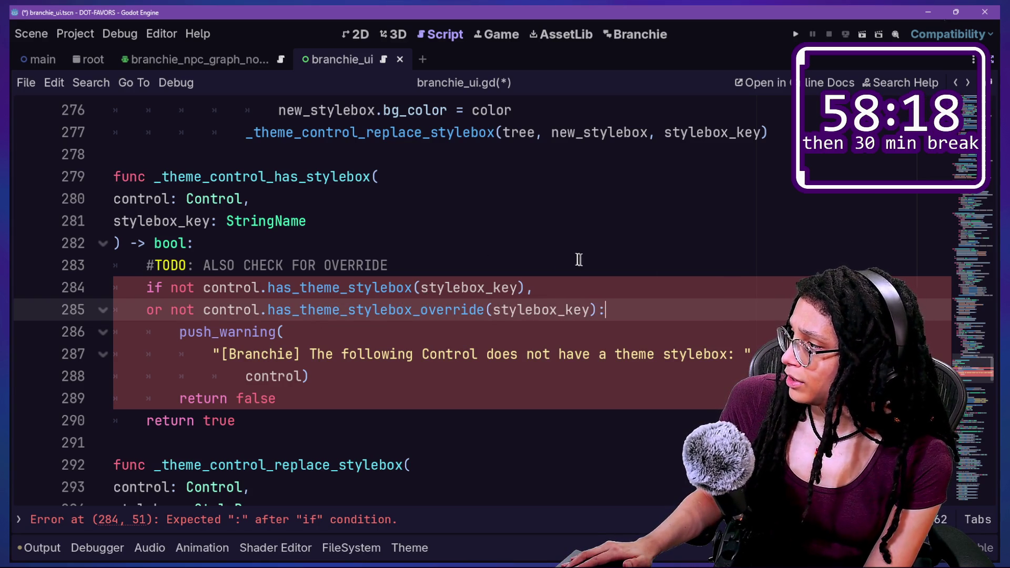
pyautogui.click(547, 287)
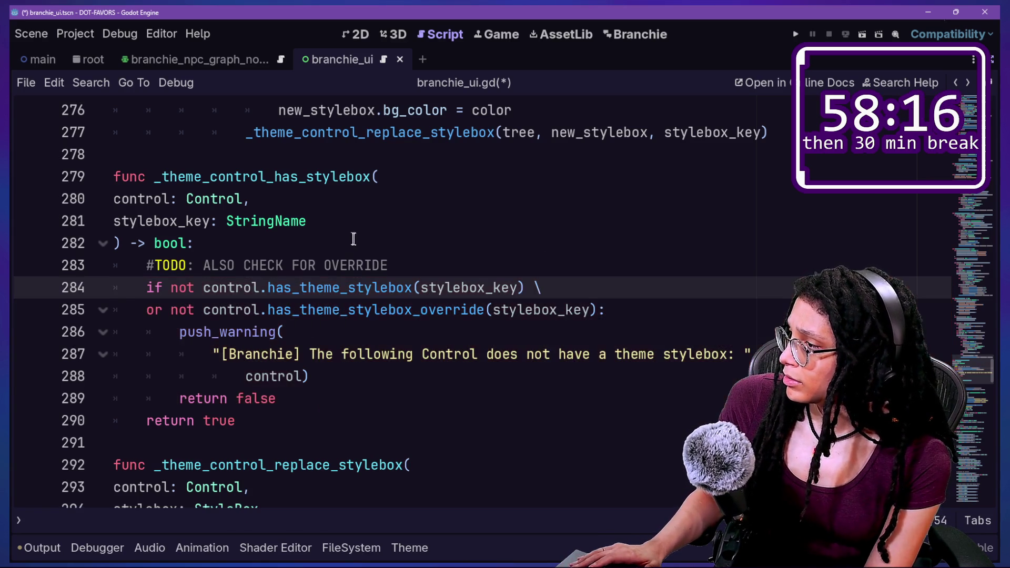
pyautogui.click(687, 322)
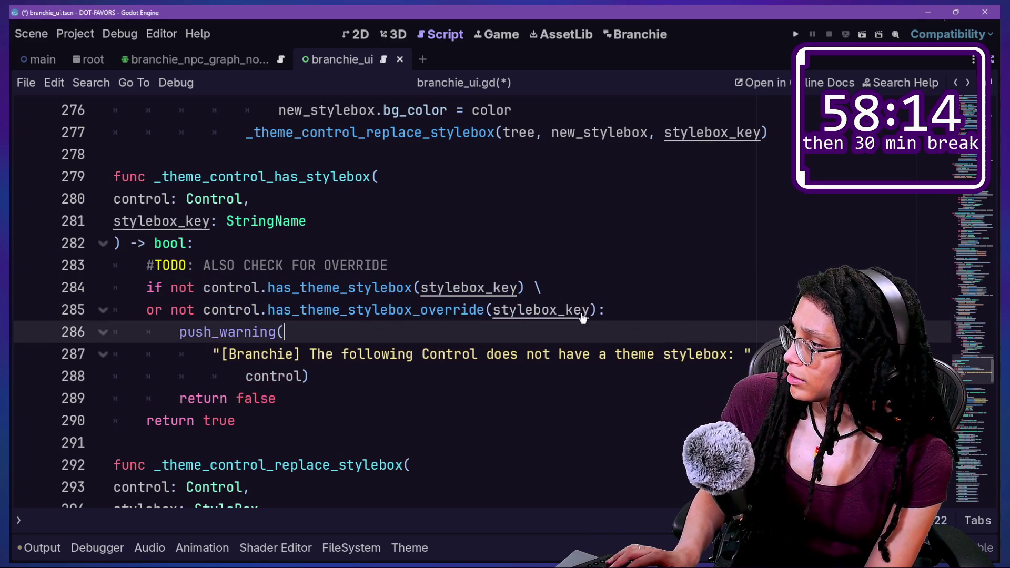
pyautogui.hotkey('ctrl', 's')
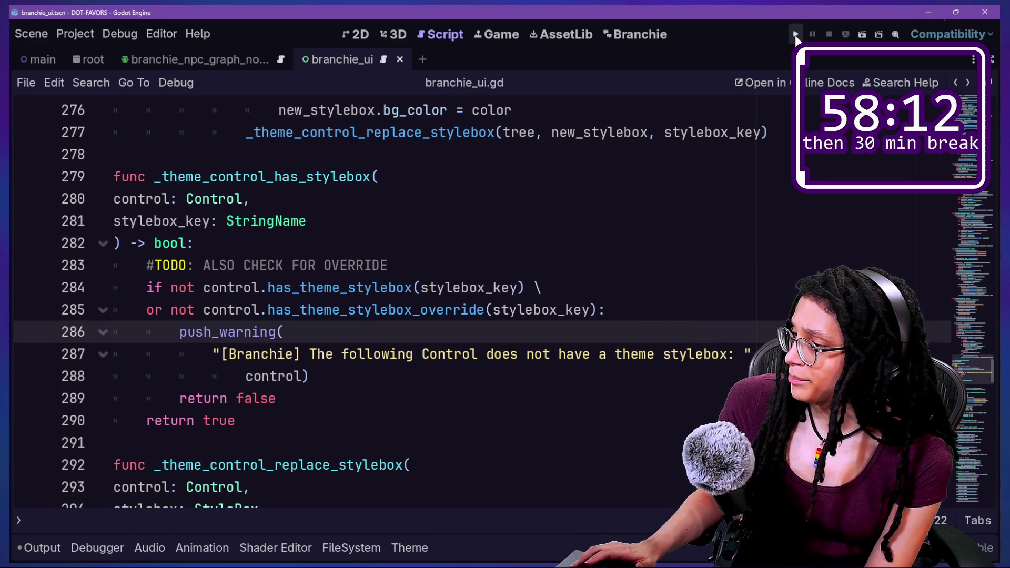
# - Toggle the Branchie plugin off and on in Project Settings and show the Output log
pyautogui.click(469, 192)
pyautogui.hotkey('ctrl', 'alt', 'p')
pyautogui.click(229, 185)
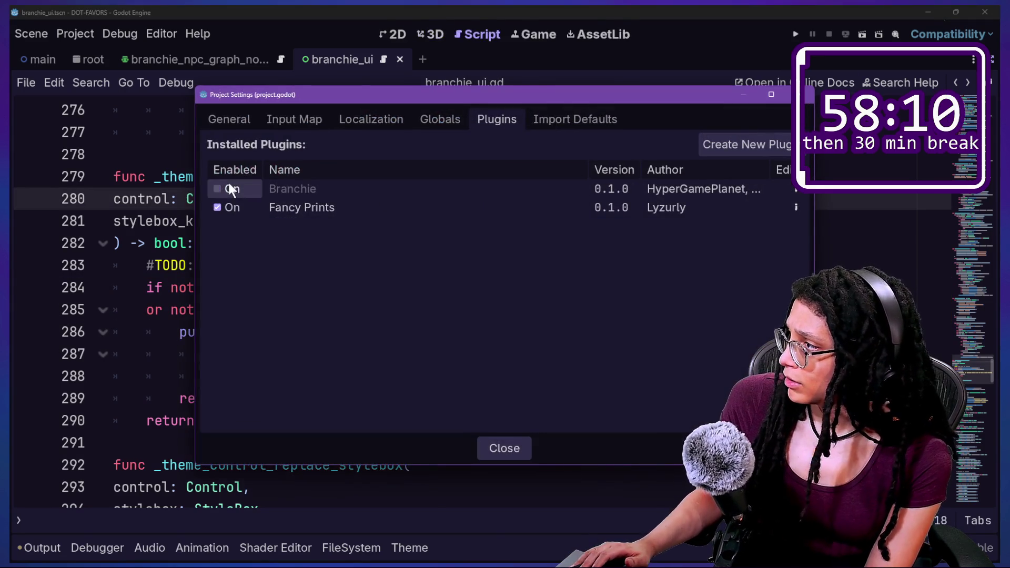
pyautogui.click(229, 185)
pyautogui.press('Escape')
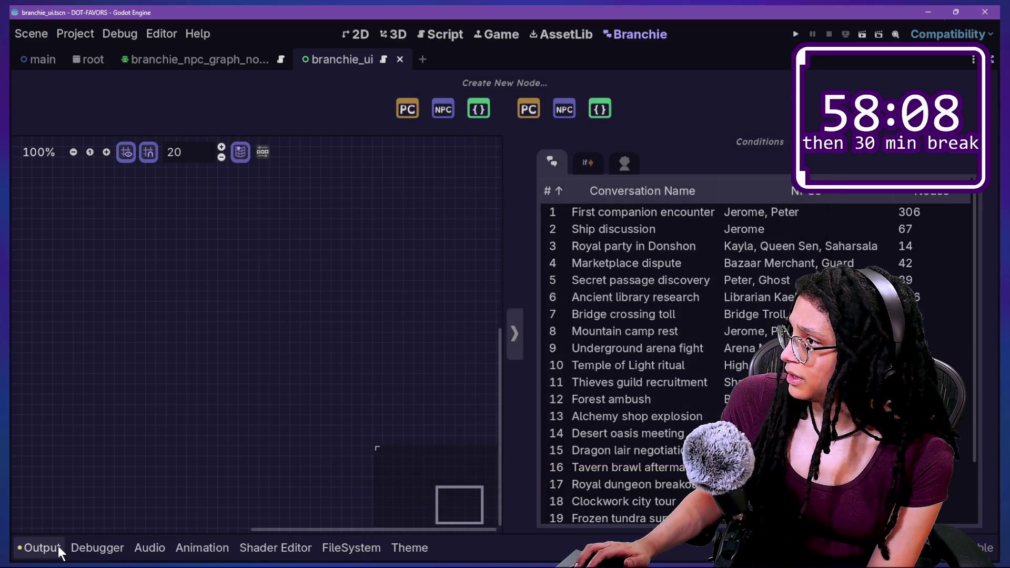
pyautogui.click(42, 549)
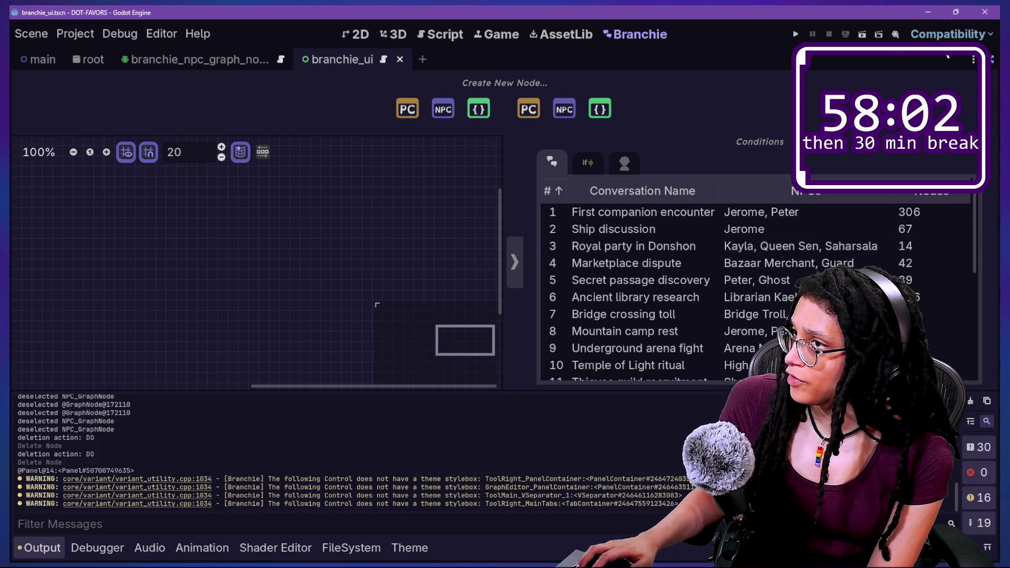
# - Delete the TODO comment above the if check in branchie_ui.gd and save
pyautogui.click(436, 35)
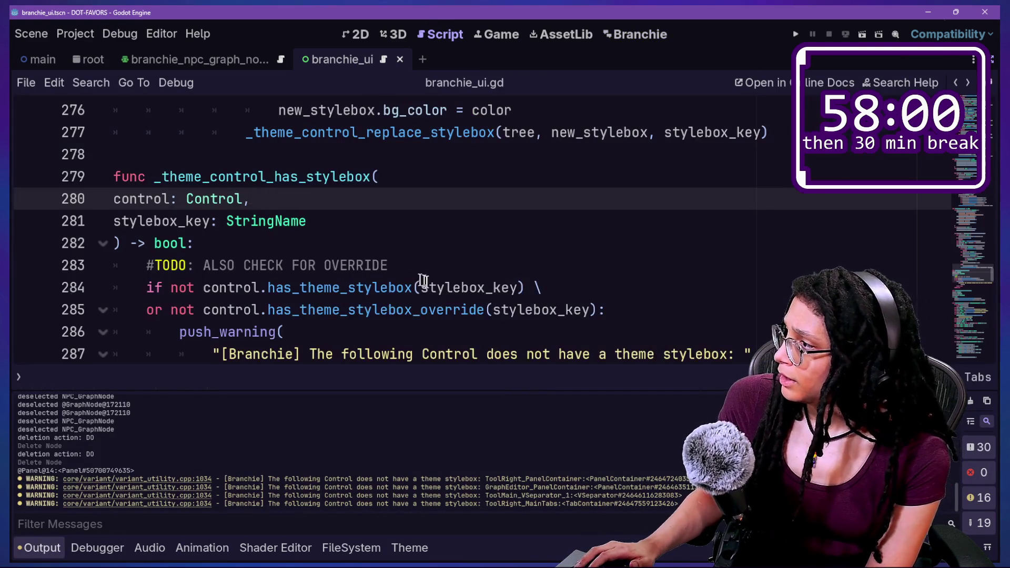
pyautogui.moveTo(436, 269); pyautogui.dragTo(435, 239)
pyautogui.write('=')
pyautogui.press('BackSpace')
pyautogui.hotkey('ctrl', 's')
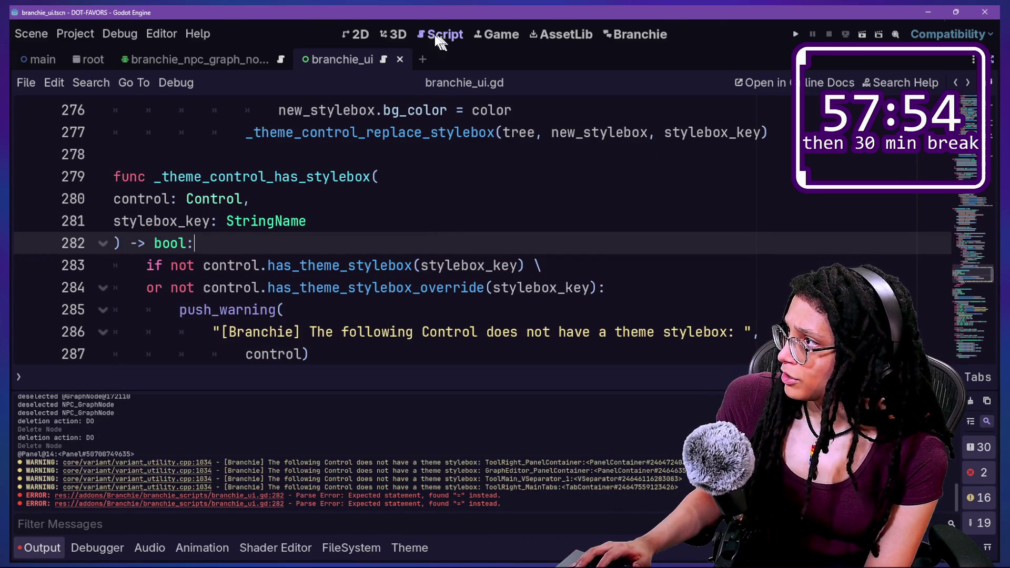
# - Show the branchie_ui scene in the 2D view and select the PC button in the node bar
pyautogui.click(220, 58)
pyautogui.click(341, 59)
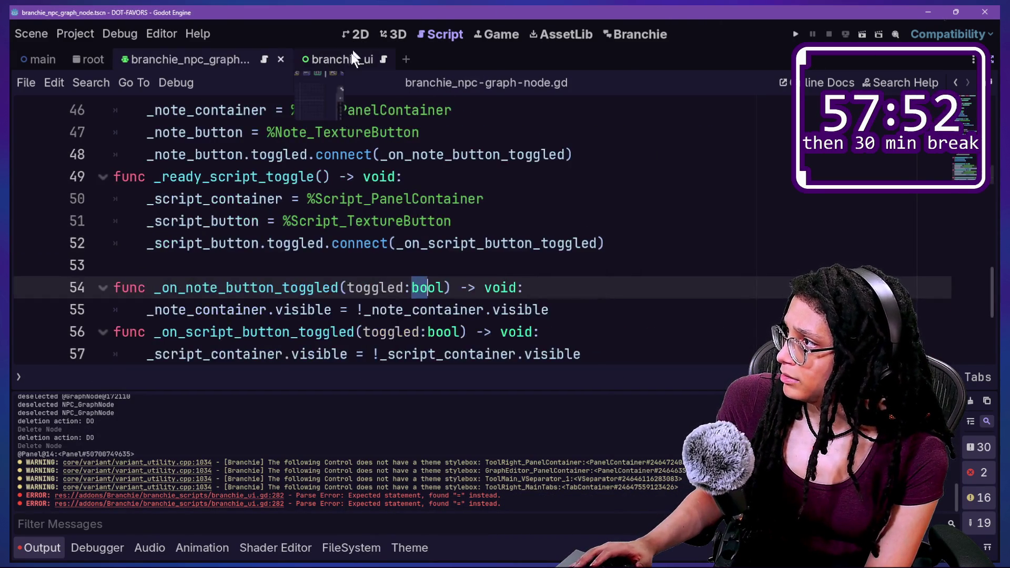
pyautogui.click(356, 34)
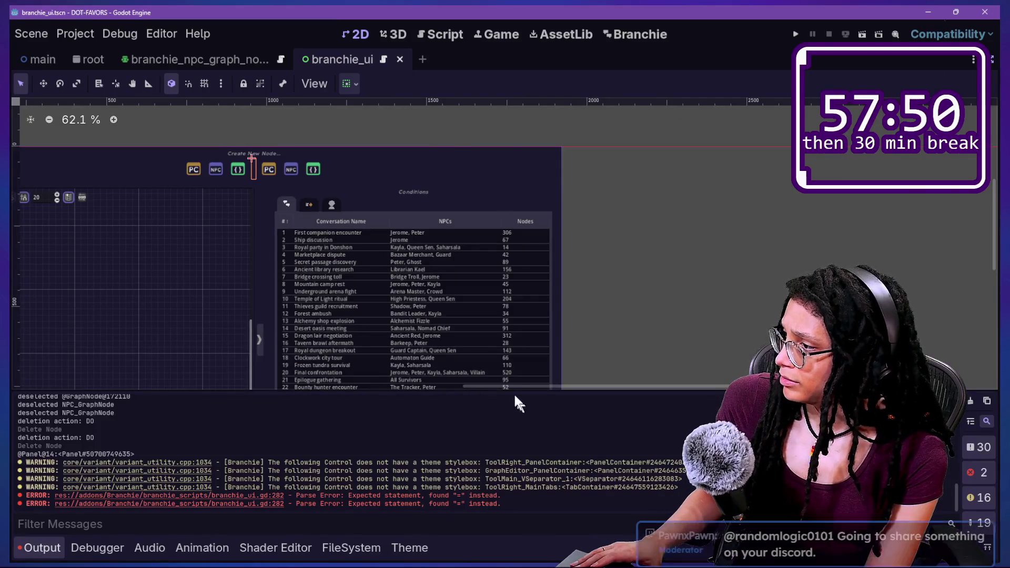
pyautogui.moveTo(505, 388); pyautogui.dragTo(428, 392)
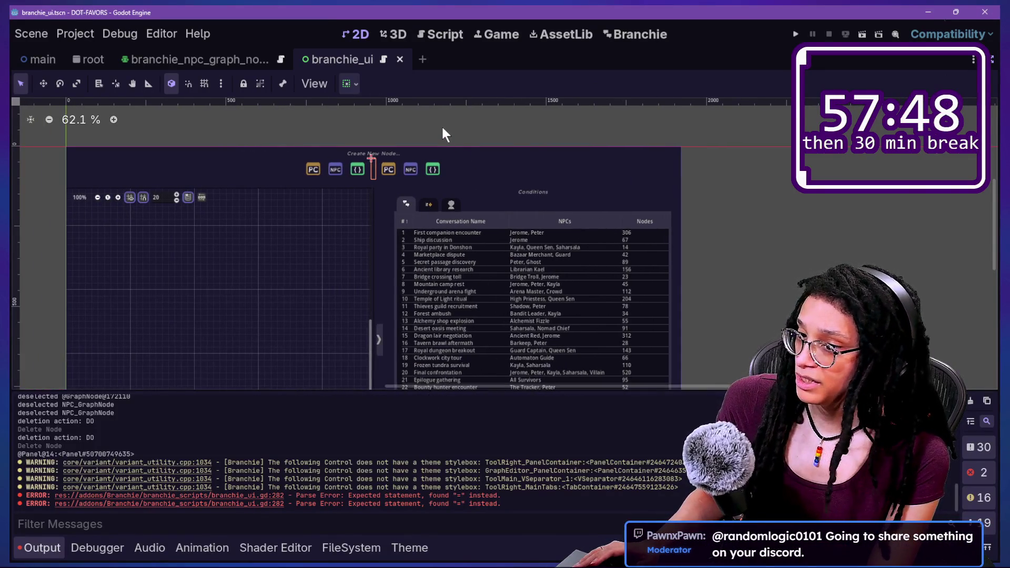
pyautogui.scroll(6, 442, 128)
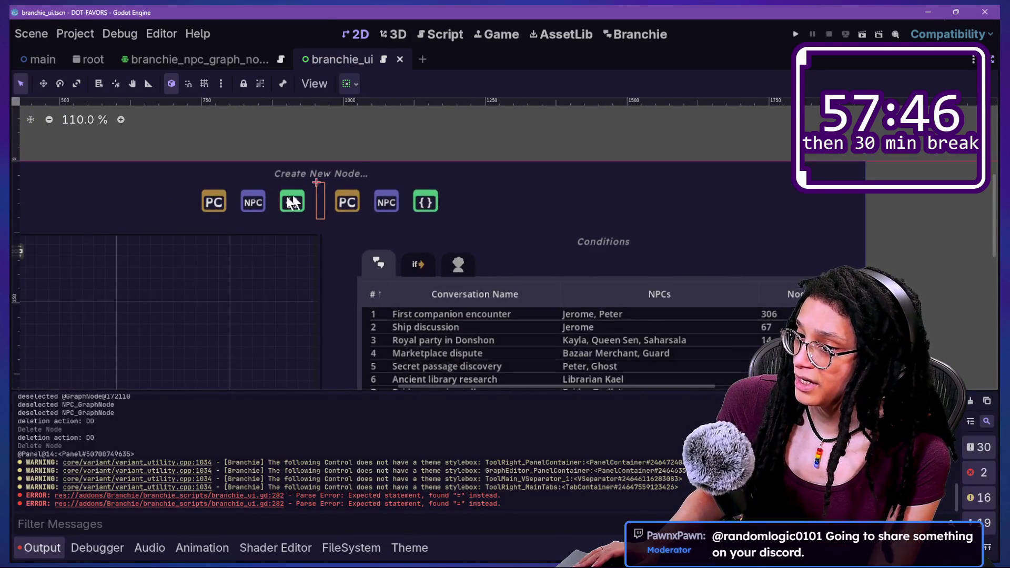
pyautogui.scroll(5, 282, 198)
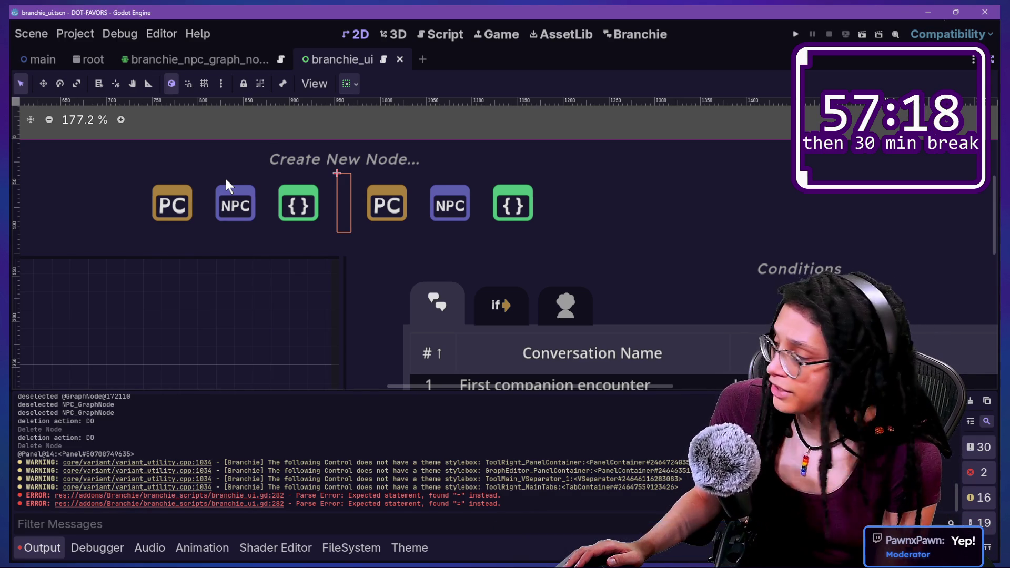
pyautogui.click(160, 217)
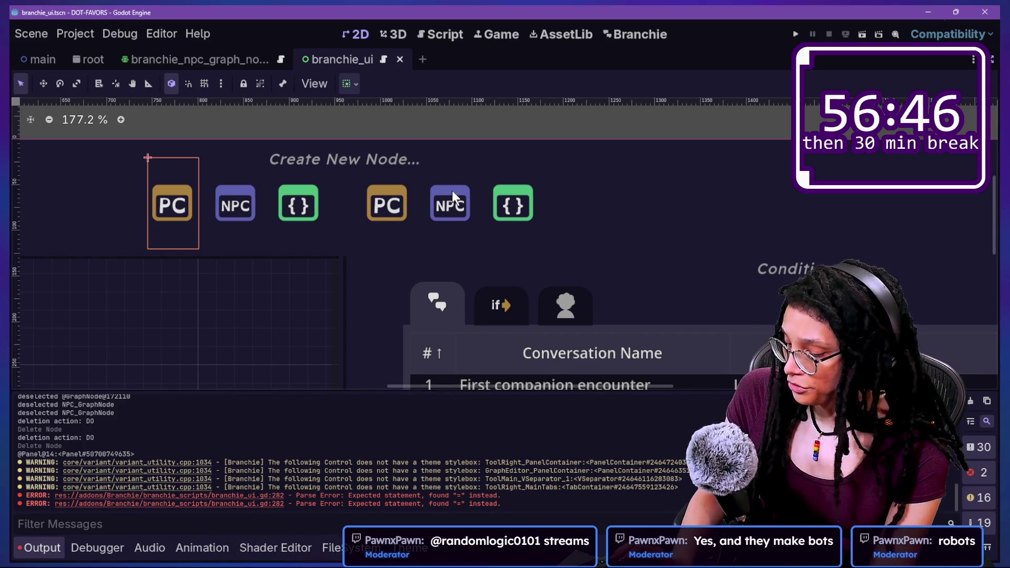
# - Delete the NPC, script and separator nodes, then undo that deletion
pyautogui.click(992, 60)
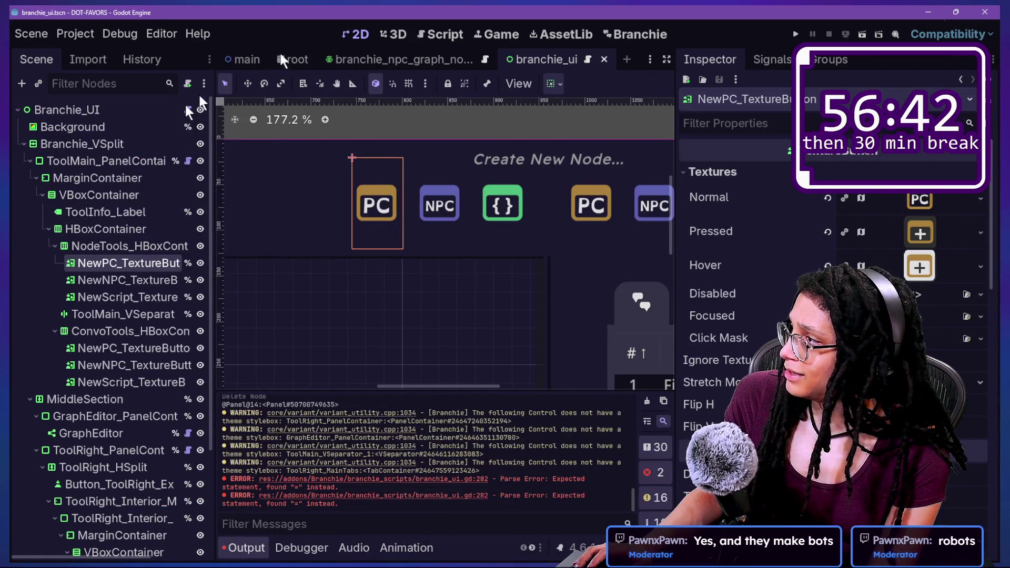
pyautogui.click(146, 280)
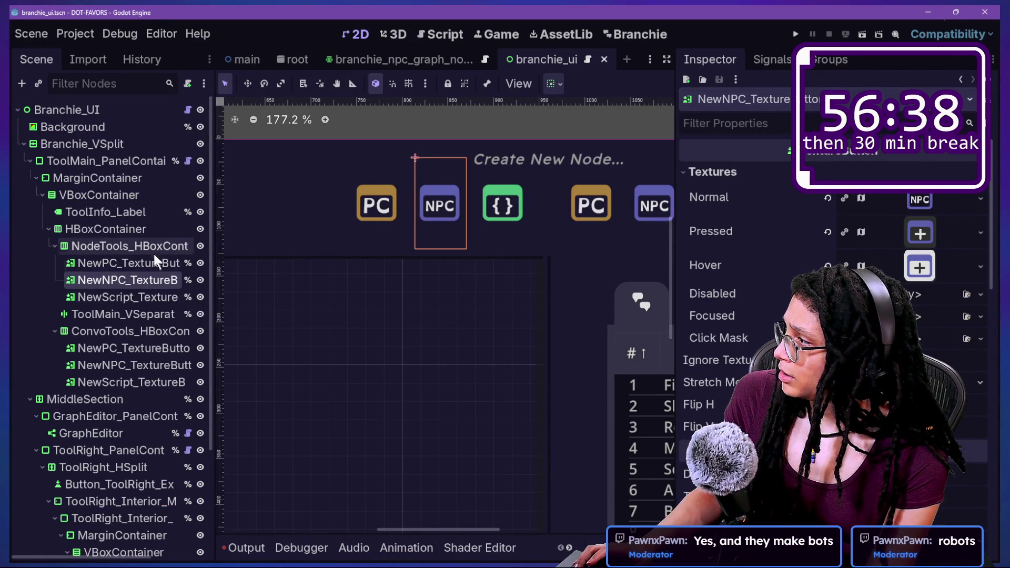
pyautogui.keyDown('shift'); pyautogui.click(137, 312); pyautogui.keyUp('shift')
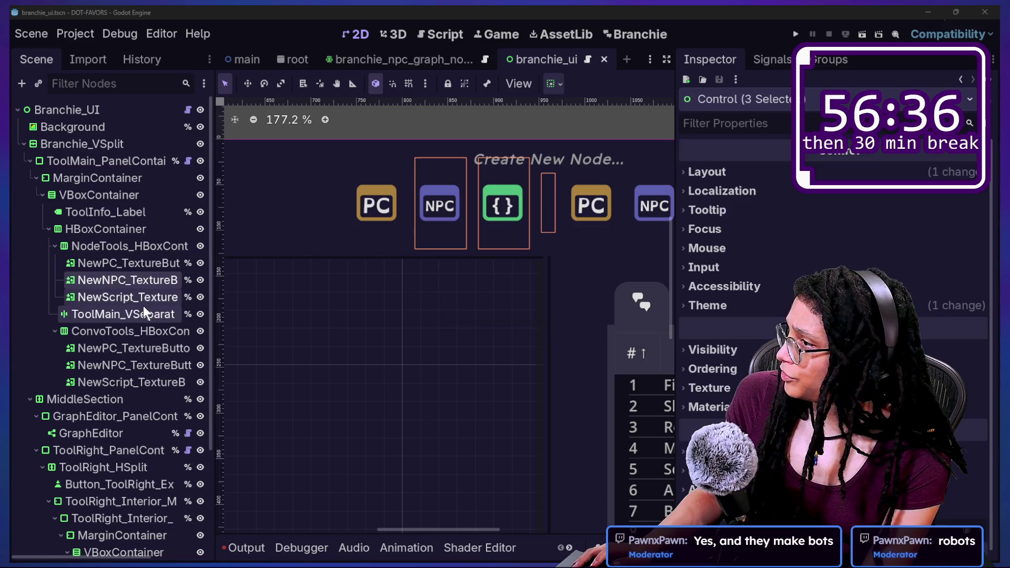
pyautogui.press('Delete')
pyautogui.click(128, 248)
pyautogui.click(133, 279)
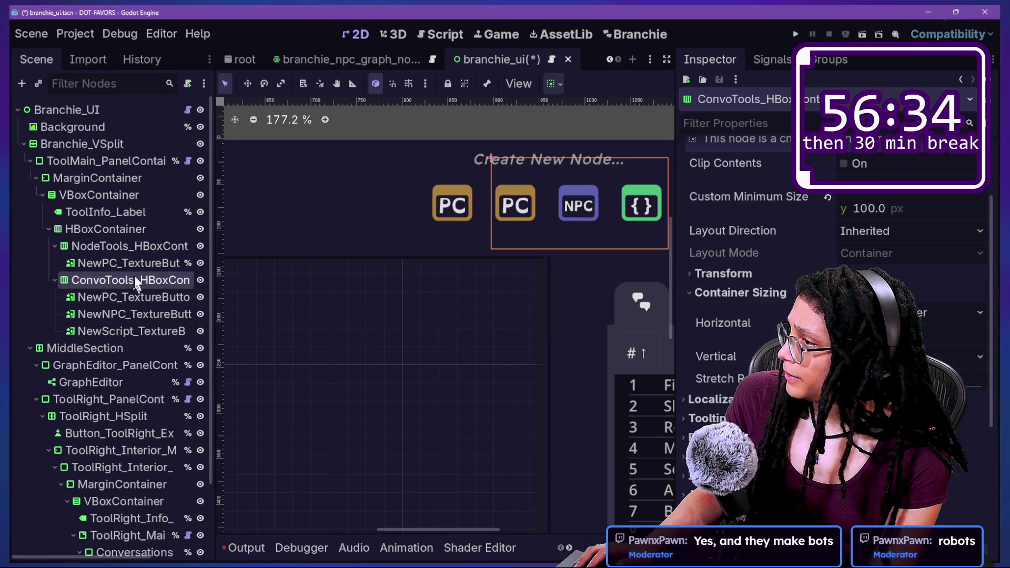
pyautogui.click(137, 315)
pyautogui.hotkey('ctrl', 'z')
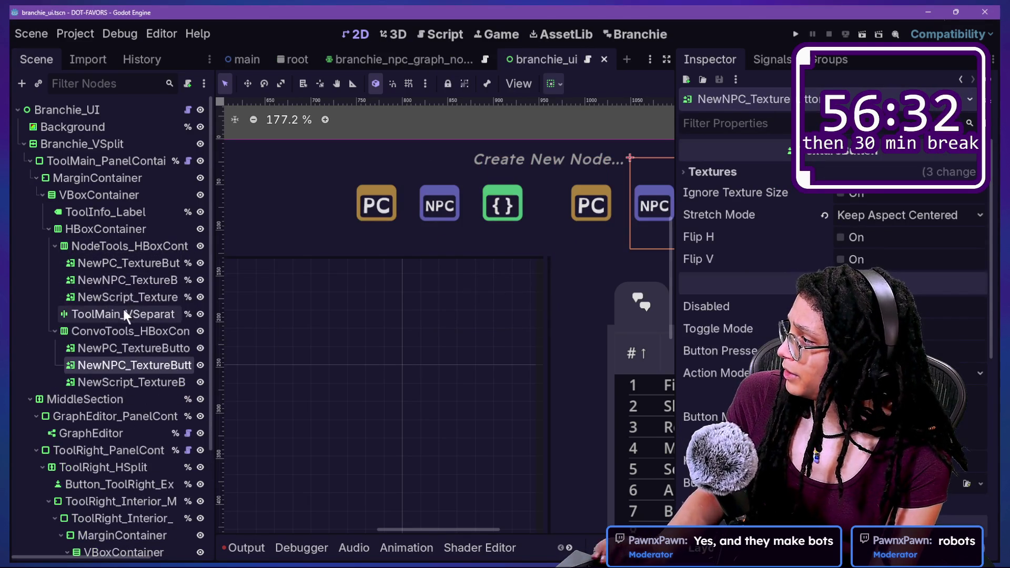
# - Delete NewNPC and NewScript from NodeTools_HBoxContainer and select the remaining PC button
pyautogui.click(126, 297)
pyautogui.keyDown('shift'); pyautogui.click(123, 280); pyautogui.keyUp('shift')
pyautogui.press('Delete')
pyautogui.press('Return')
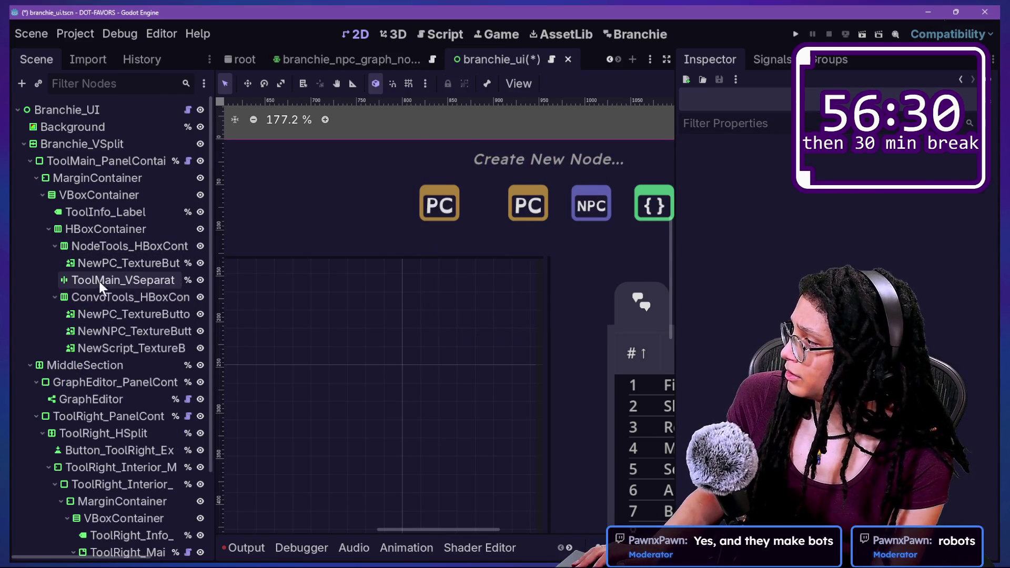
pyautogui.click(110, 280)
pyautogui.click(138, 264)
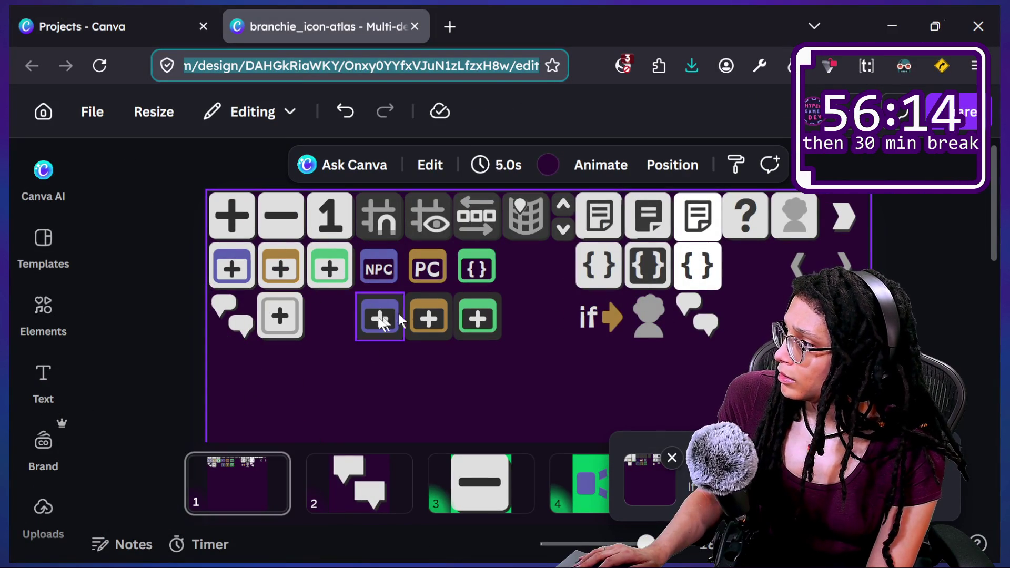
# - Move a copy of the grey plus tile into the atlas's bottom row
pyautogui.keyDown('ctrl'); pyautogui.scroll(3, 294, 318); pyautogui.keyUp('ctrl')
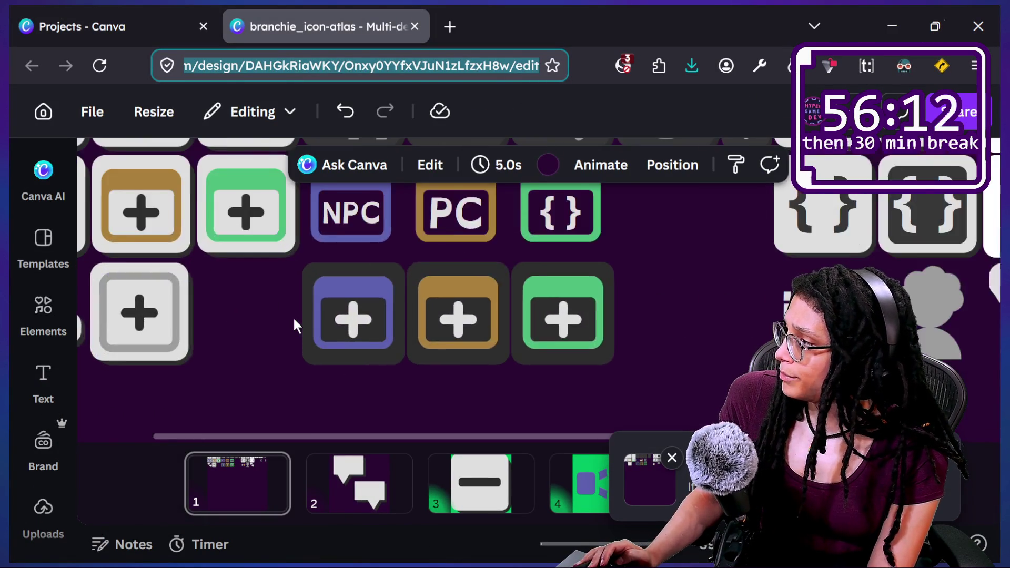
pyautogui.keyDown('ctrl'); pyautogui.scroll(-3, 293, 317); pyautogui.keyUp('ctrl')
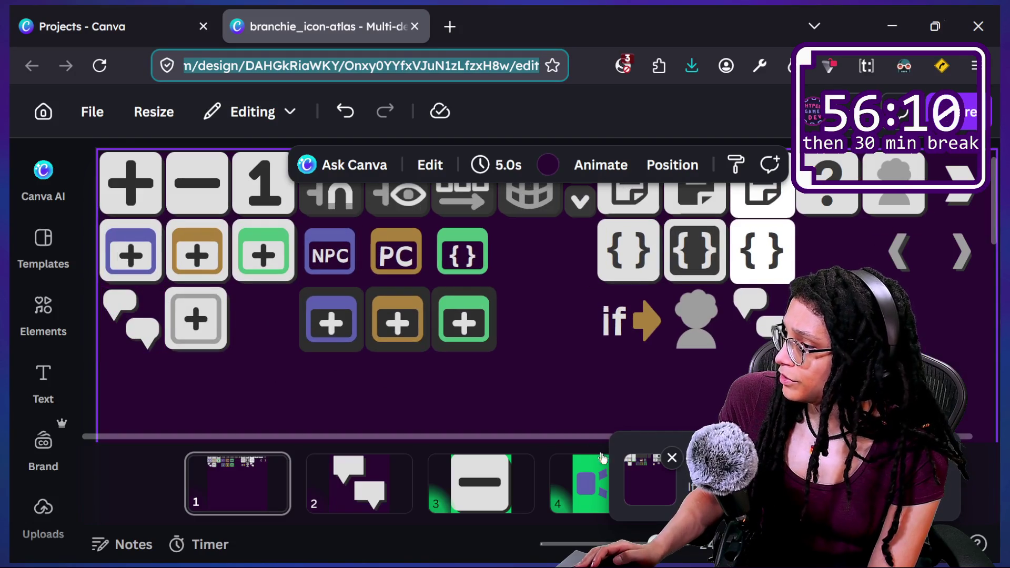
pyautogui.click(253, 361)
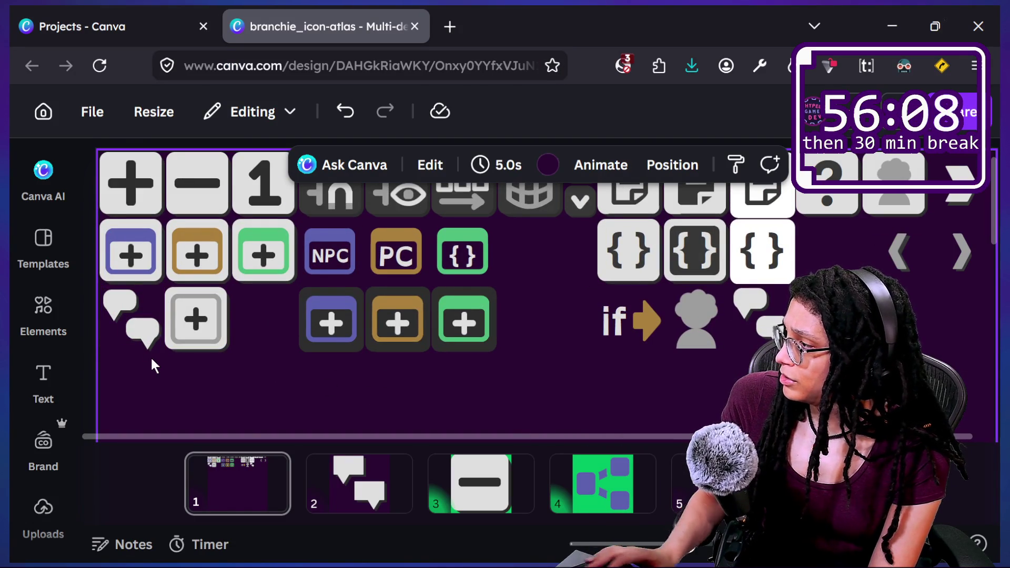
pyautogui.moveTo(147, 375); pyautogui.dragTo(108, 286)
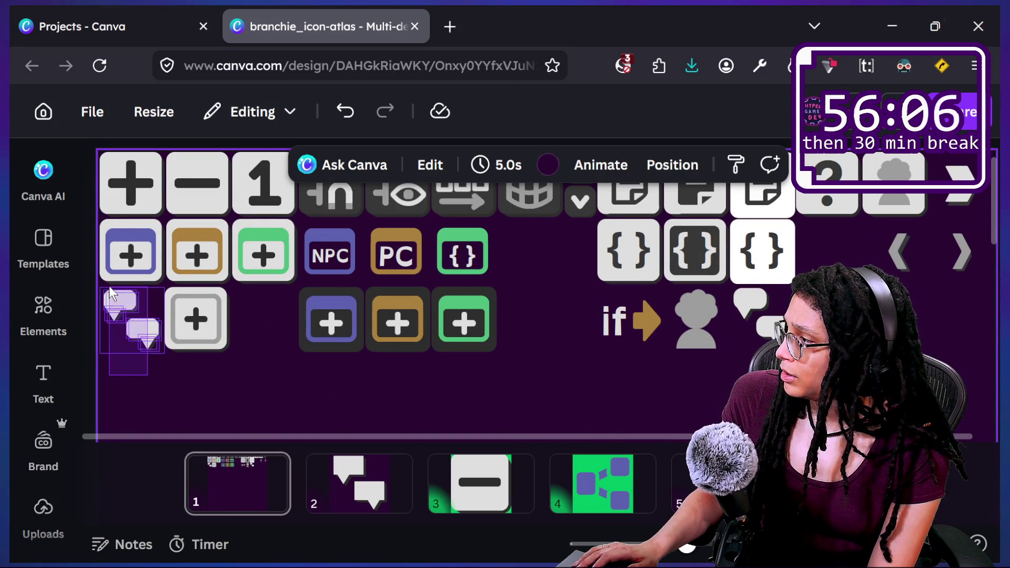
pyautogui.moveTo(243, 371)
pyautogui.mouseDown()
pyautogui.moveTo(183, 288)
pyautogui.moveTo(206, 346)
pyautogui.mouseUp()
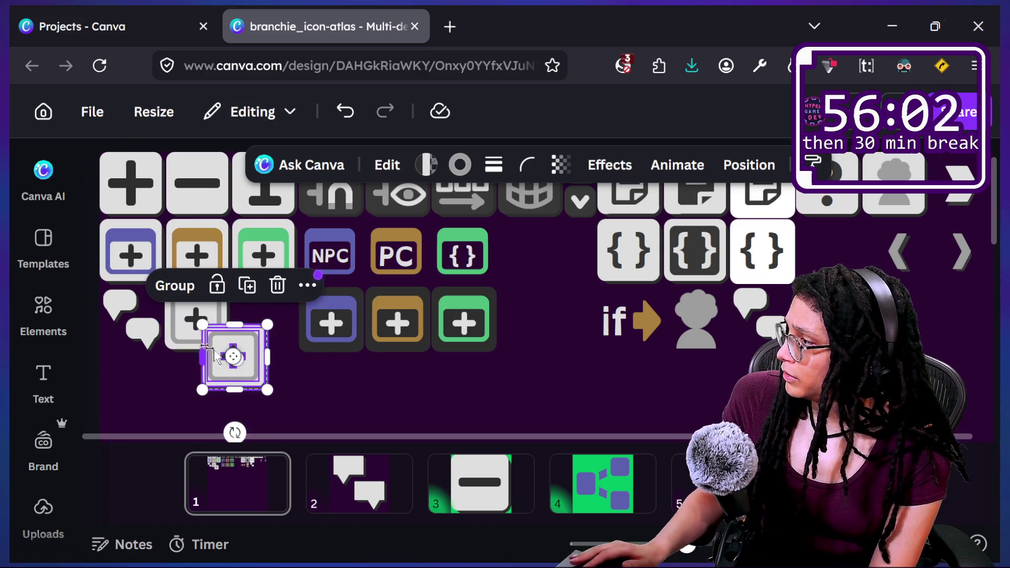
pyautogui.moveTo(243, 382); pyautogui.dragTo(269, 338)
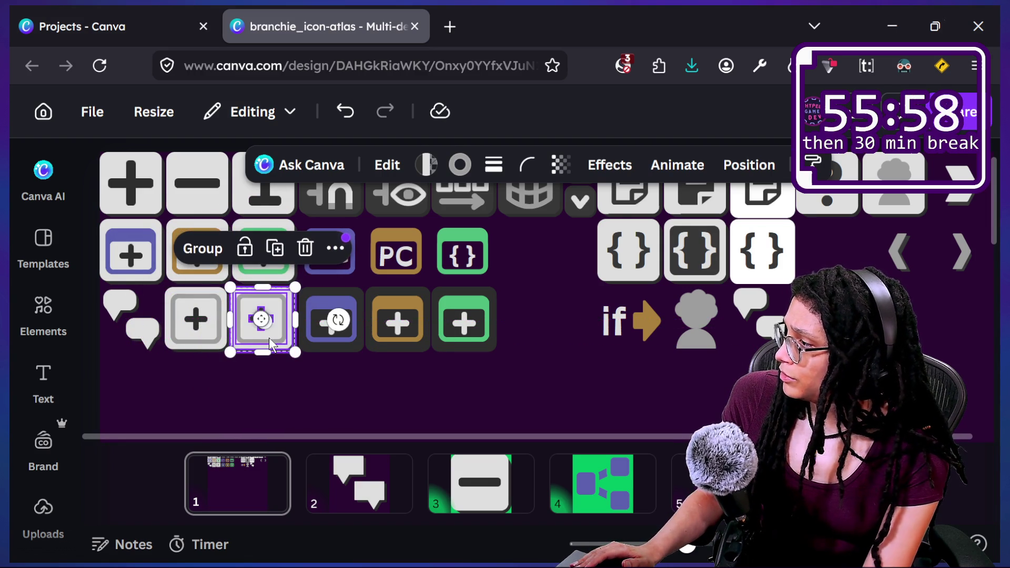
pyautogui.click(254, 363)
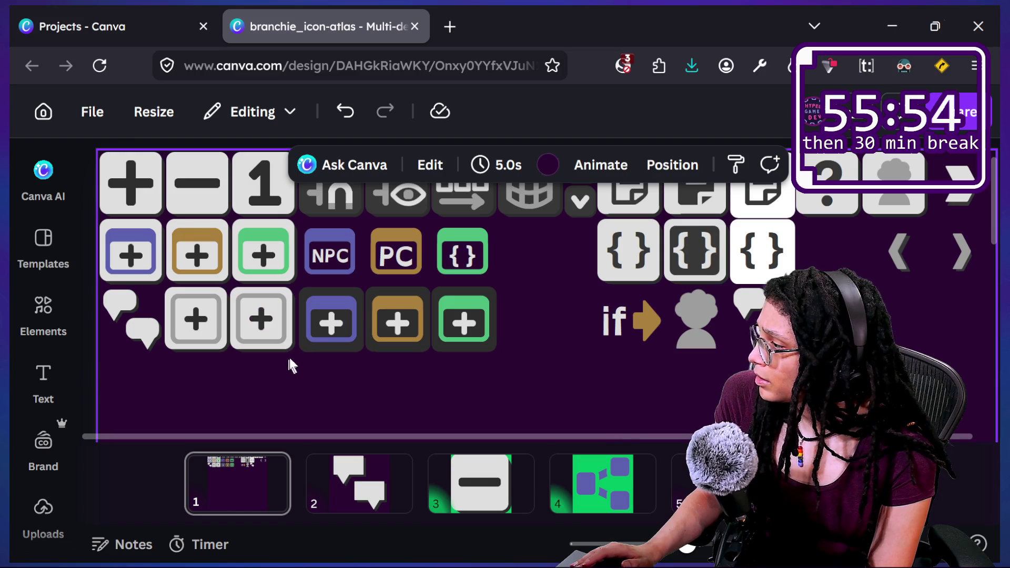
# - Delete the plus icon from the grey tile, leaving a blank dark square
pyautogui.moveTo(298, 366); pyautogui.dragTo(265, 330)
pyautogui.moveTo(246, 293); pyautogui.dragTo(246, 293)
pyautogui.click(225, 388)
pyautogui.moveTo(256, 357); pyautogui.dragTo(289, 296)
pyautogui.click(324, 390)
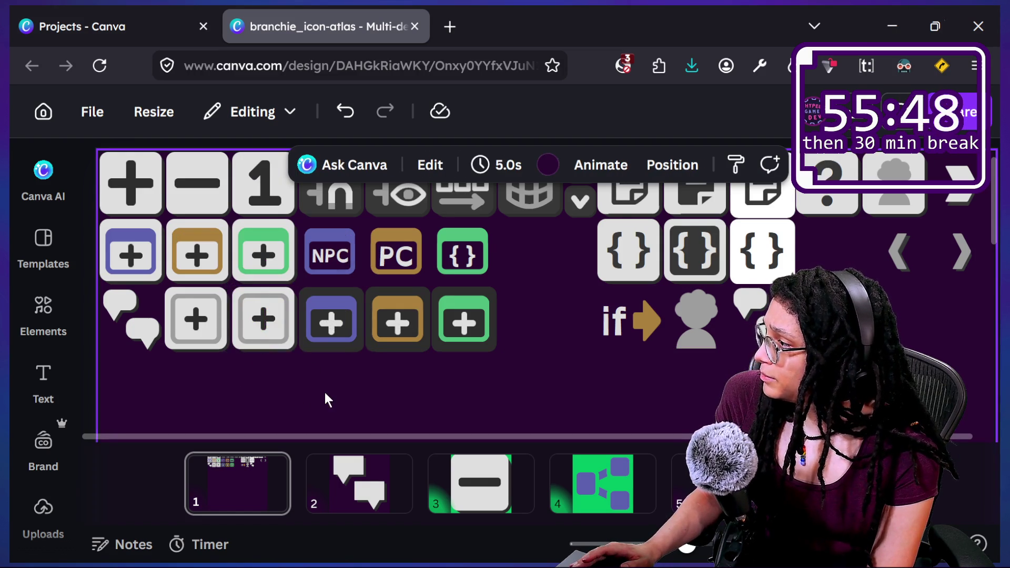
pyautogui.click(276, 292)
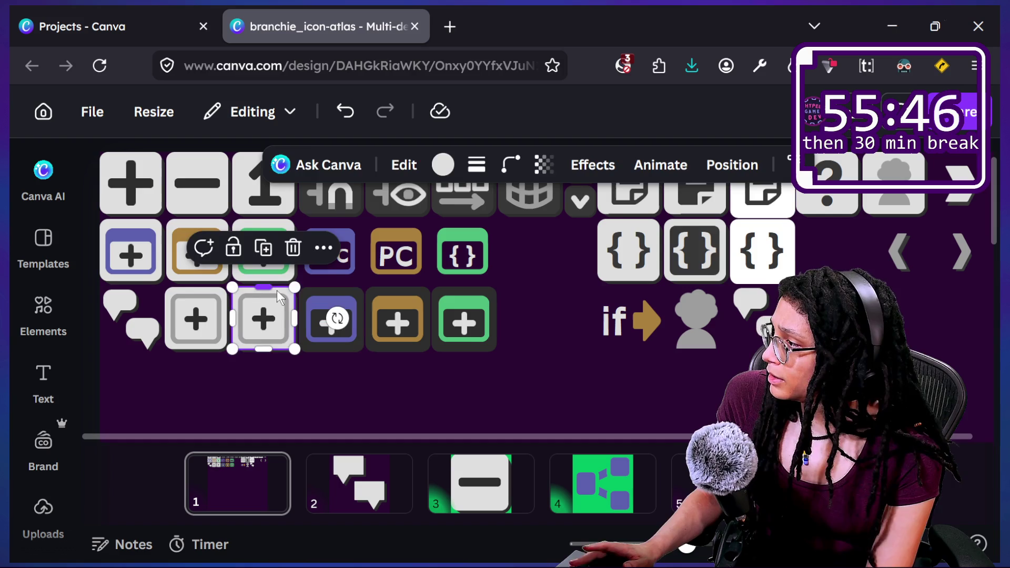
pyautogui.press('Delete')
# - Align the blank dark square with the neighbouring plus tiles in the bottom row
pyautogui.click(296, 322)
pyautogui.moveTo(296, 322); pyautogui.dragTo(299, 330)
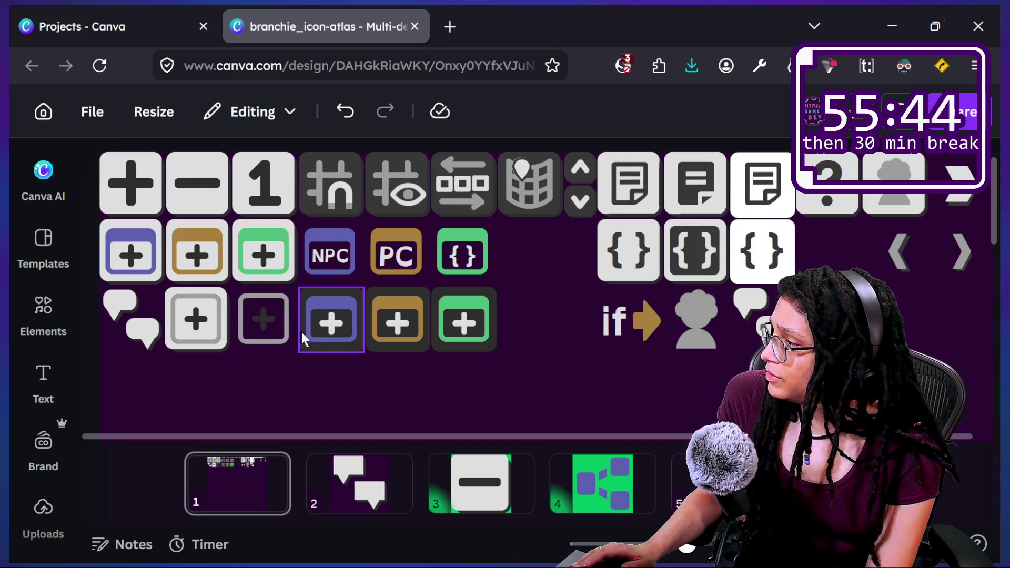
pyautogui.click(313, 353)
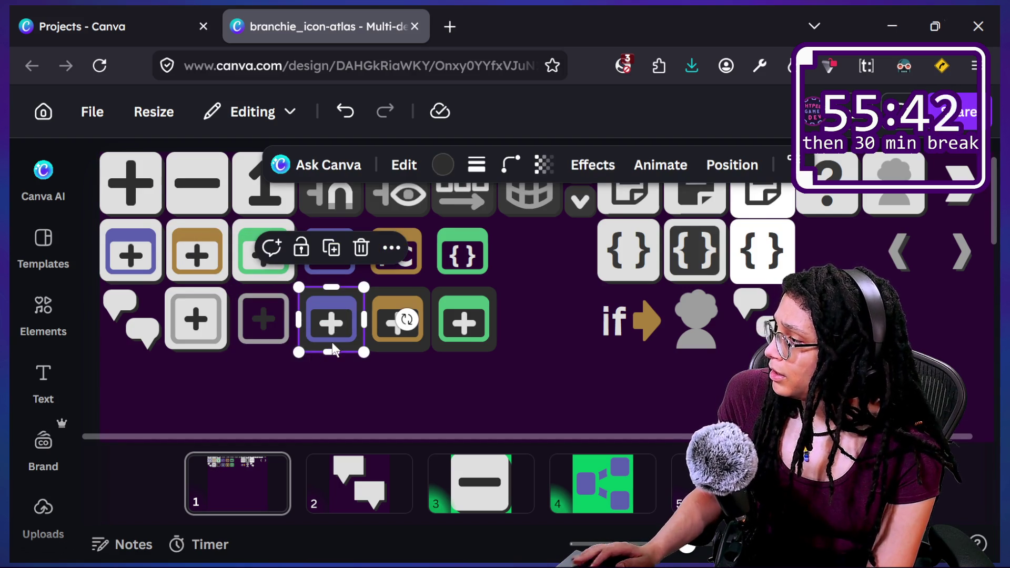
pyautogui.moveTo(333, 350)
pyautogui.mouseDown()
pyautogui.moveTo(362, 361)
pyautogui.moveTo(257, 319)
pyautogui.mouseUp()
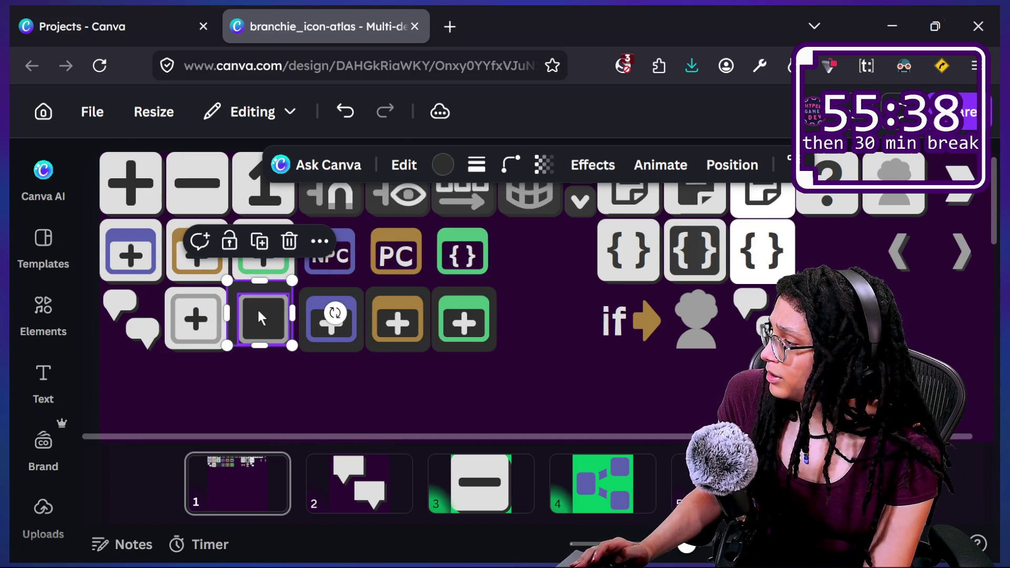
pyautogui.moveTo(258, 314); pyautogui.dragTo(256, 321)
pyautogui.keyDown('ctrl'); pyautogui.scroll(2, 255, 321); pyautogui.keyUp('ctrl')
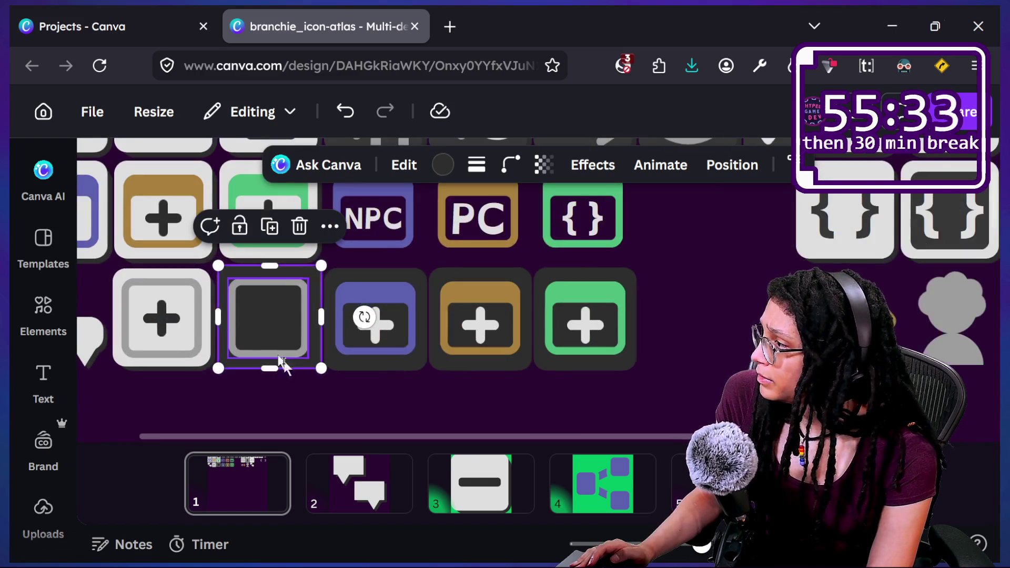
pyautogui.click(322, 401)
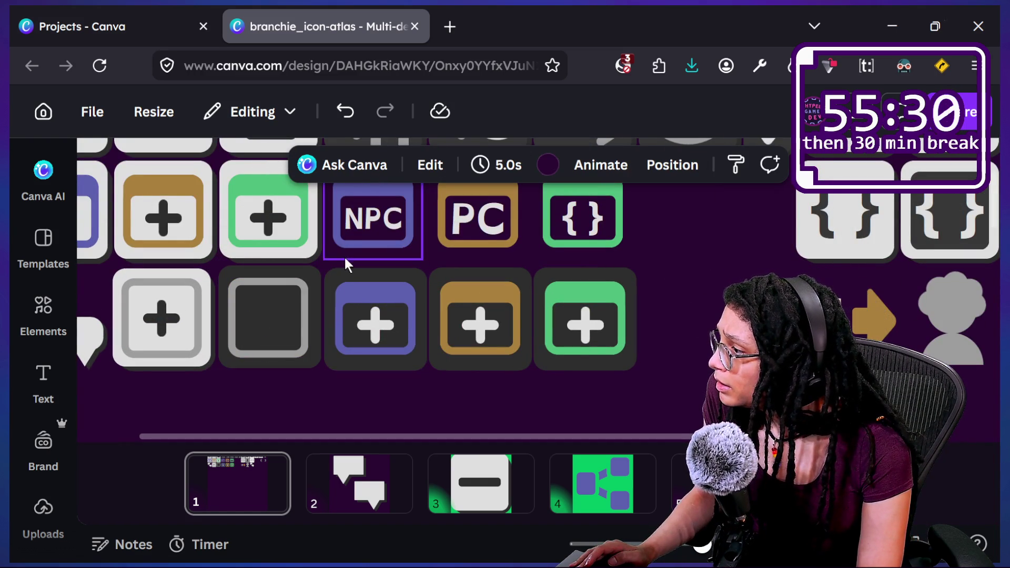
pyautogui.click(315, 274)
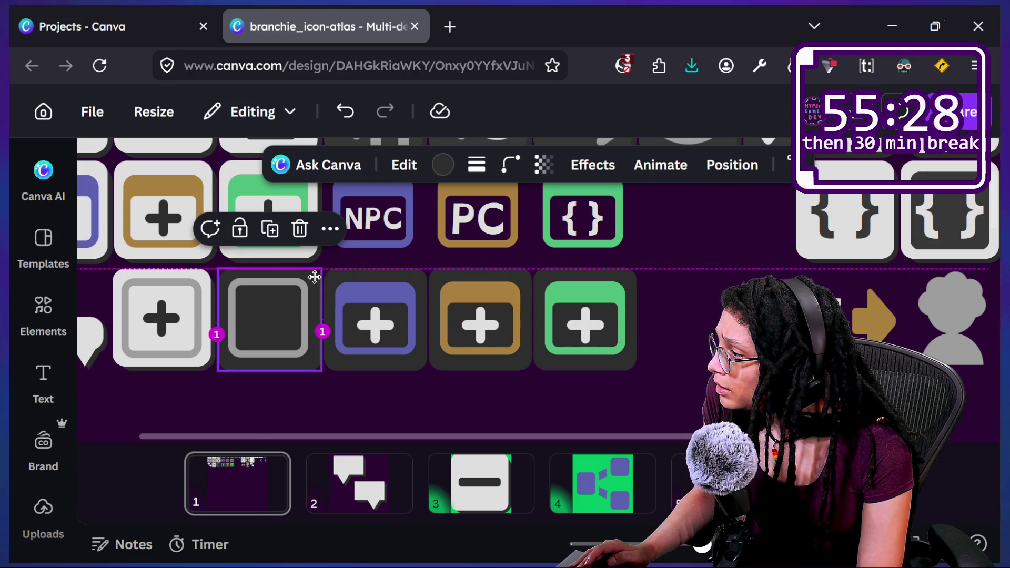
pyautogui.click(402, 394)
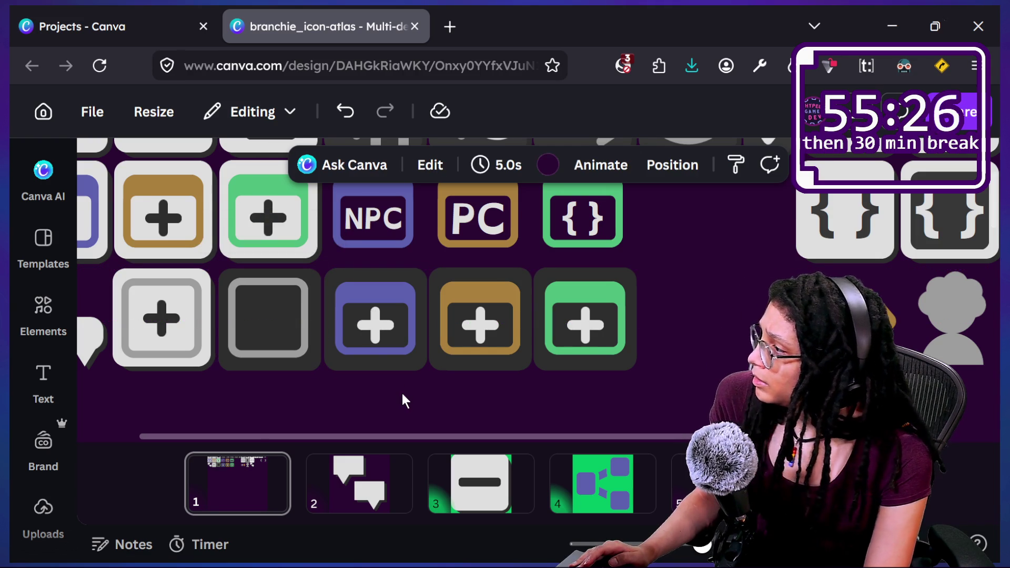
pyautogui.click(269, 322)
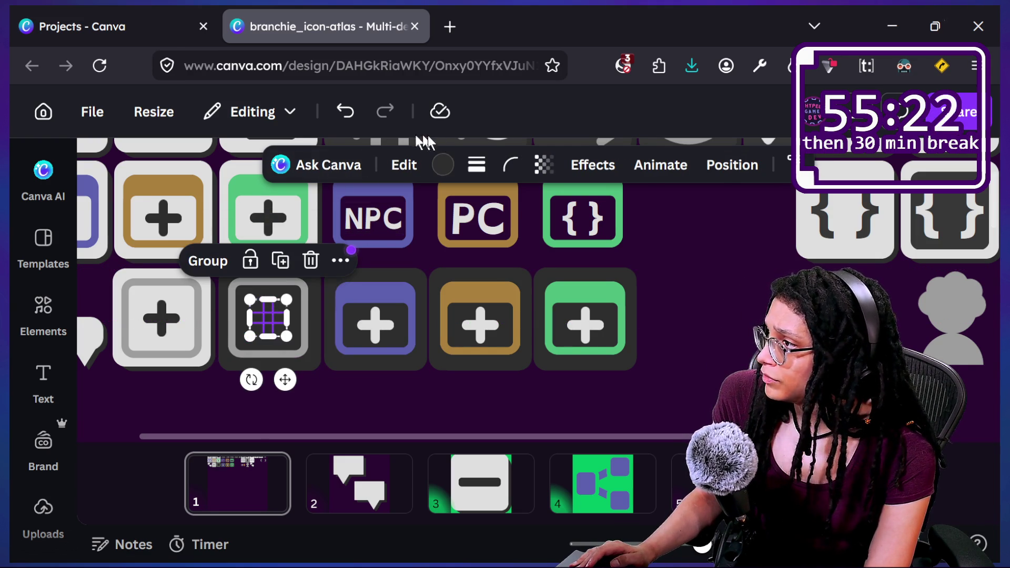
pyautogui.click(444, 165)
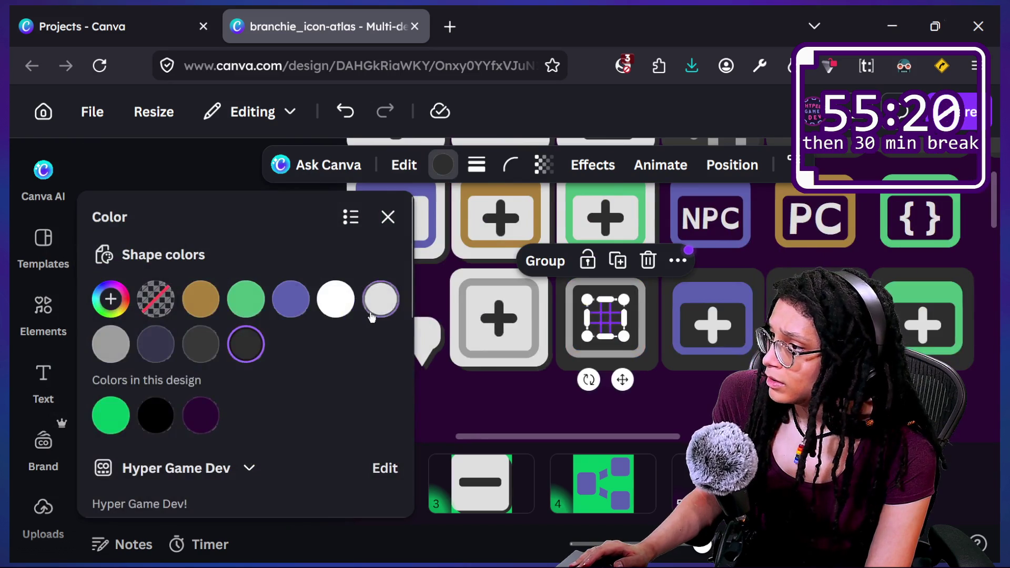
# - Colour the shape in the dark tile light grey and close the Color panel
pyautogui.click(543, 407)
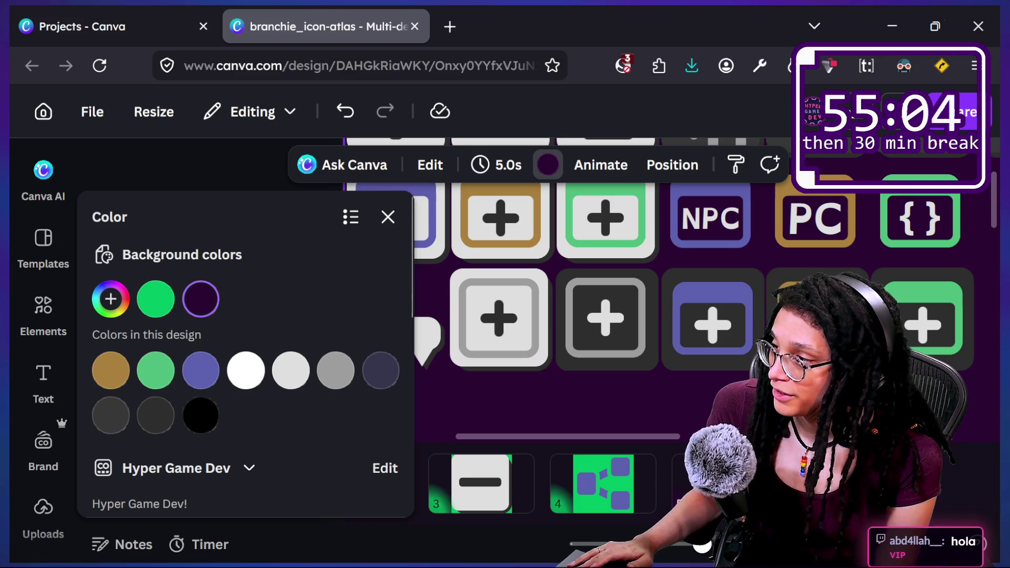
pyautogui.scroll(-5, 513, 265)
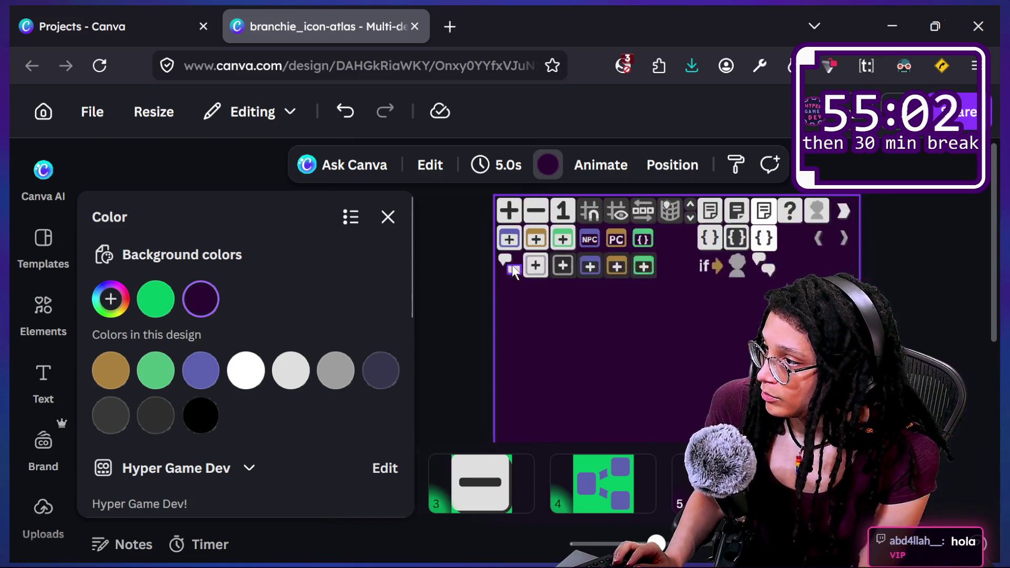
pyautogui.click(390, 225)
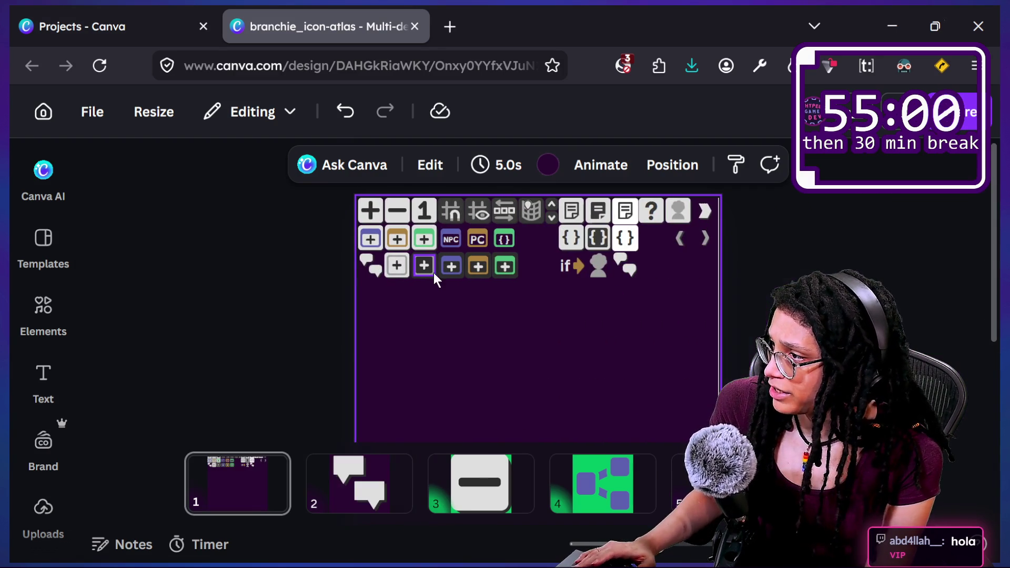
pyautogui.scroll(5, 398, 264)
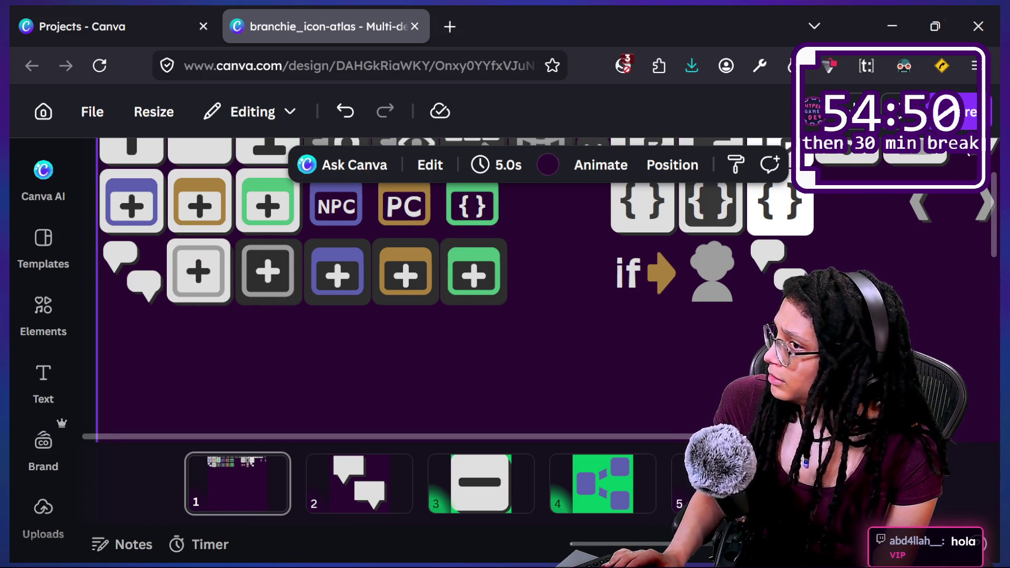
# - Download the design as SVG, overwriting branchie_icon-atlas-med.svg in the branchie_ui folder
pyautogui.click(955, 112)
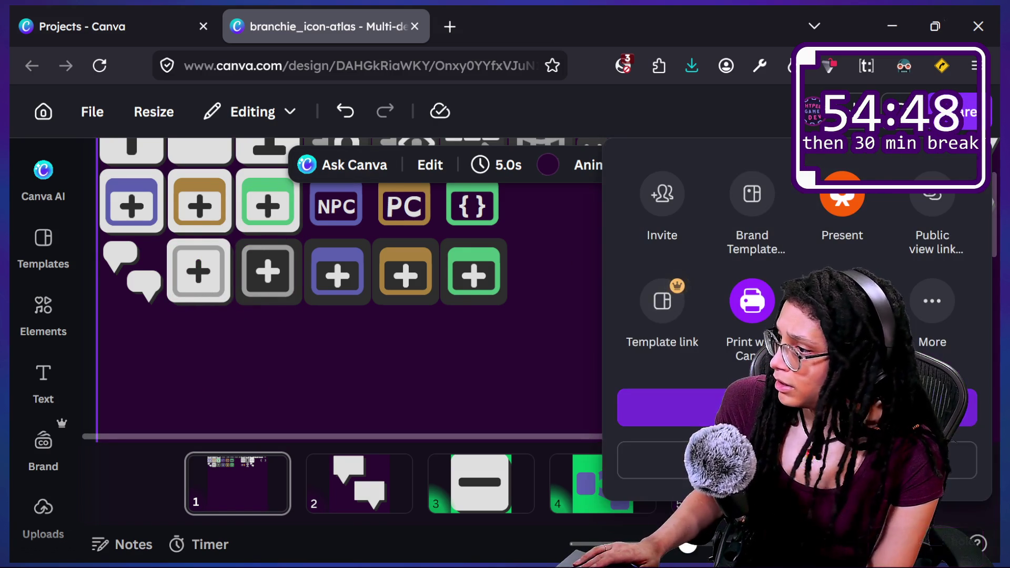
pyautogui.click(669, 408)
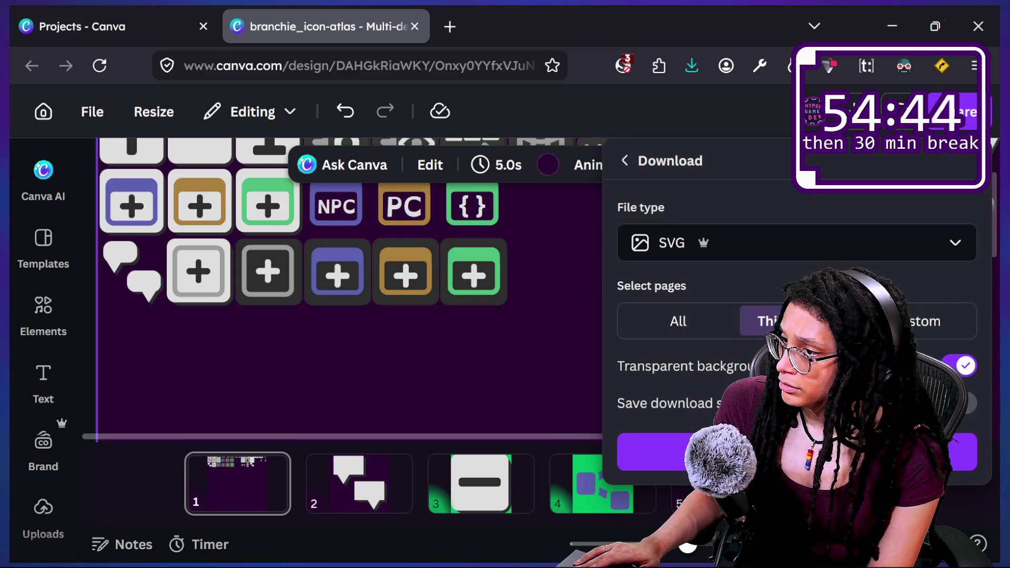
pyautogui.click(637, 451)
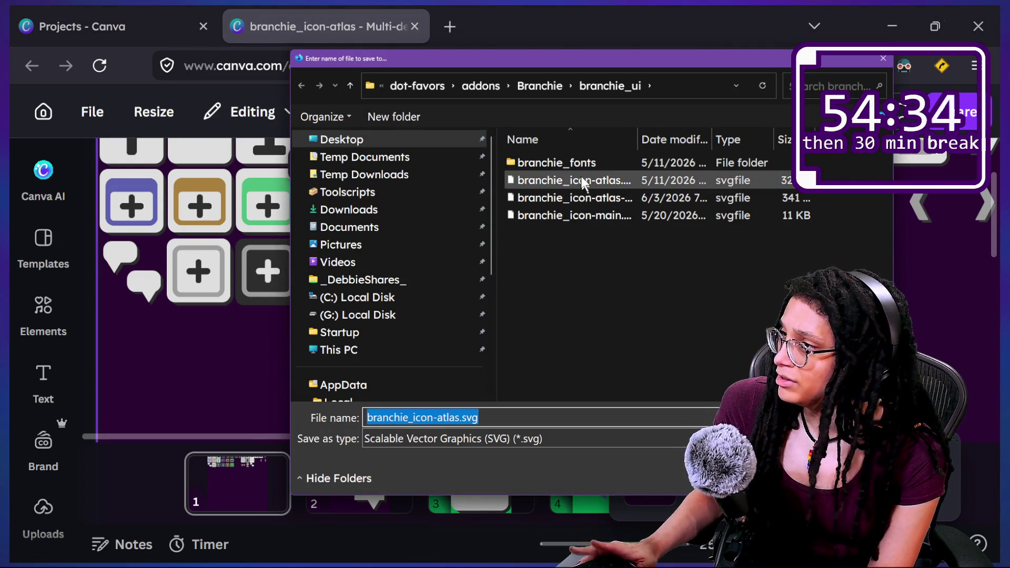
pyautogui.click(587, 198)
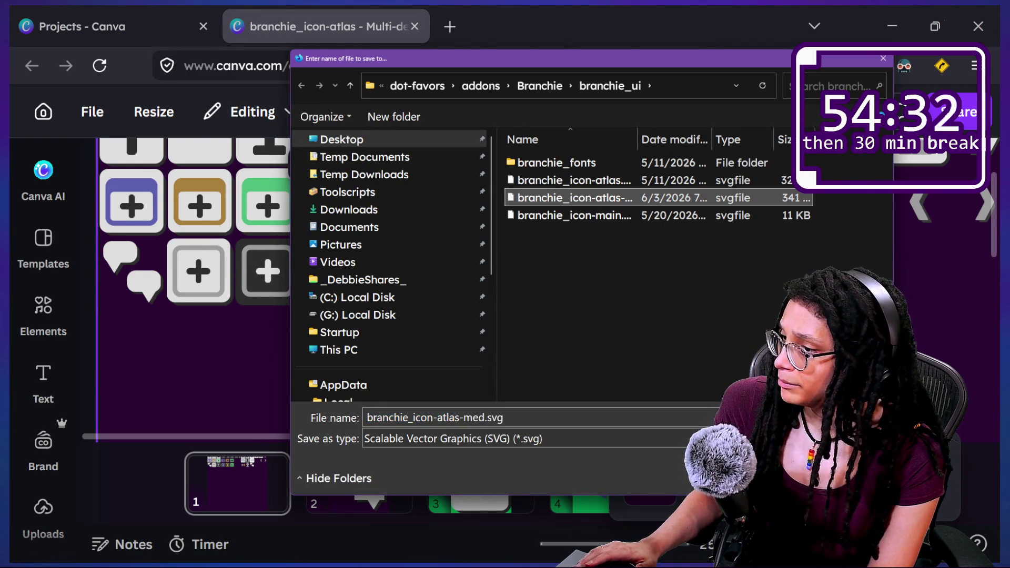
pyautogui.press('Return')
pyautogui.click(528, 289)
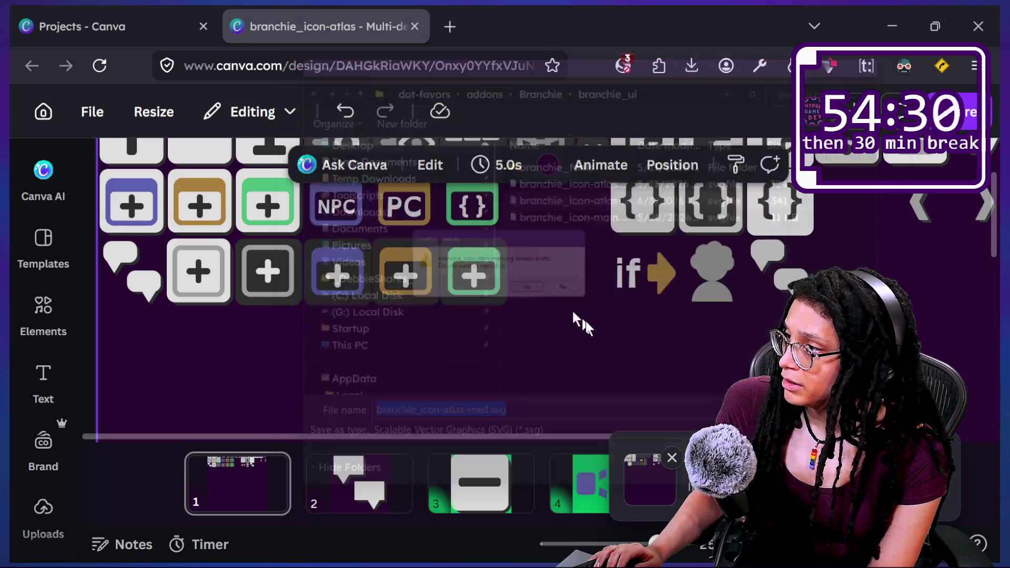
pyautogui.hotkey('alt', 'Tab')
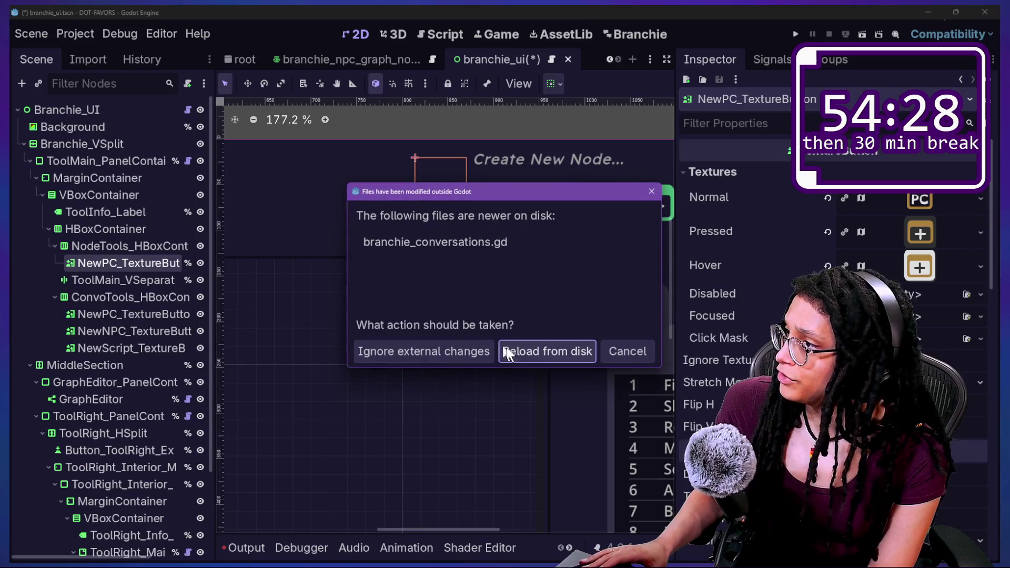
# - Reload changed files from disk and inspect the PC button's Normal region at x 228, y 58
pyautogui.click(528, 362)
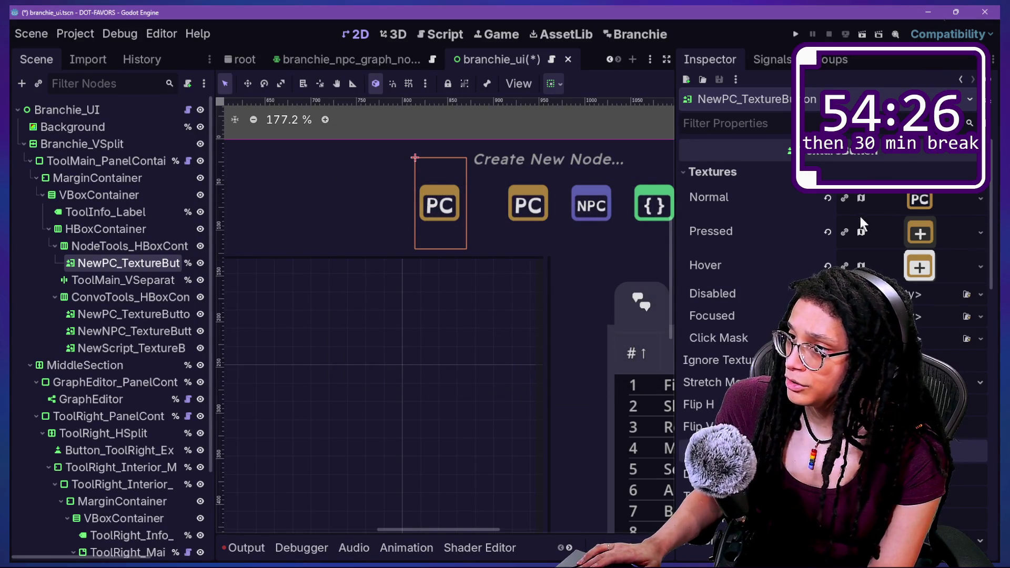
pyautogui.click(892, 207)
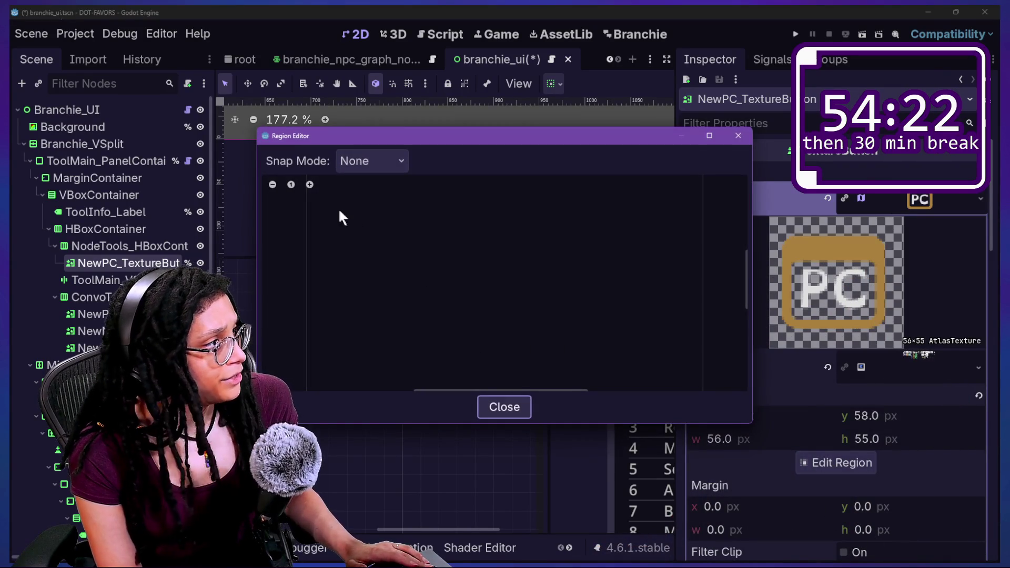
pyautogui.scroll(4, 469, 183)
pyautogui.scroll(-5, 469, 184)
pyautogui.scroll(2, 469, 187)
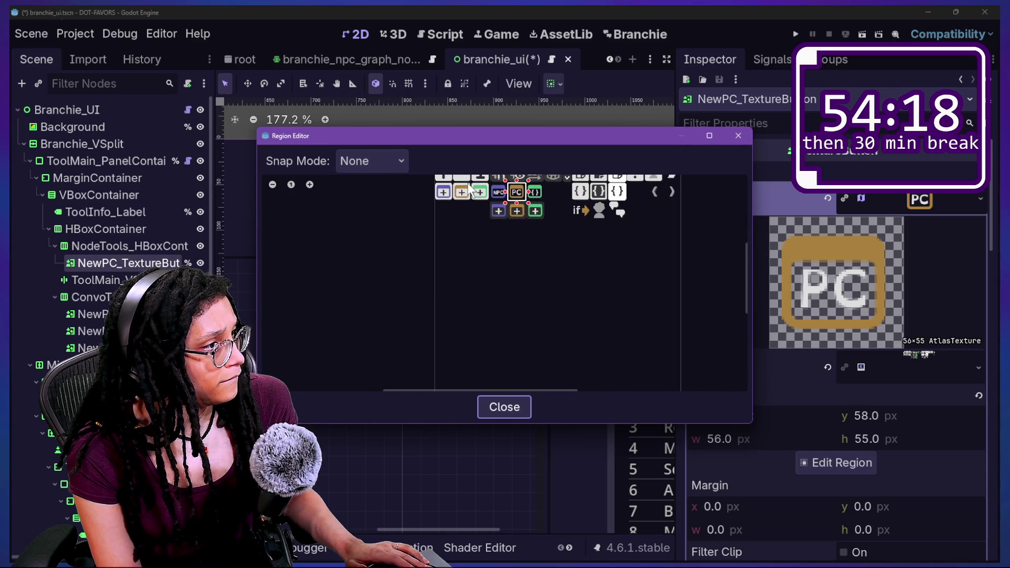
pyautogui.moveTo(746, 279); pyautogui.dragTo(740, 239)
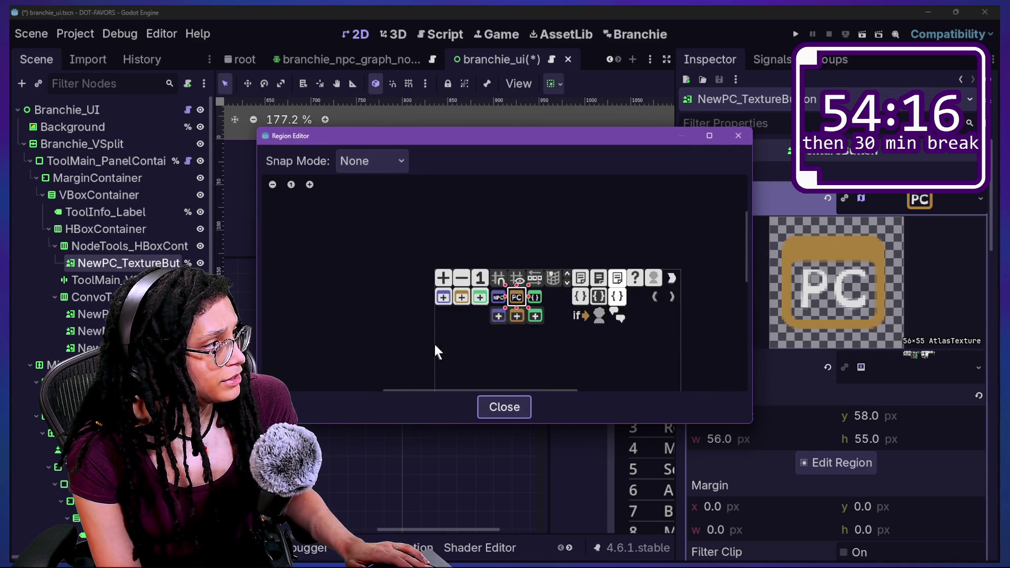
pyautogui.click(504, 407)
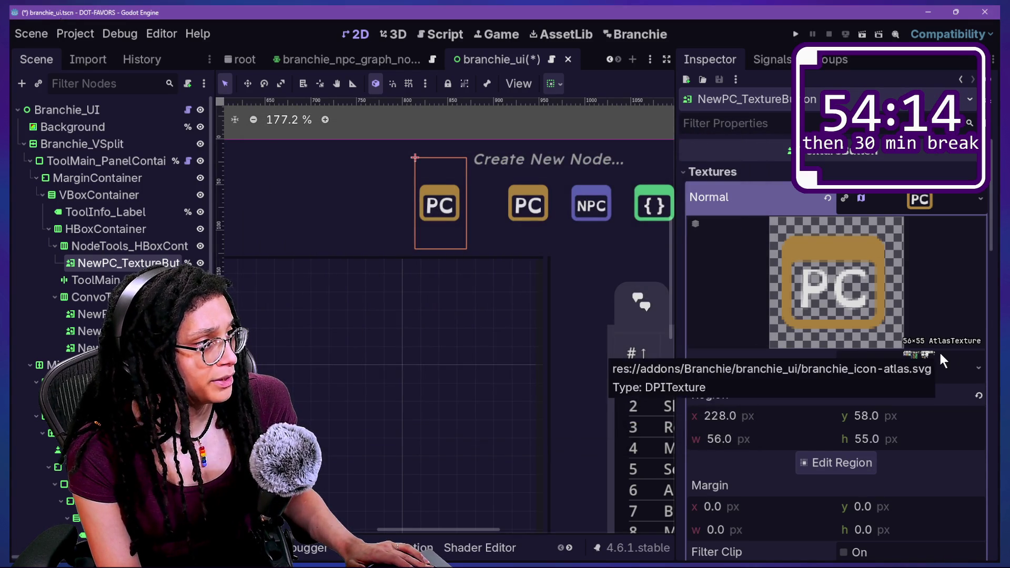
pyautogui.click(979, 368)
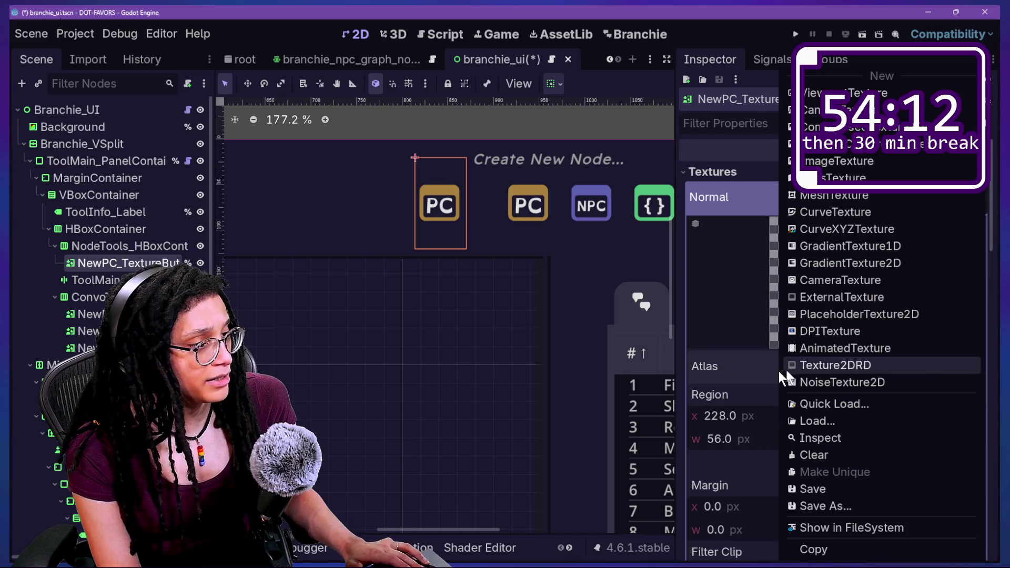
pyautogui.click(980, 371)
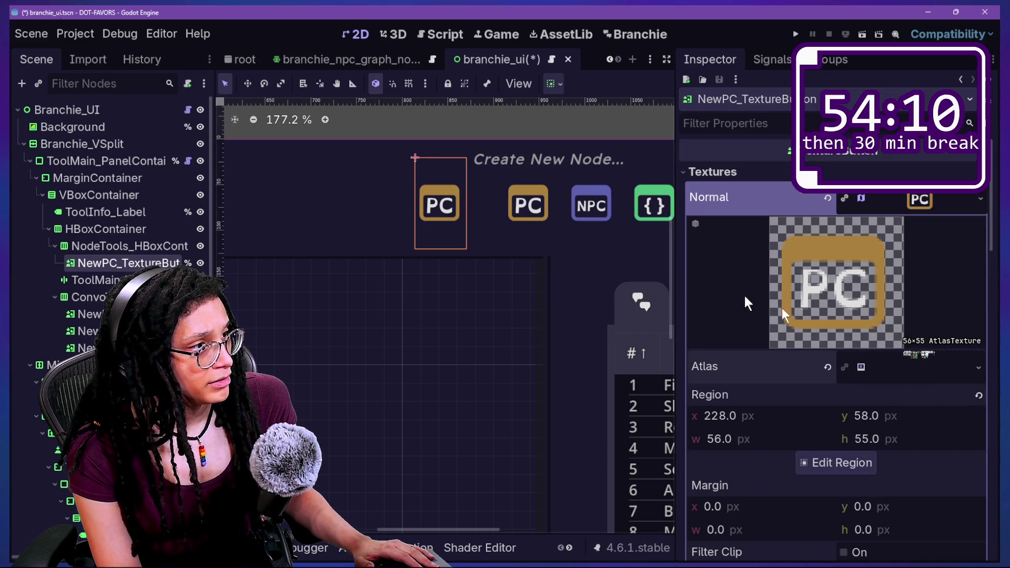
# - Quick Load branchie_icon-atlas-med.svg into the Normal texture's Atlas and open Edit Region
pyautogui.click(893, 375)
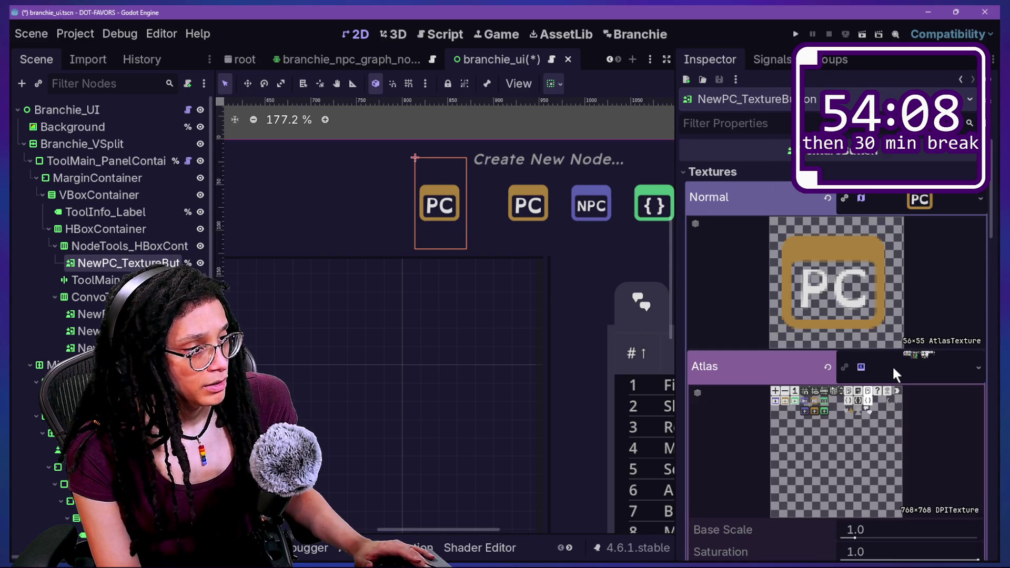
pyautogui.rightClick(908, 364)
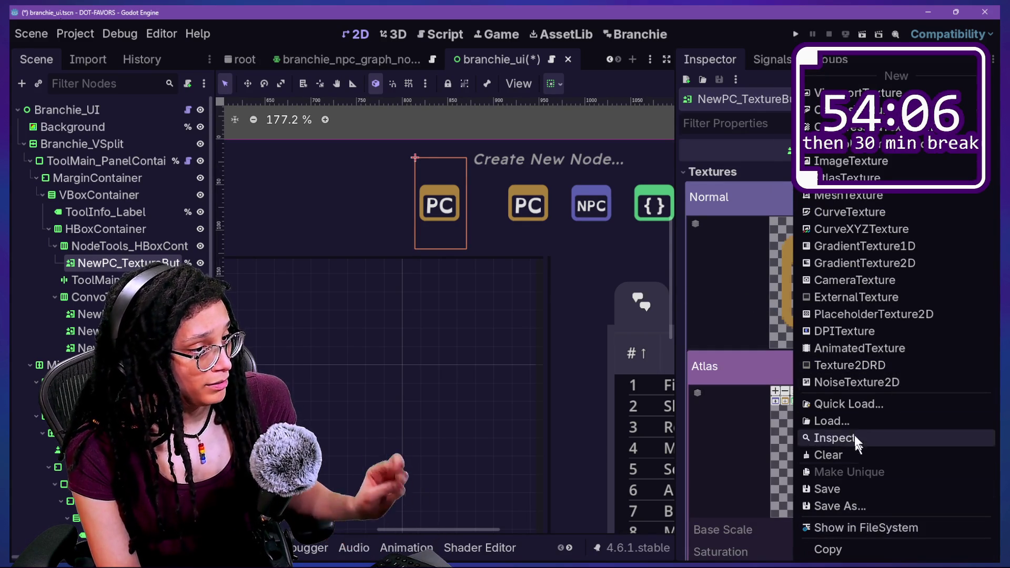
pyautogui.click(844, 404)
pyautogui.write('med')
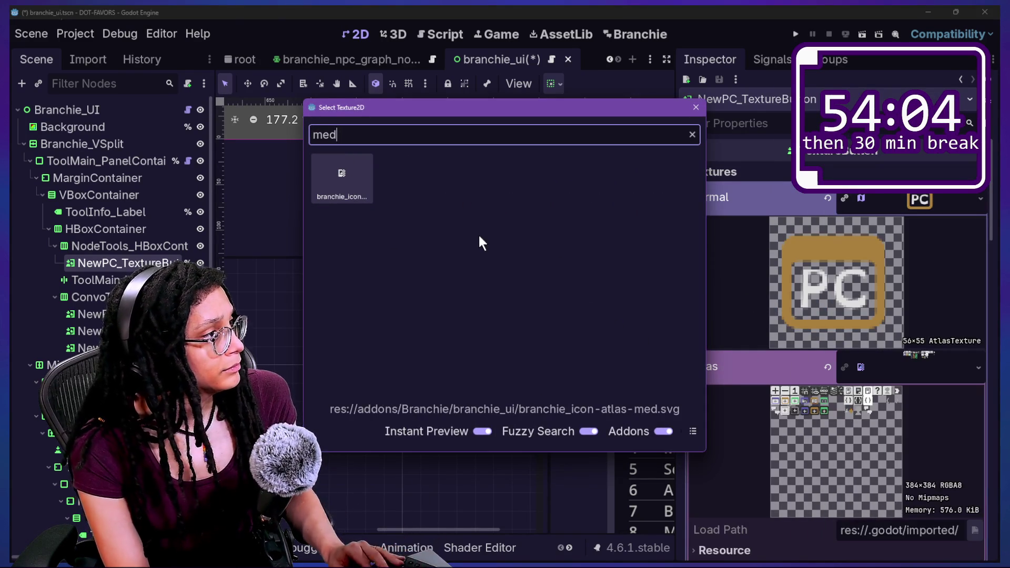
pyautogui.click(342, 187)
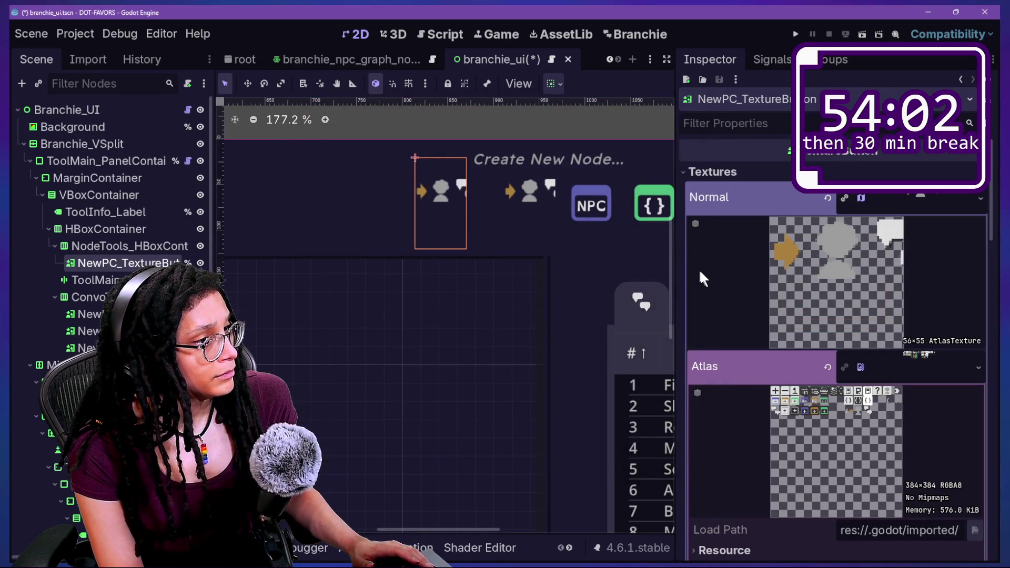
pyautogui.scroll(-5, 926, 512)
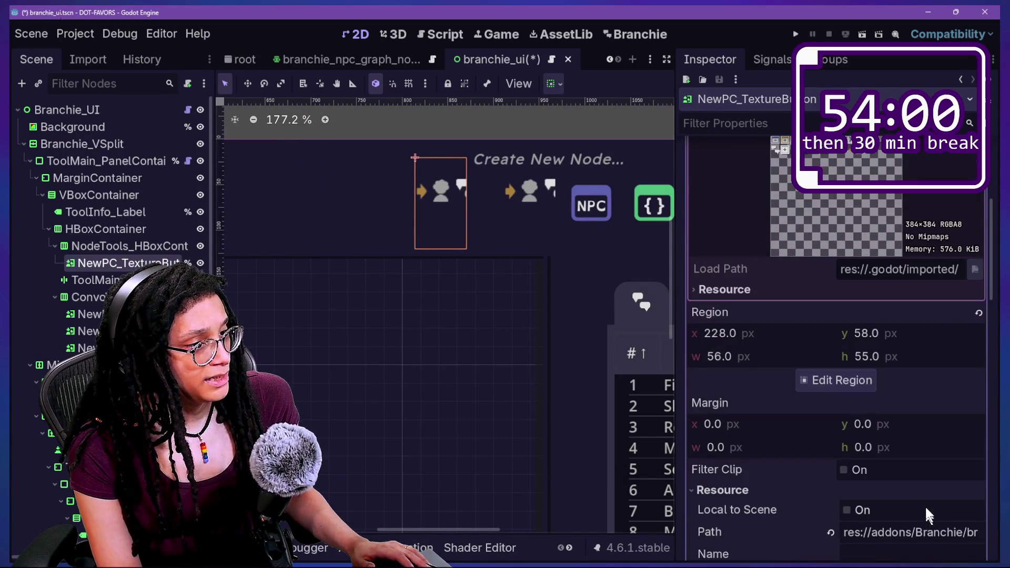
pyautogui.scroll(4, 867, 283)
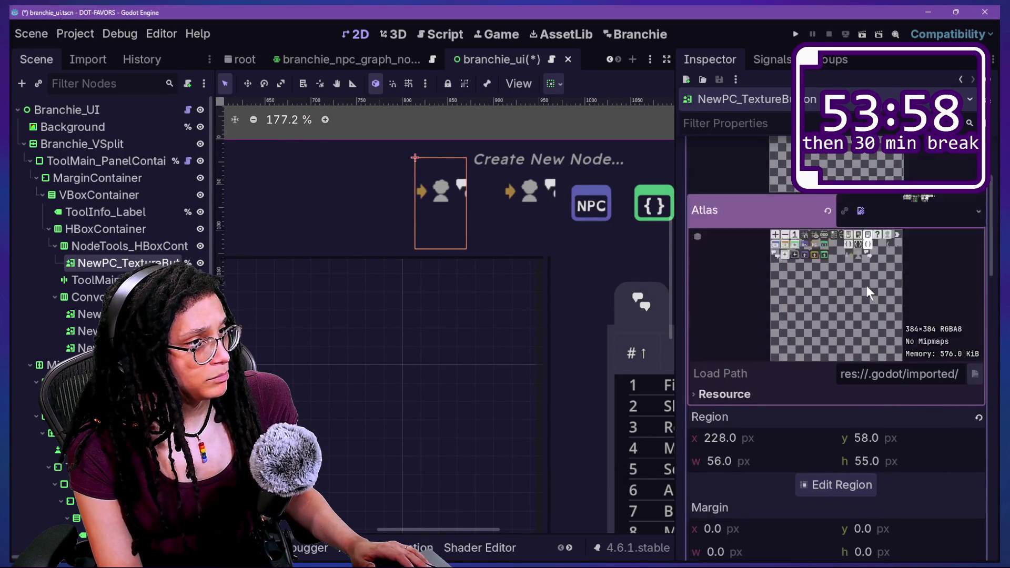
pyautogui.scroll(-6, 893, 483)
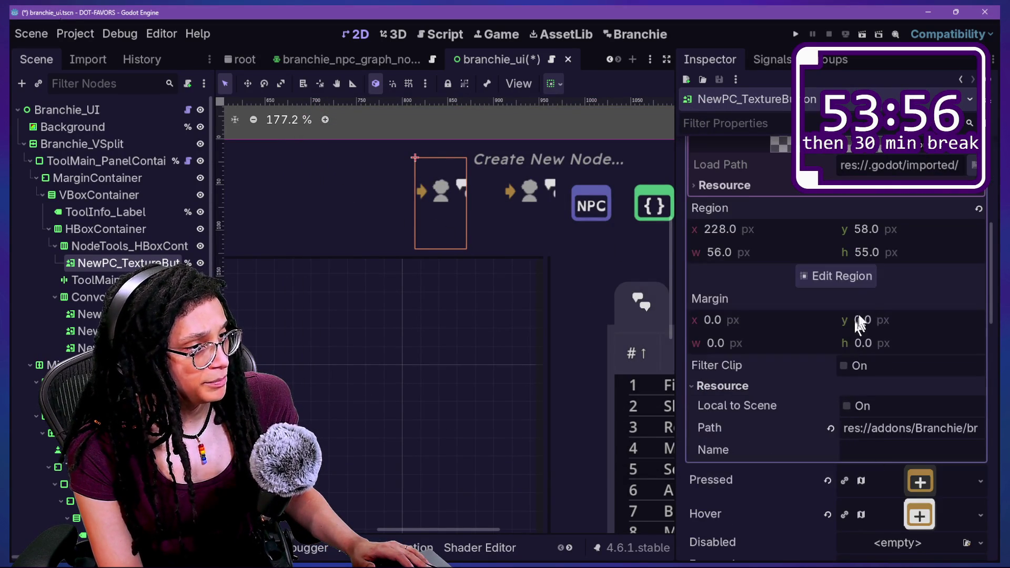
pyautogui.click(862, 284)
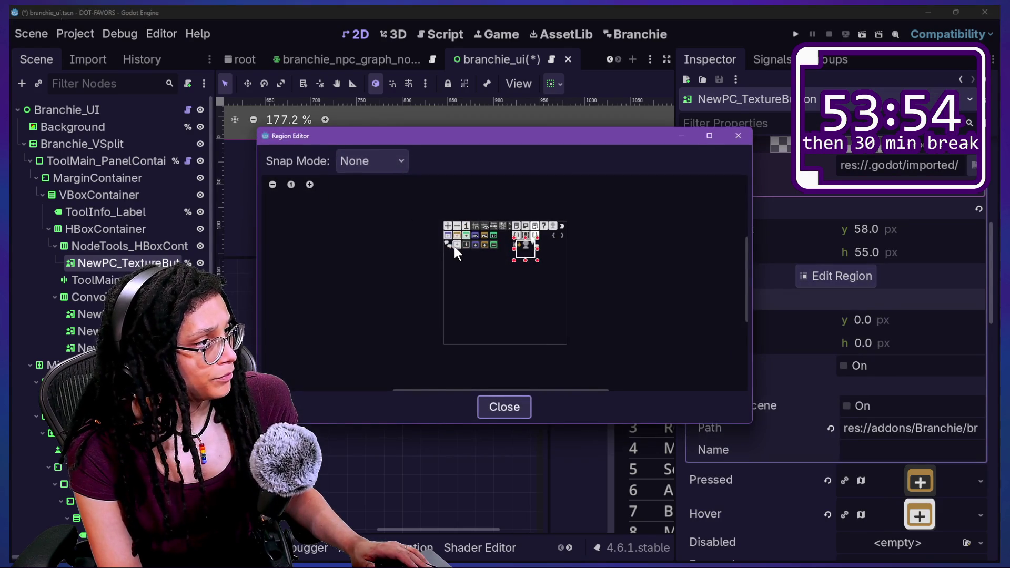
# - Draw the crop region tightly around the two speech-bubble icon, about 24×26 px
pyautogui.scroll(2, 454, 246)
pyautogui.moveTo(571, 254); pyautogui.dragTo(435, 243)
pyautogui.moveTo(571, 255); pyautogui.dragTo(445, 239)
pyautogui.scroll(1, 445, 247)
pyautogui.scroll(3, 444, 249)
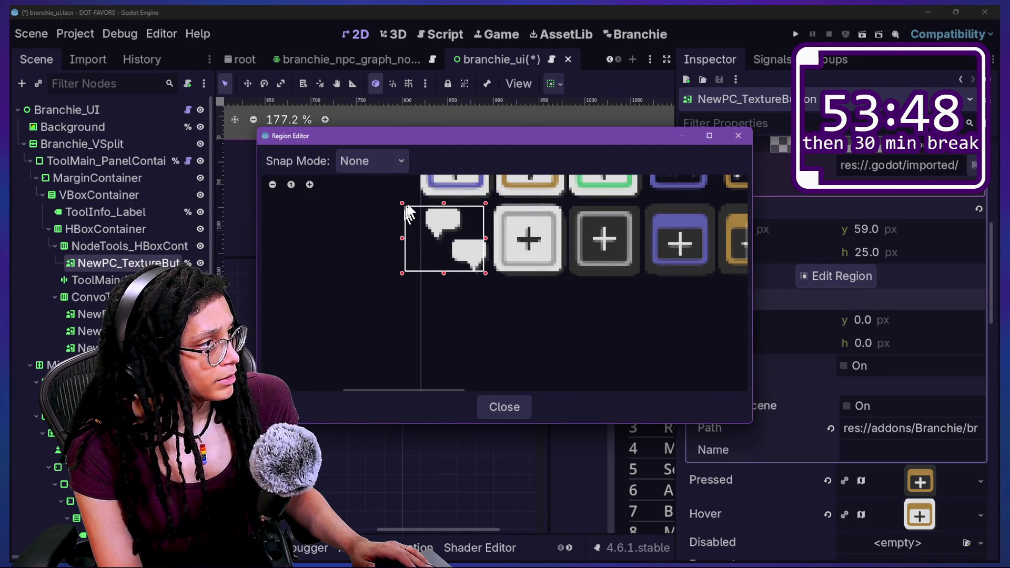
pyautogui.moveTo(402, 203); pyautogui.dragTo(418, 201)
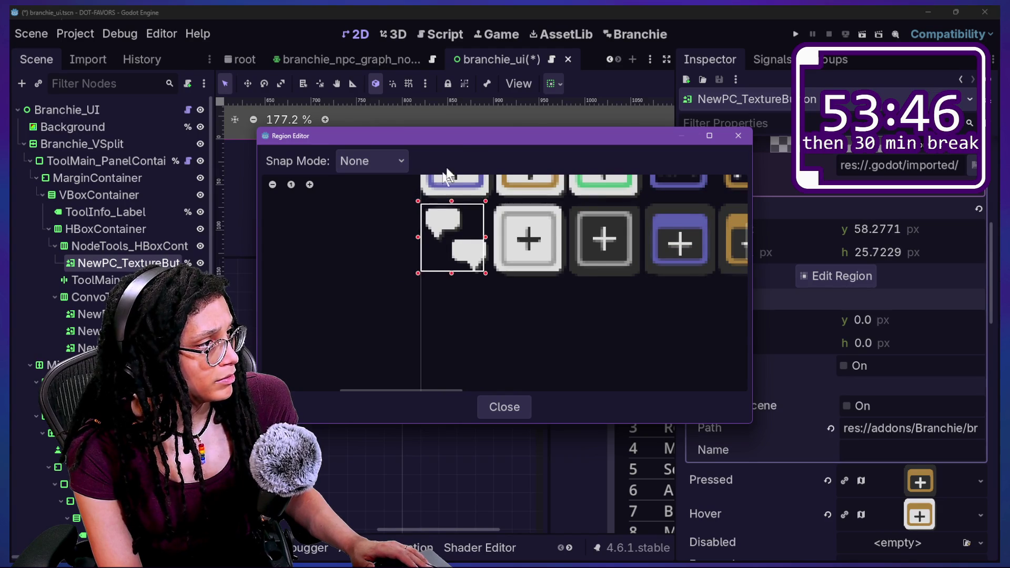
pyautogui.moveTo(468, 138); pyautogui.dragTo(462, 237)
pyautogui.click(779, 352)
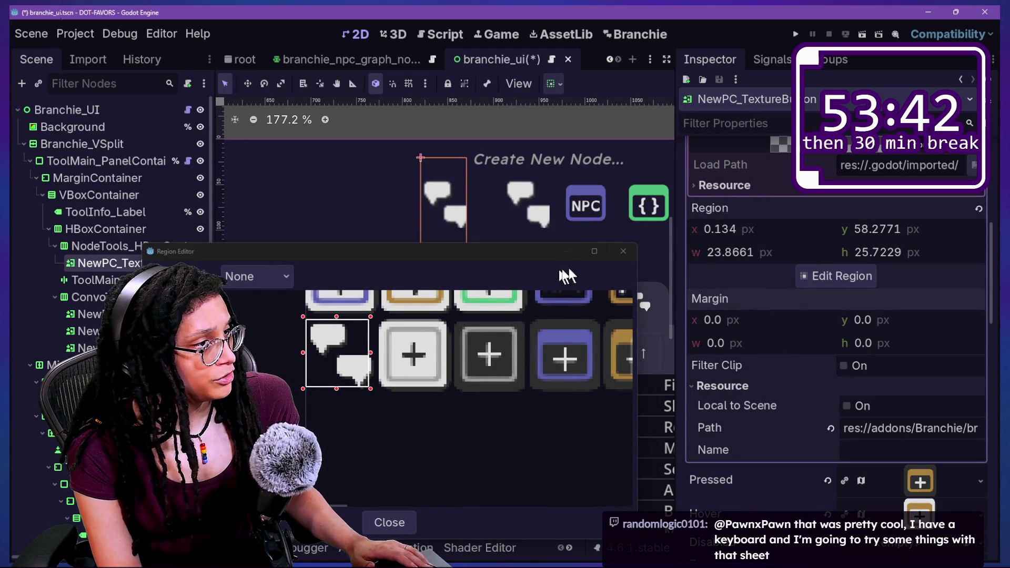
pyautogui.click(624, 251)
# - Reopen and close the region editor, then undo the latest atlas change
pyautogui.scroll(-2, 834, 396)
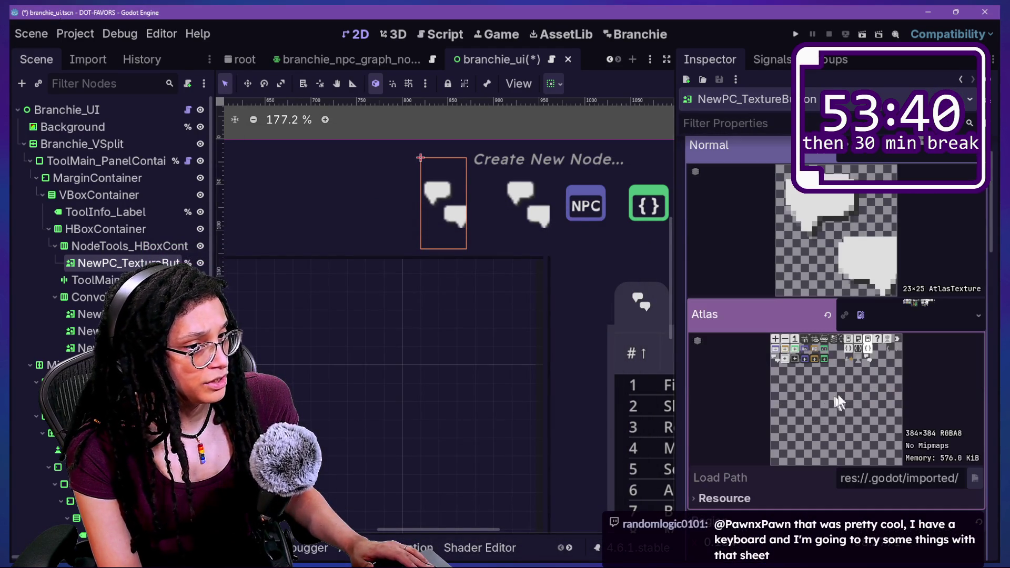
pyautogui.click(886, 338)
pyautogui.click(836, 411)
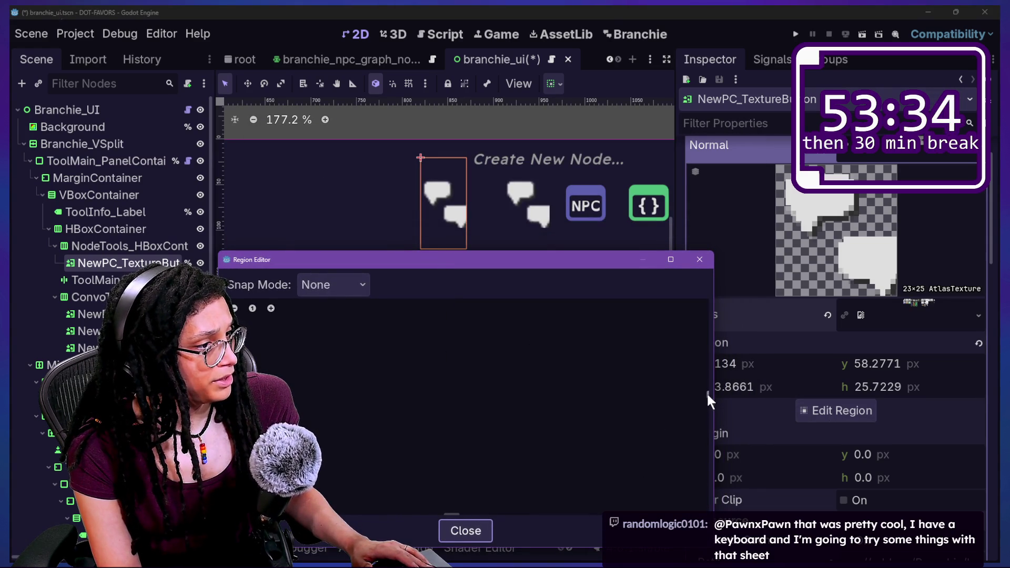
pyautogui.scroll(5, 684, 384)
pyautogui.click(709, 263)
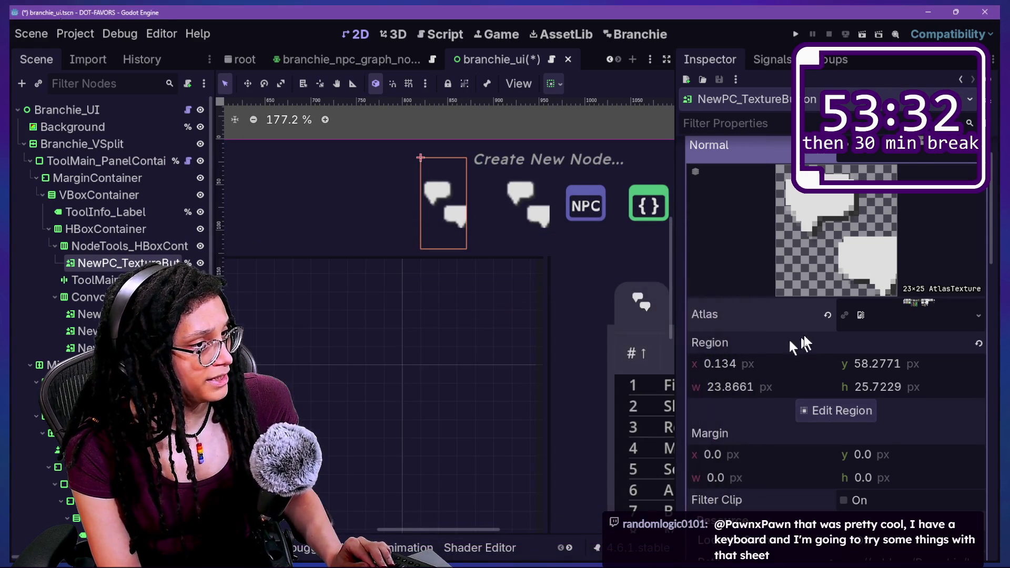
pyautogui.hotkey('ctrl', 'z')
pyautogui.hotkey('ctrl', 'z')
pyautogui.hotkey('ctrl', 'z')
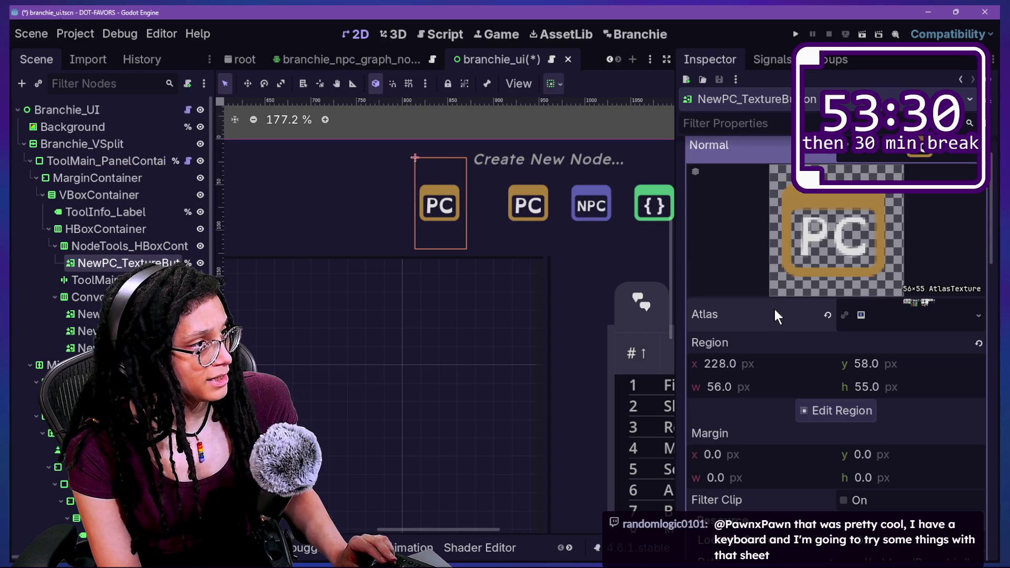
# - Make the PC button's Normal AtlasTexture unique
pyautogui.rightClick(892, 320)
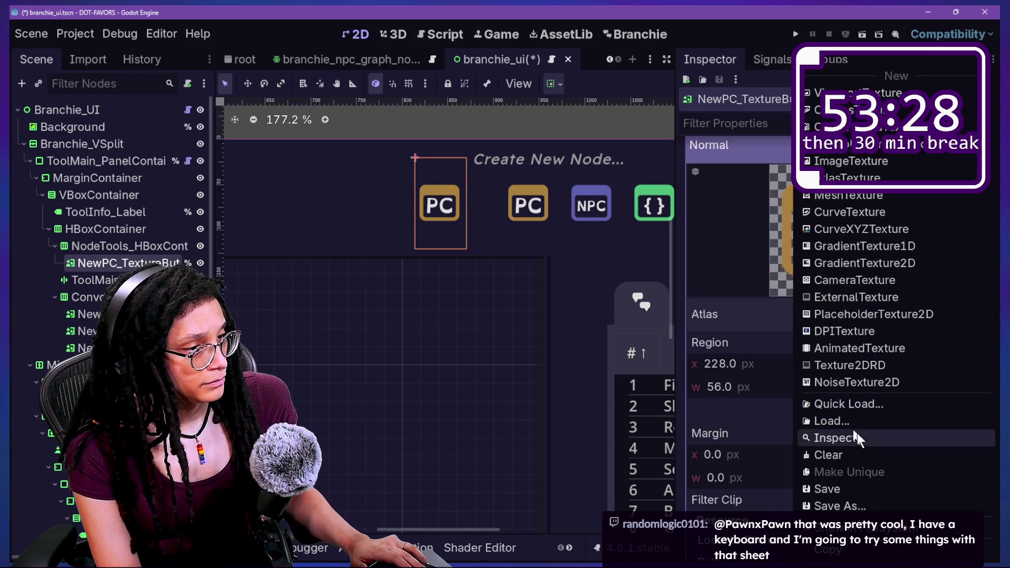
pyautogui.press('Escape')
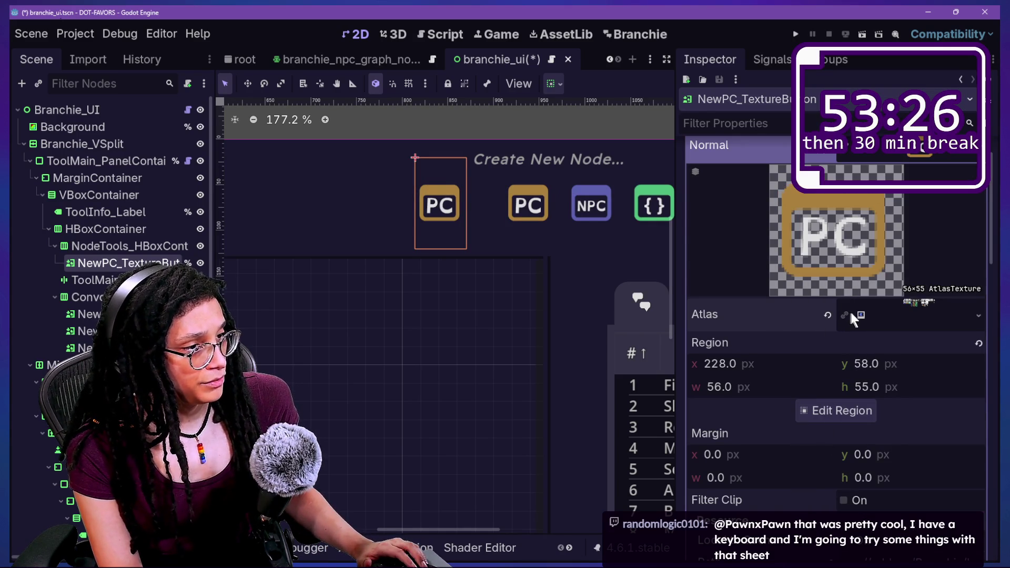
pyautogui.scroll(2, 873, 192)
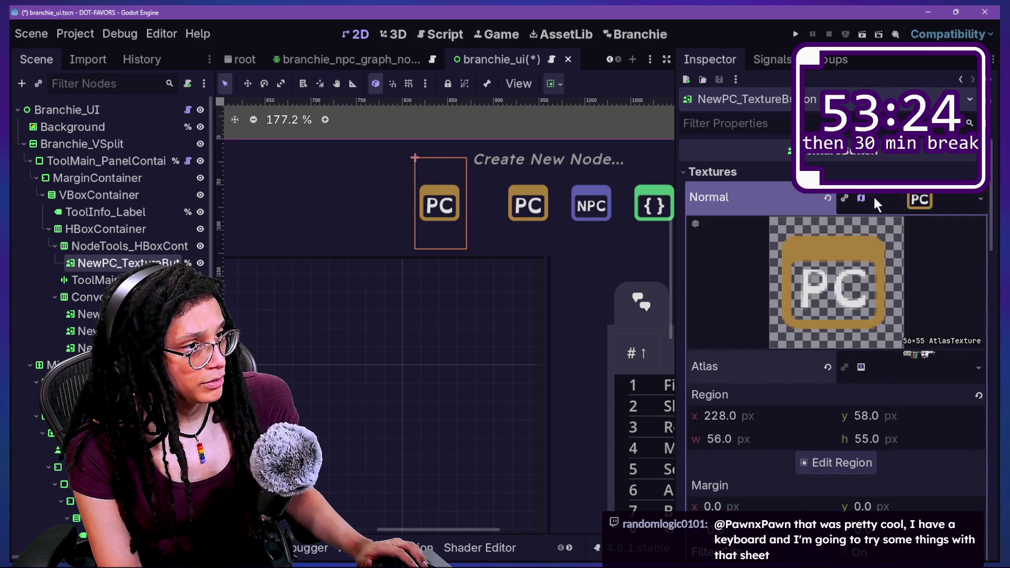
pyautogui.rightClick(874, 199)
pyautogui.click(874, 478)
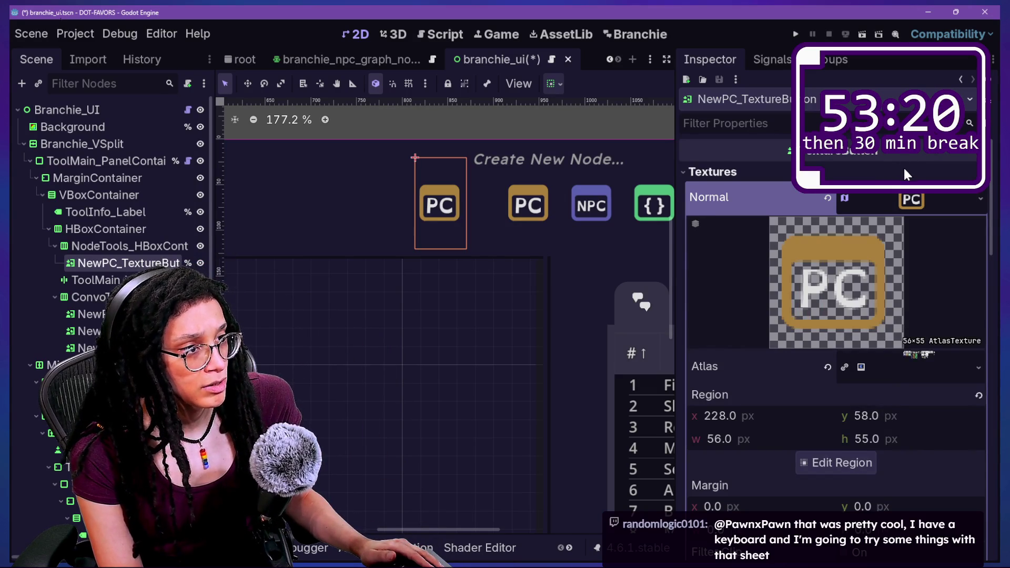
pyautogui.click(902, 193)
pyautogui.rightClick(900, 198)
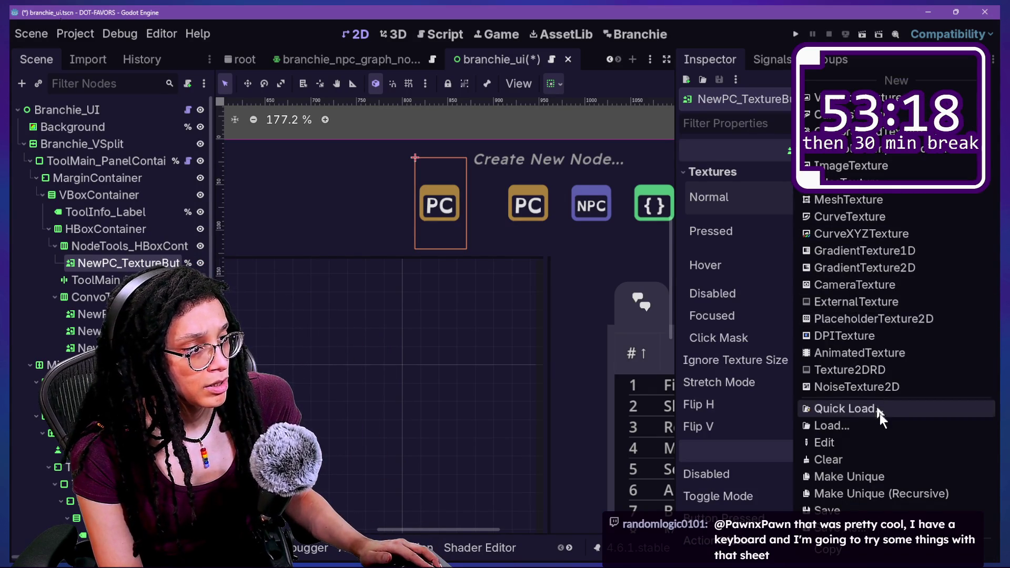
pyautogui.click(902, 475)
pyautogui.rightClick(911, 199)
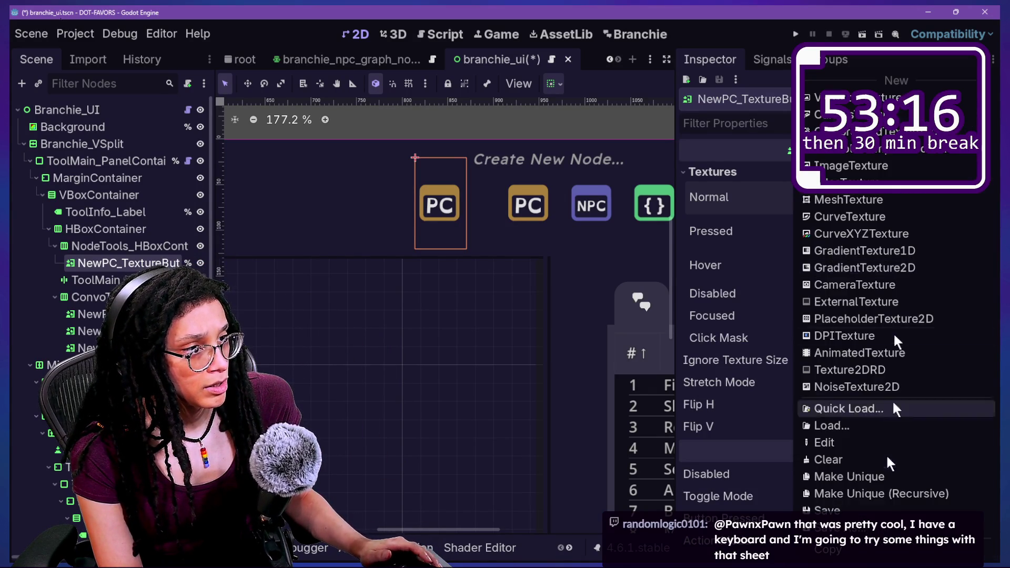
pyautogui.click(902, 476)
# - Quick Load branchie_icon-atlas-med.svg into the unique texture's Atlas slot
pyautogui.click(914, 201)
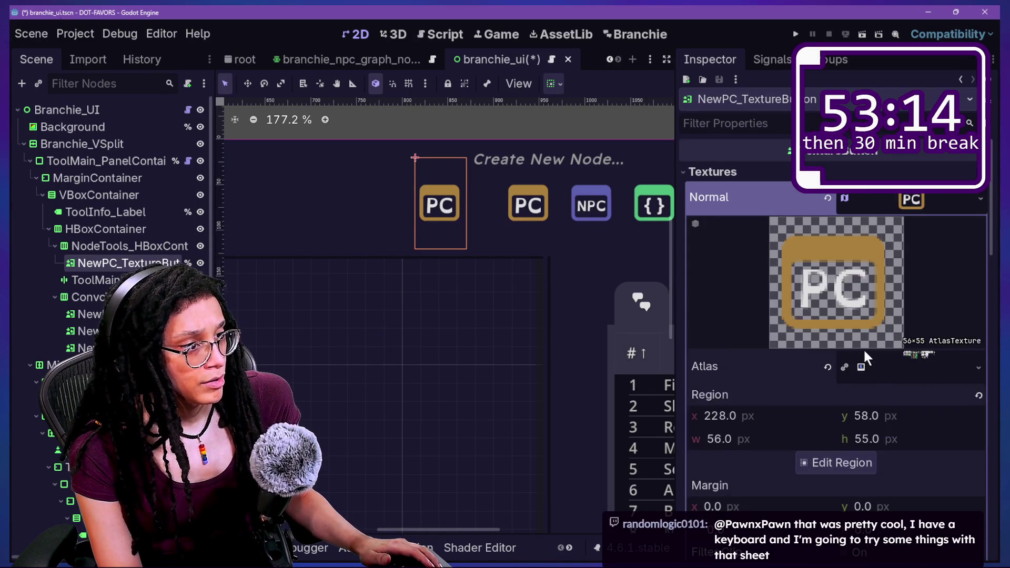
pyautogui.scroll(-2, 864, 349)
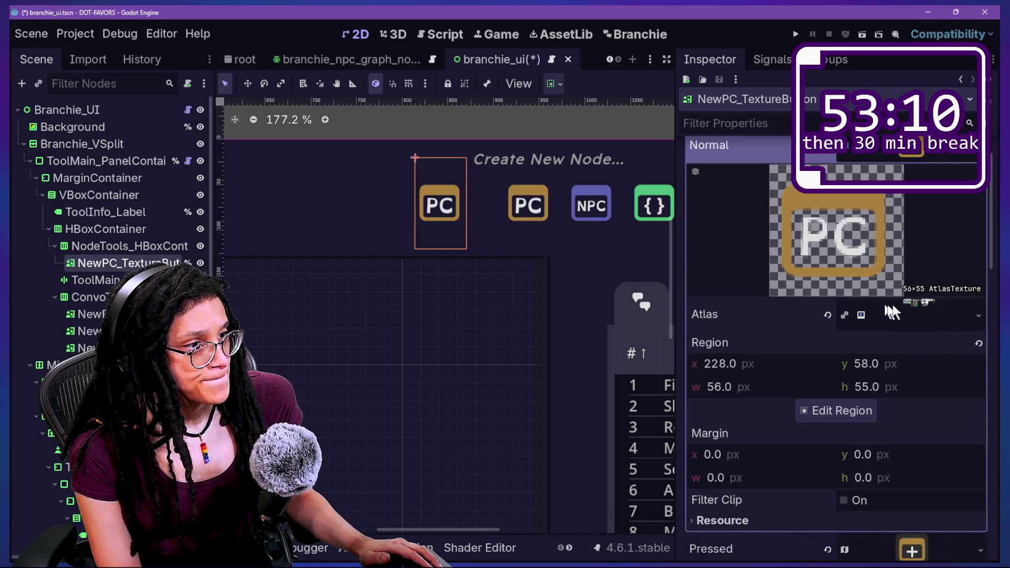
pyautogui.click(927, 306)
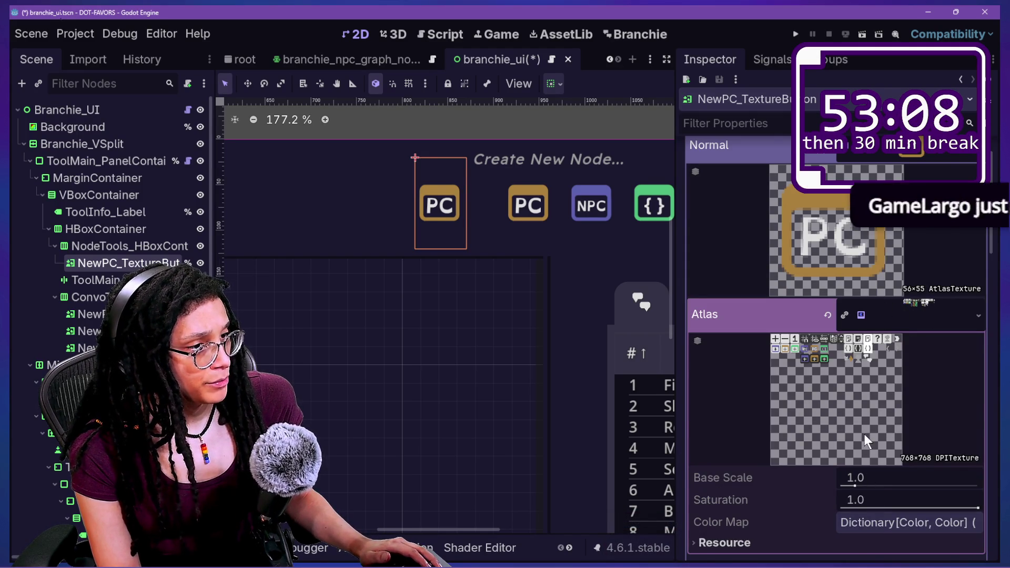
pyautogui.scroll(-2, 864, 434)
pyautogui.rightClick(897, 266)
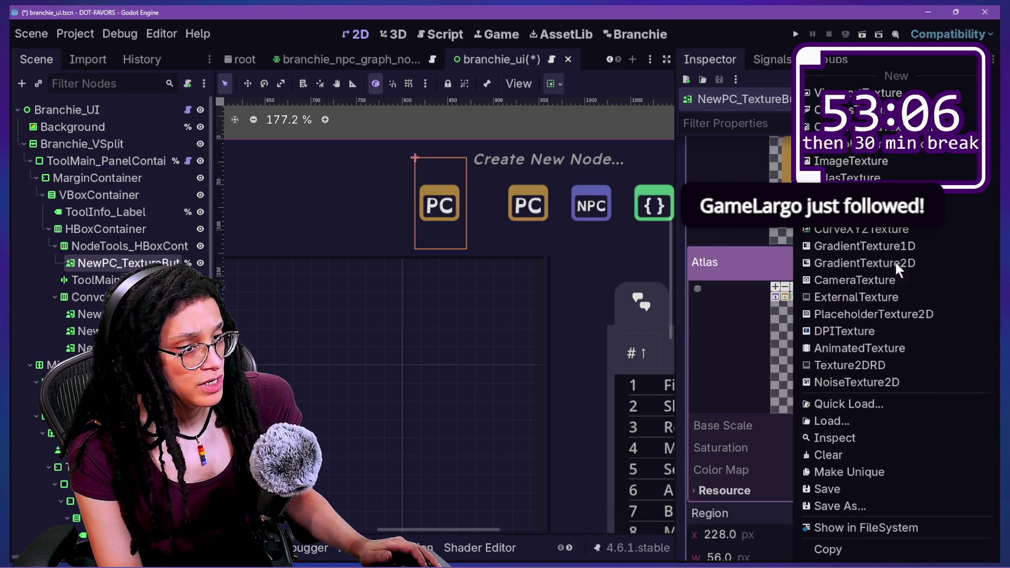
pyautogui.click(831, 405)
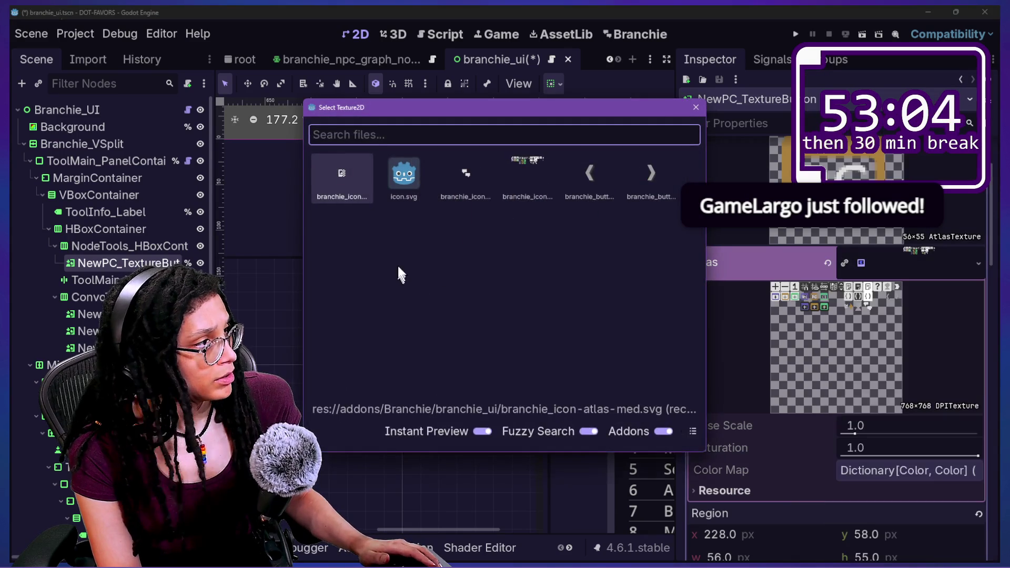
pyautogui.write('med')
pyautogui.press('Return')
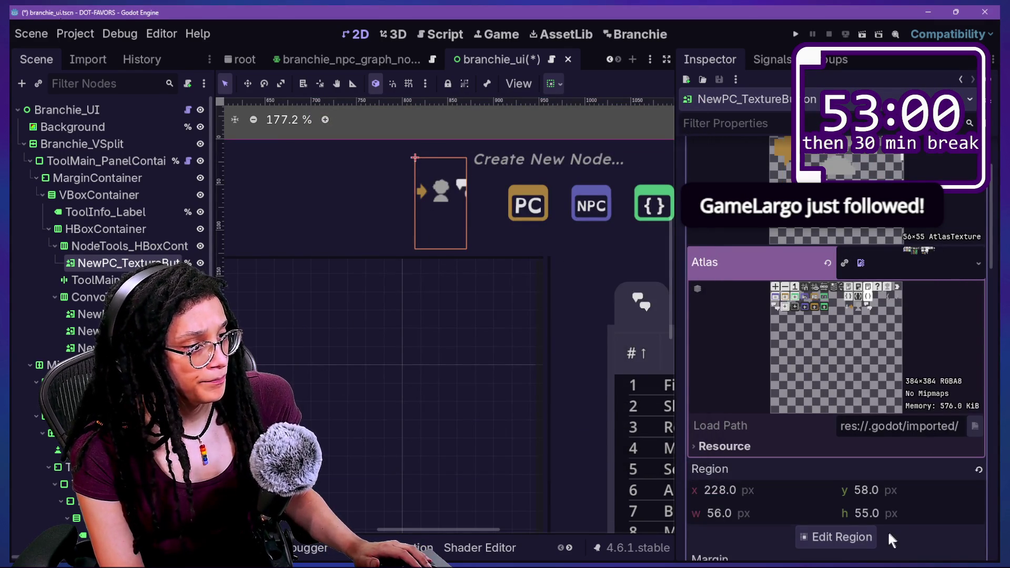
pyautogui.scroll(3, 861, 510)
pyautogui.click(894, 368)
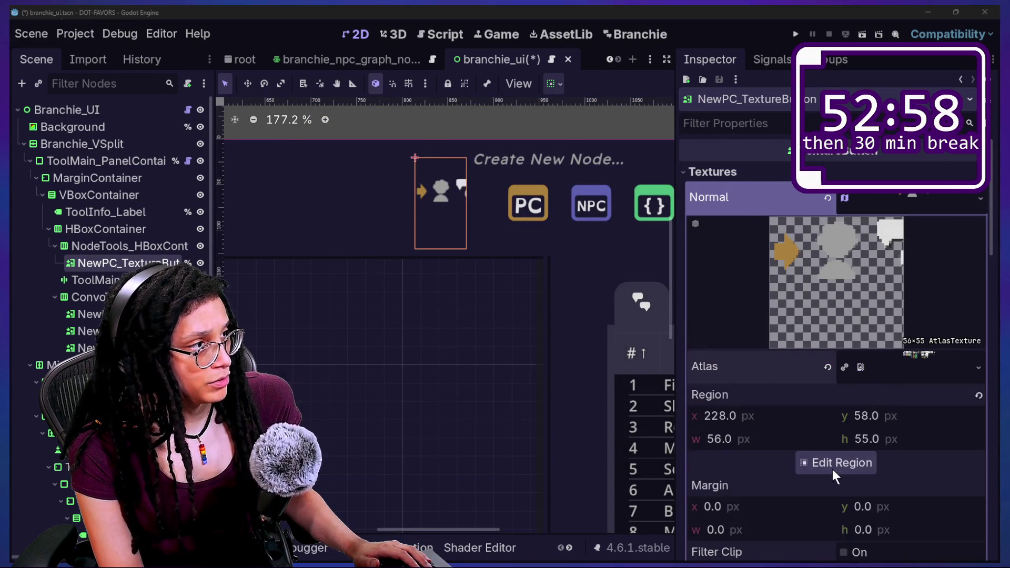
# - Draw a new Normal atlas region over the two speech-bubble icons
pyautogui.click(833, 470)
pyautogui.moveTo(592, 144); pyautogui.dragTo(481, 304)
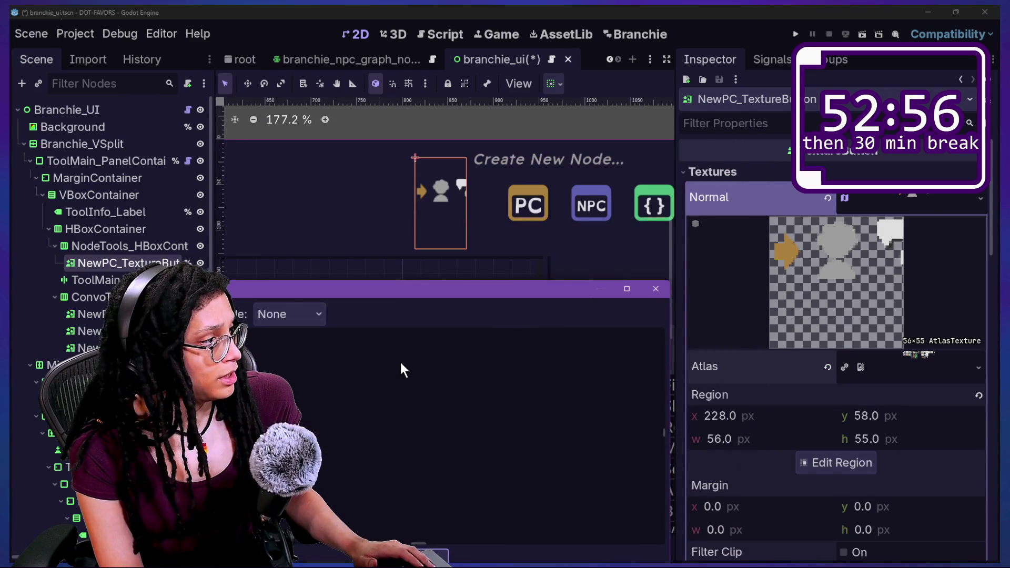
pyautogui.moveTo(498, 414)
pyautogui.mouseDown()
pyautogui.moveTo(415, 388)
pyautogui.moveTo(428, 399)
pyautogui.moveTo(443, 401)
pyautogui.moveTo(333, 340)
pyautogui.moveTo(463, 400)
pyautogui.moveTo(316, 255)
pyautogui.moveTo(453, 314)
pyautogui.moveTo(437, 369)
pyautogui.moveTo(338, 428)
pyautogui.moveTo(321, 337)
pyautogui.moveTo(444, 392)
pyautogui.moveTo(390, 356)
pyautogui.moveTo(380, 333)
pyautogui.moveTo(320, 362)
pyautogui.moveTo(490, 406)
pyautogui.moveTo(411, 382)
pyautogui.moveTo(315, 372)
pyautogui.moveTo(327, 372)
pyautogui.mouseUp()
pyautogui.scroll(3, 321, 374)
pyautogui.moveTo(350, 335); pyautogui.dragTo(350, 343)
pyautogui.scroll(1, 350, 346)
pyautogui.scroll(1, 352, 353)
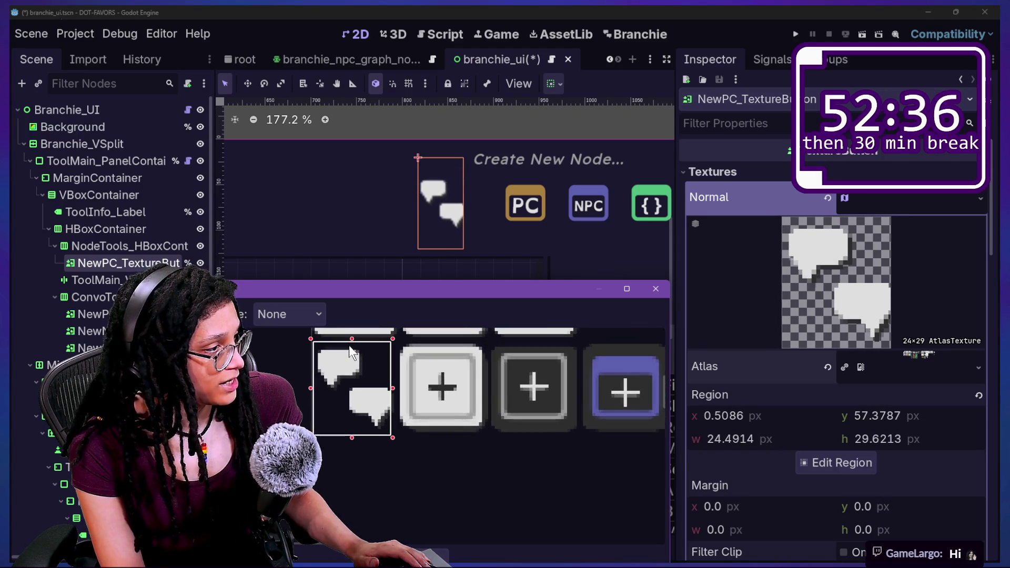
pyautogui.moveTo(392, 389); pyautogui.dragTo(400, 394)
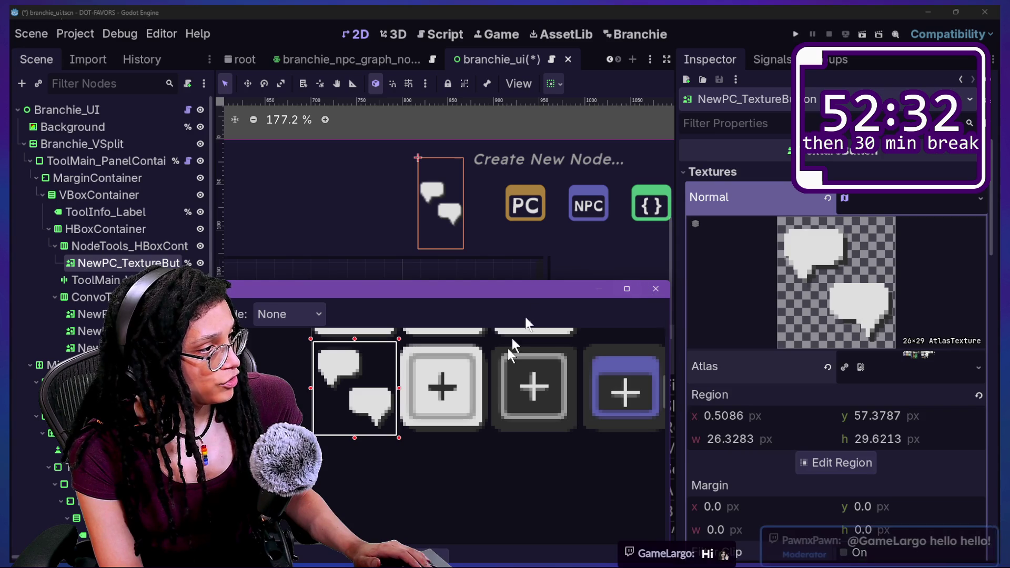
pyautogui.scroll(-2, 508, 348)
pyautogui.scroll(-1, 508, 348)
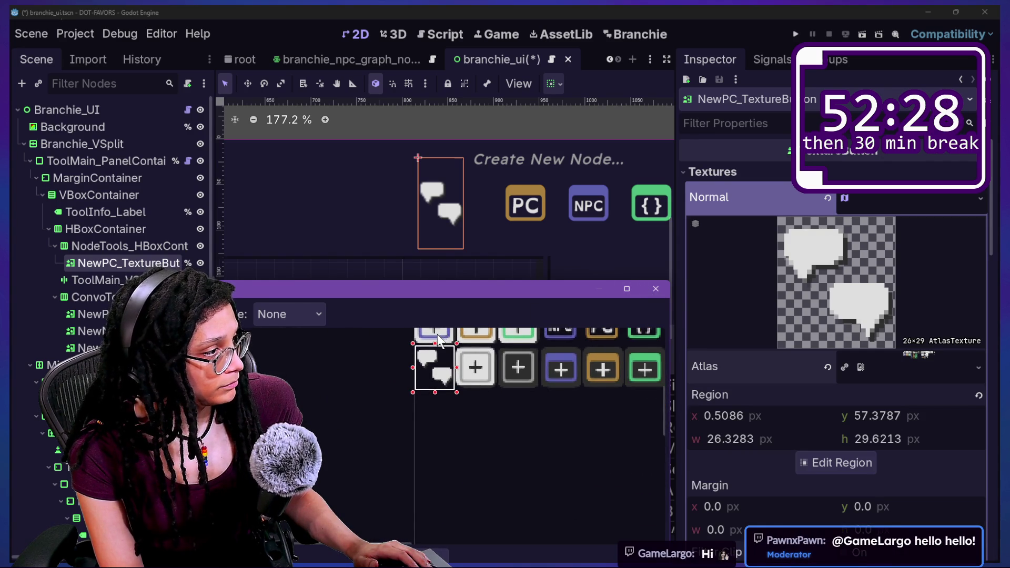
pyautogui.scroll(2, 438, 336)
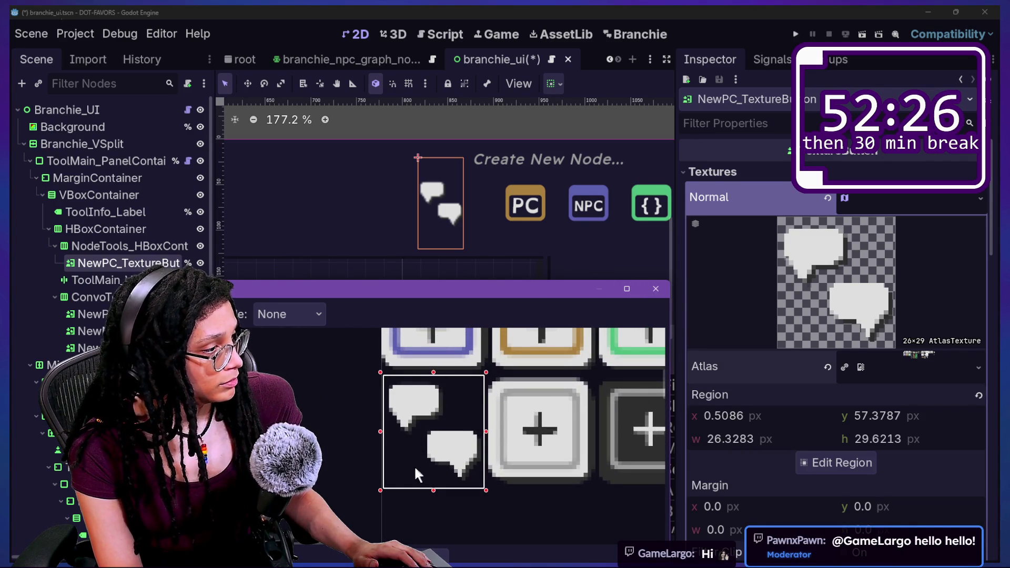
pyautogui.moveTo(434, 490); pyautogui.dragTo(434, 487)
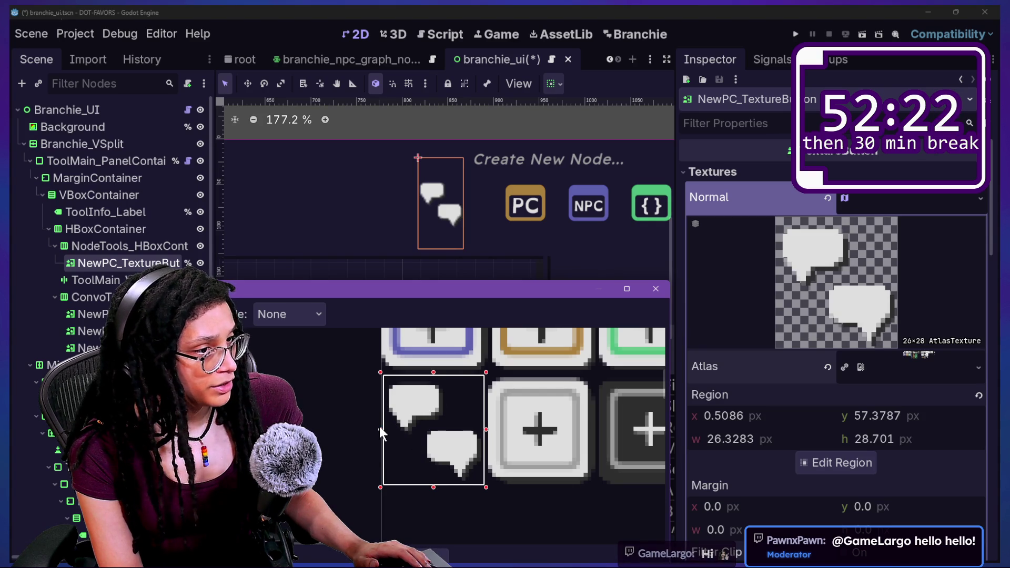
# - Fine-tune the region edges to 27×27 and close the Region Editor
pyautogui.moveTo(379, 427); pyautogui.dragTo(382, 430)
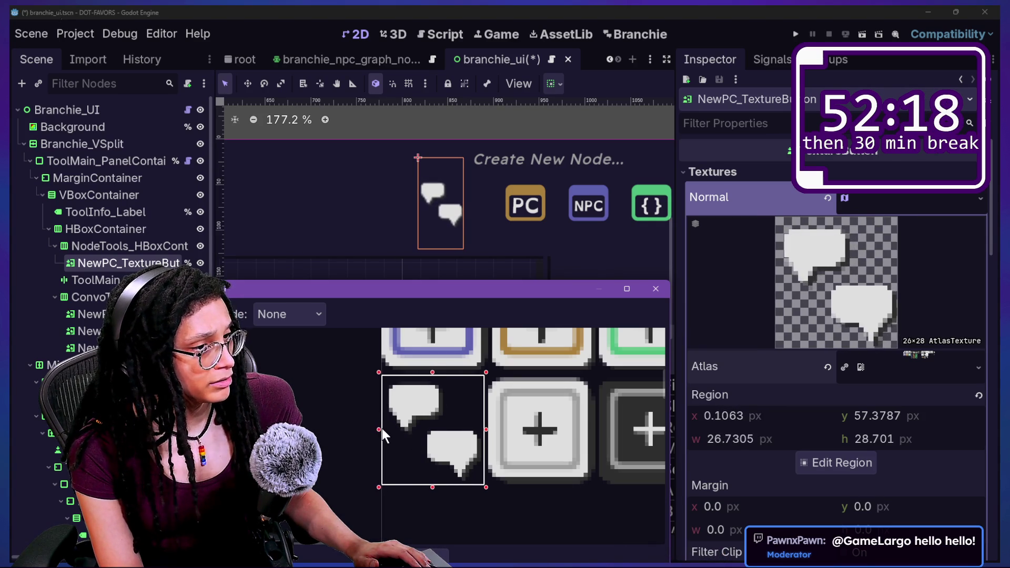
pyautogui.moveTo(434, 376); pyautogui.dragTo(433, 377)
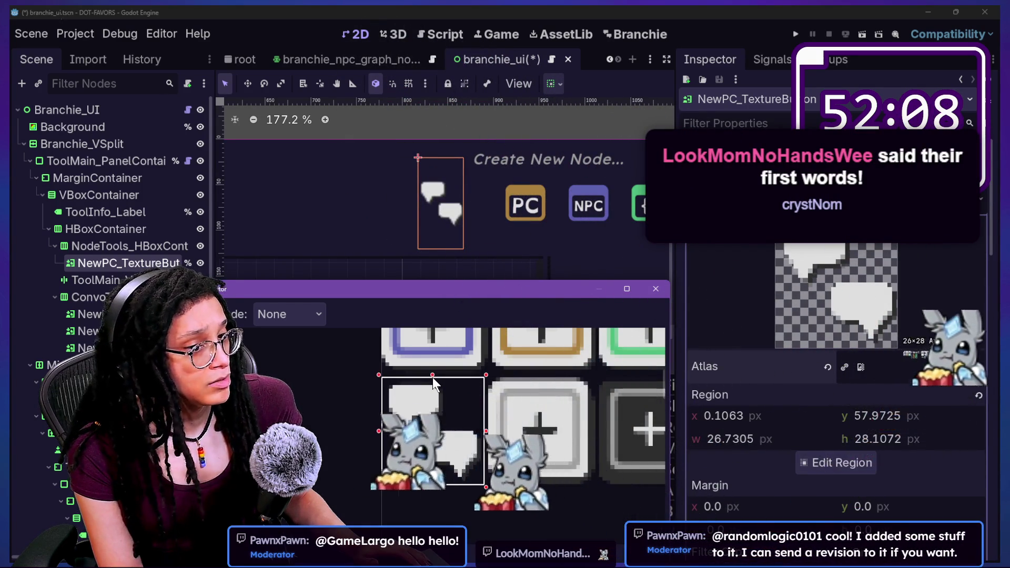
pyautogui.moveTo(432, 377); pyautogui.dragTo(434, 376)
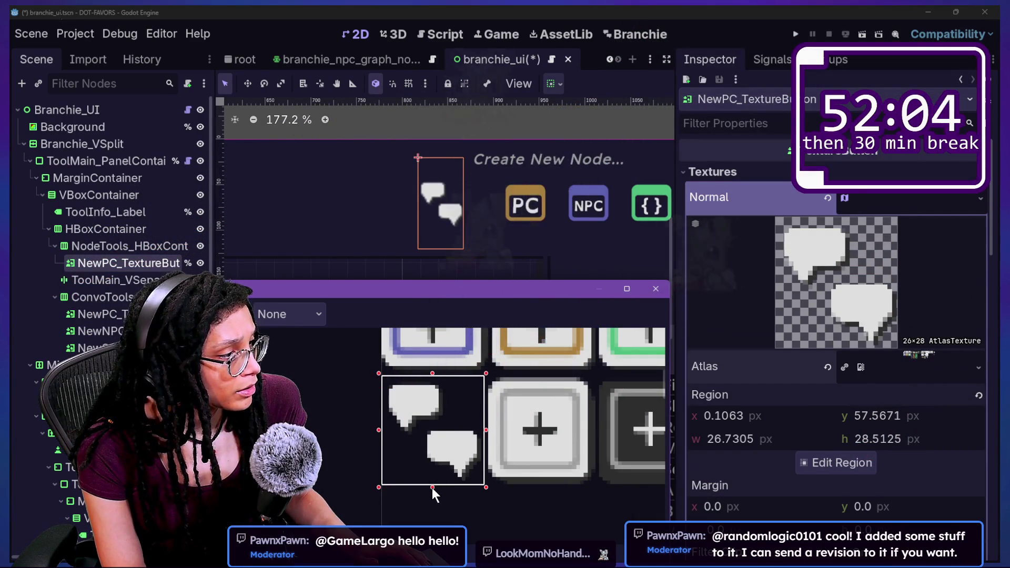
pyautogui.moveTo(432, 486); pyautogui.dragTo(431, 482)
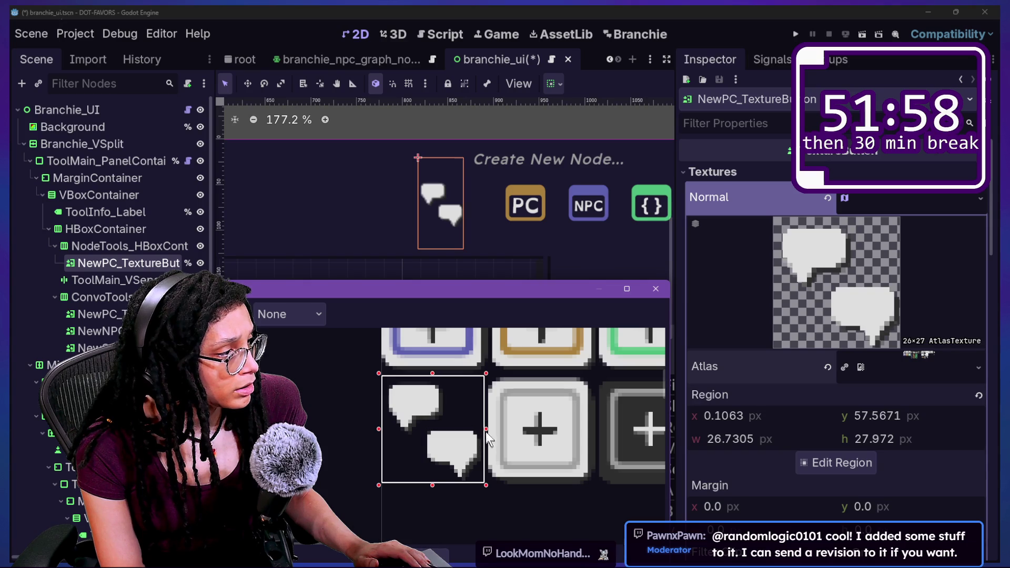
pyautogui.moveTo(486, 429); pyautogui.dragTo(488, 430)
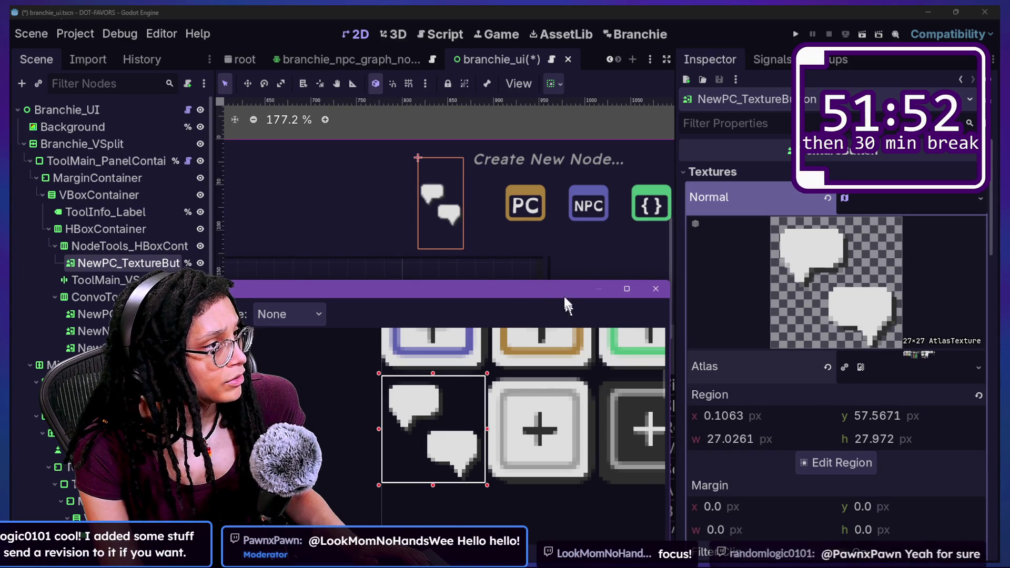
pyautogui.scroll(-5, 500, 390)
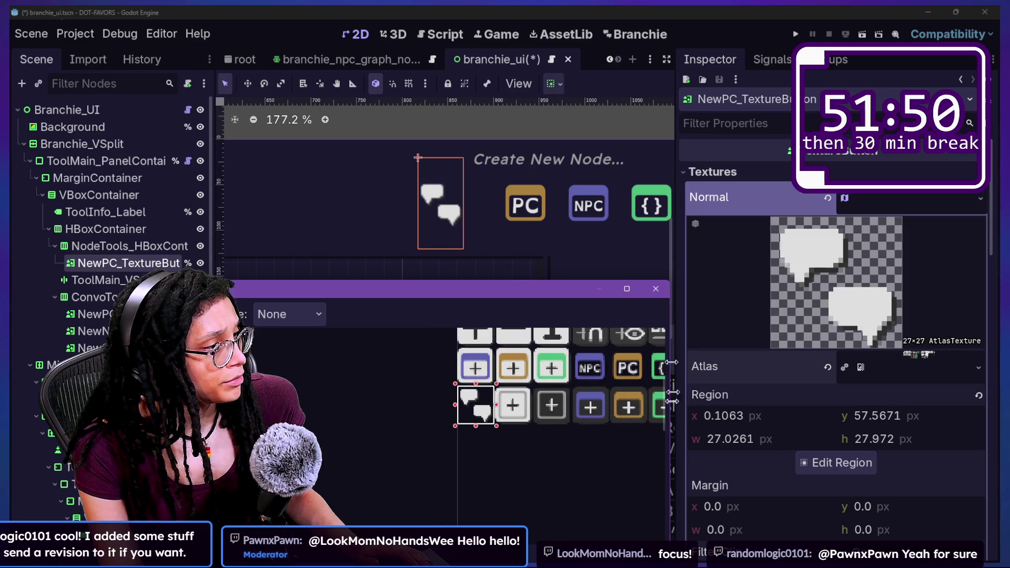
pyautogui.moveTo(561, 289)
pyautogui.mouseDown()
pyautogui.moveTo(554, 230)
pyautogui.moveTo(546, 348)
pyautogui.moveTo(552, 266)
pyautogui.mouseUp()
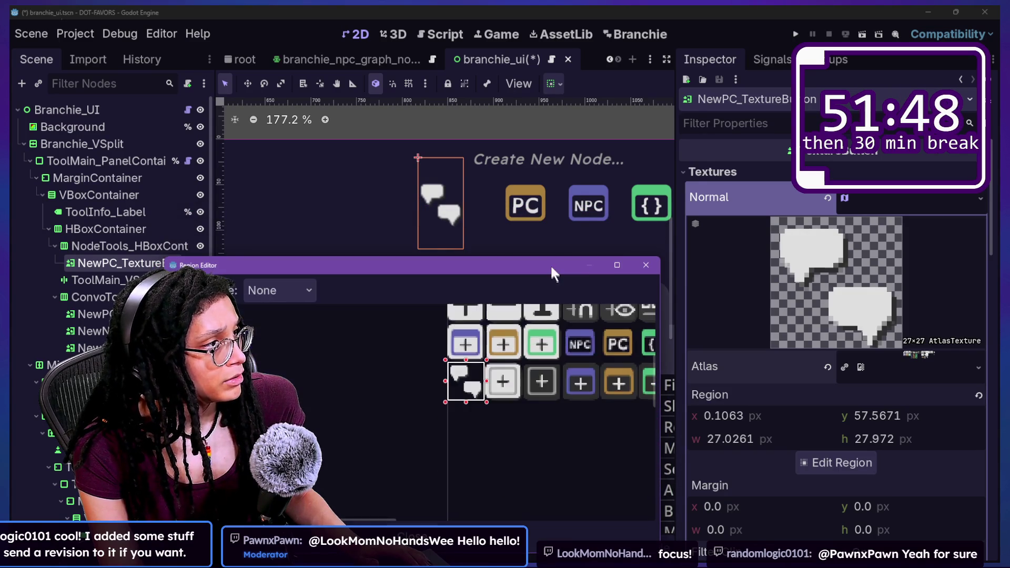
pyautogui.click(646, 265)
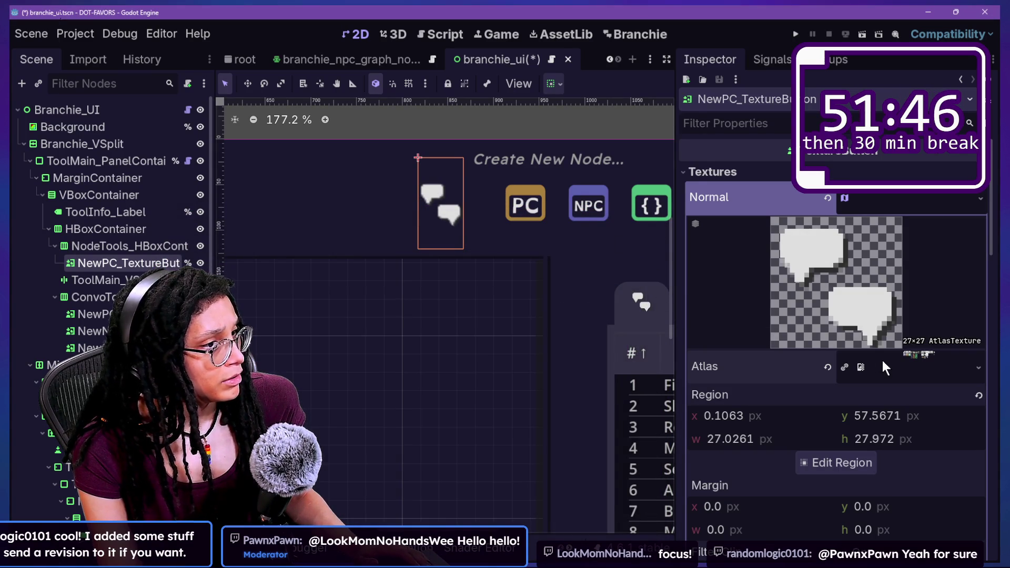
# - Recheck the Normal texture's atlas details and bring up the FileSystem dock
pyautogui.click(928, 206)
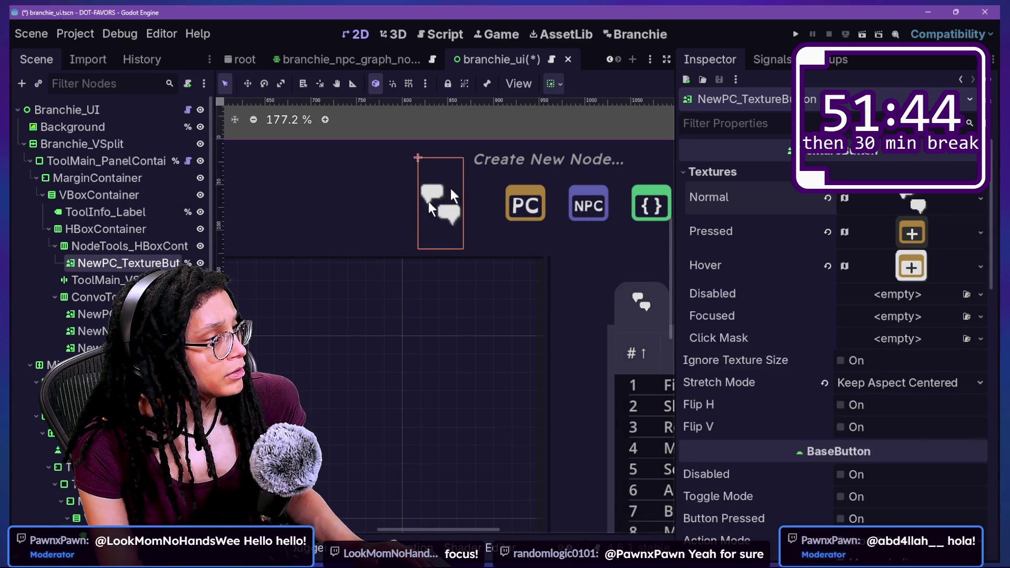
pyautogui.scroll(3, 457, 185)
pyautogui.scroll(5, 457, 184)
pyautogui.scroll(-6, 457, 185)
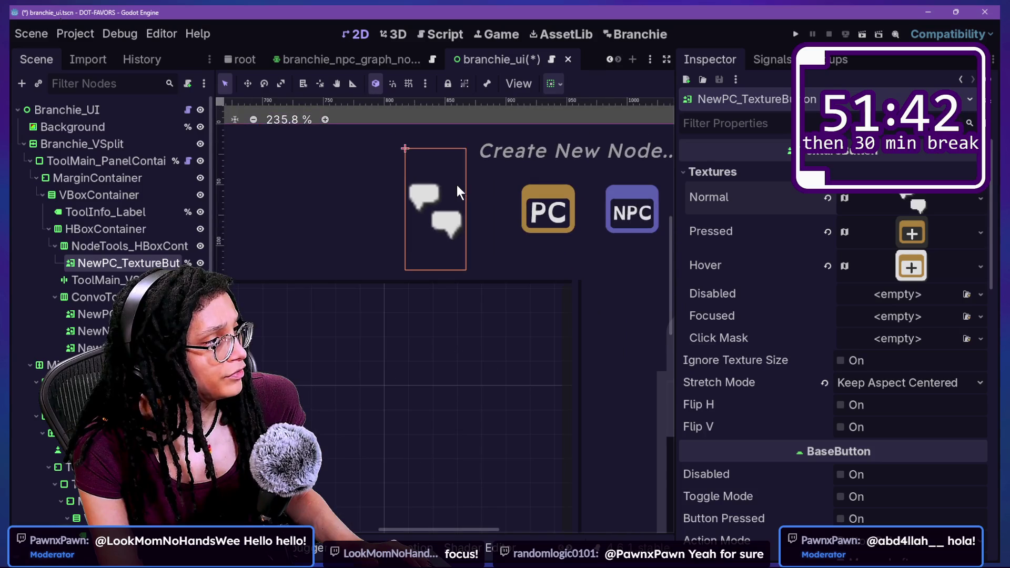
pyautogui.click(908, 204)
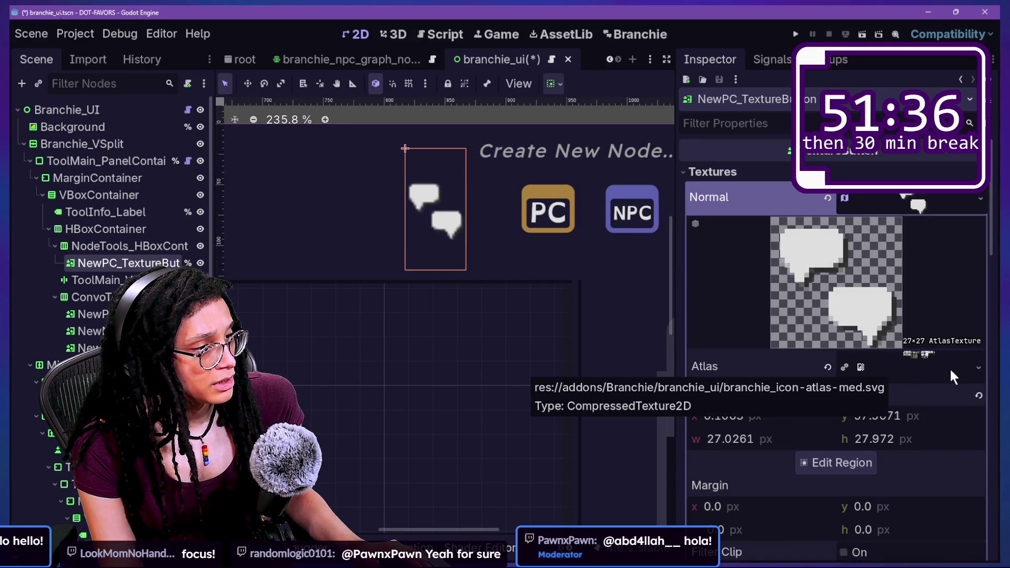
pyautogui.scroll(-2, 430, 546)
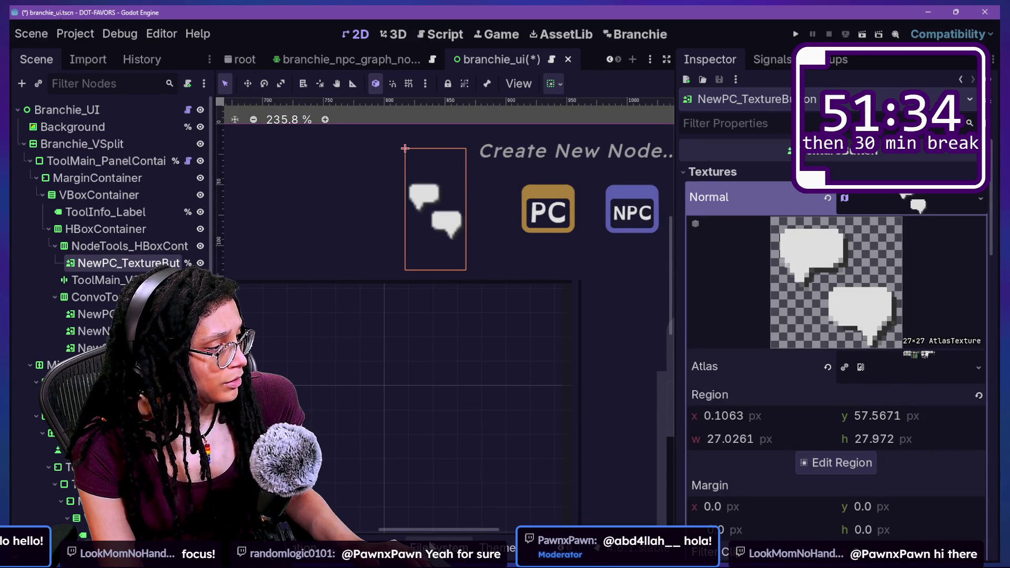
pyautogui.click(439, 548)
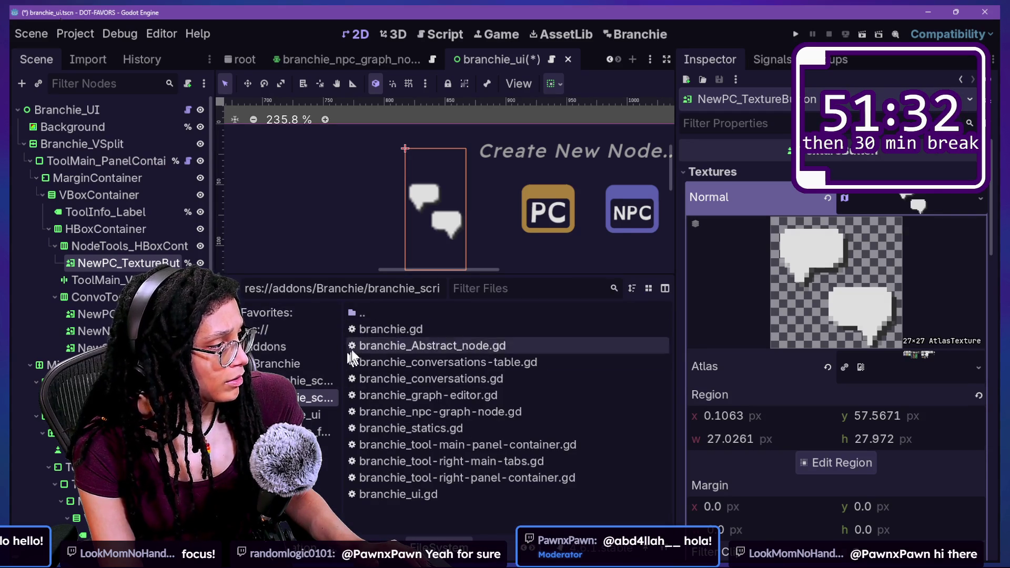
# - Select branchie_icon-atlas-med.svg in addons/Branchie/branchie_ui and show its import settings
pyautogui.click(319, 432)
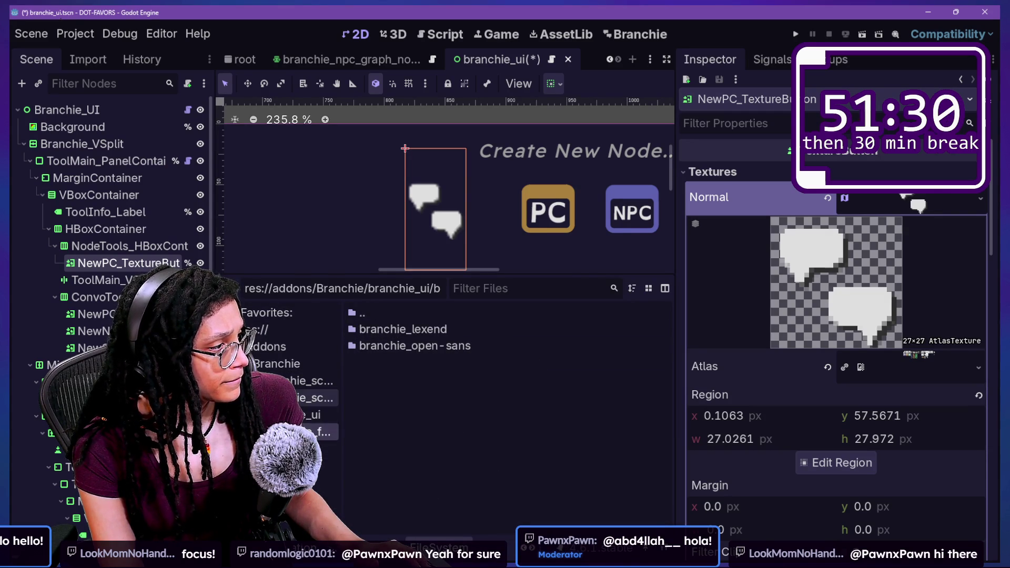
pyautogui.click(315, 415)
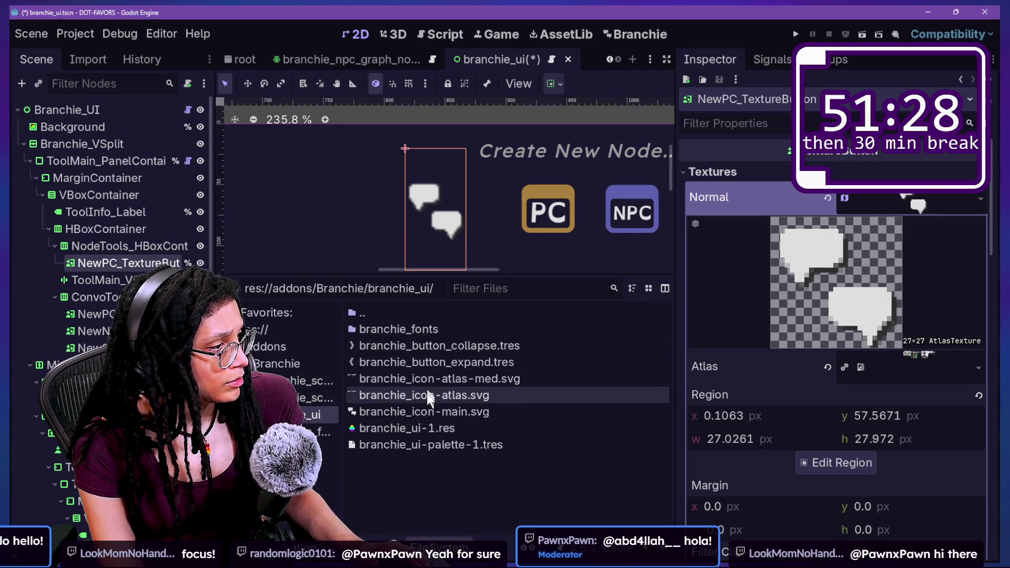
pyautogui.click(419, 412)
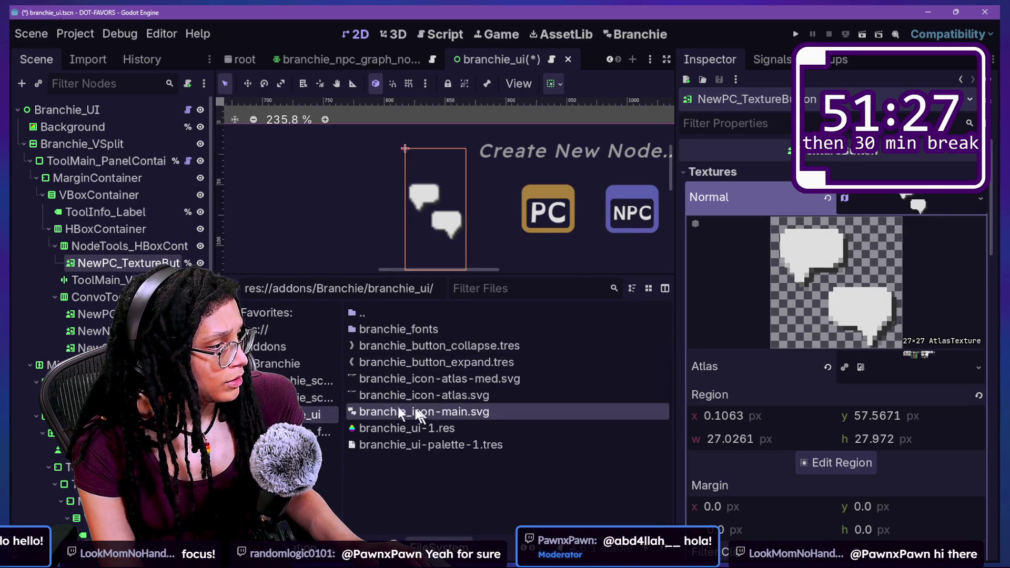
pyautogui.click(419, 378)
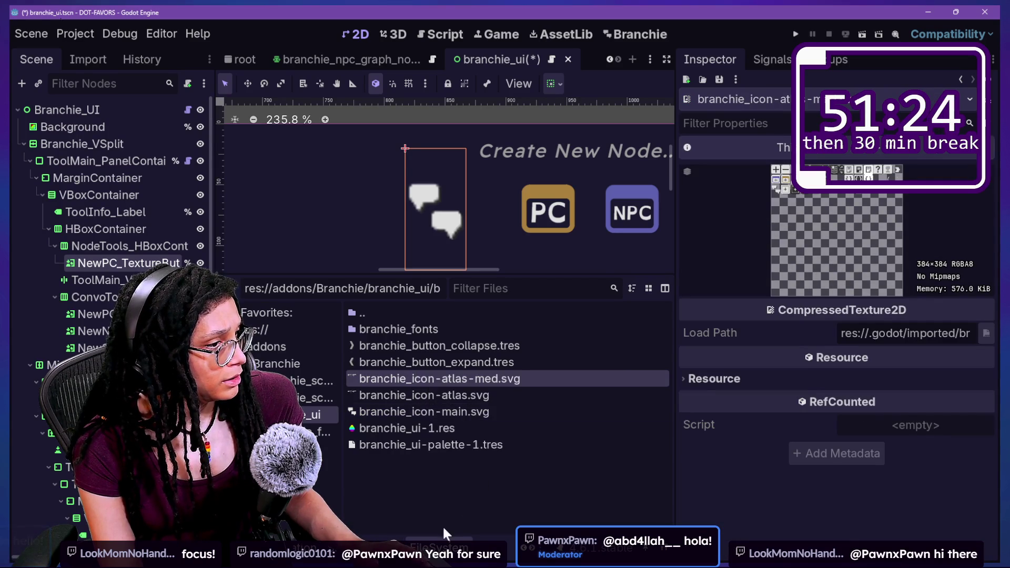
pyautogui.rightClick(444, 379)
pyautogui.click(78, 52)
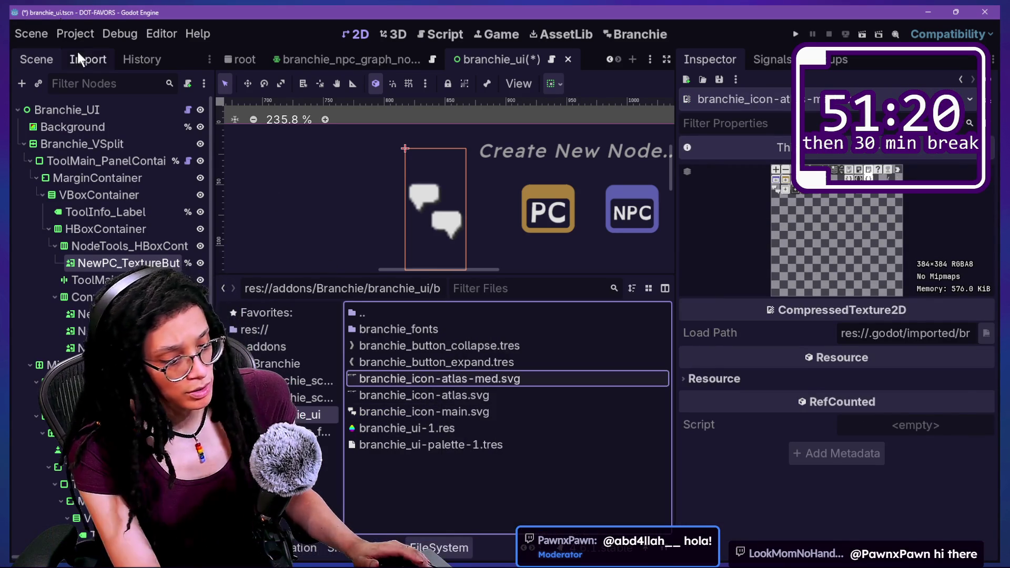
pyautogui.click(79, 54)
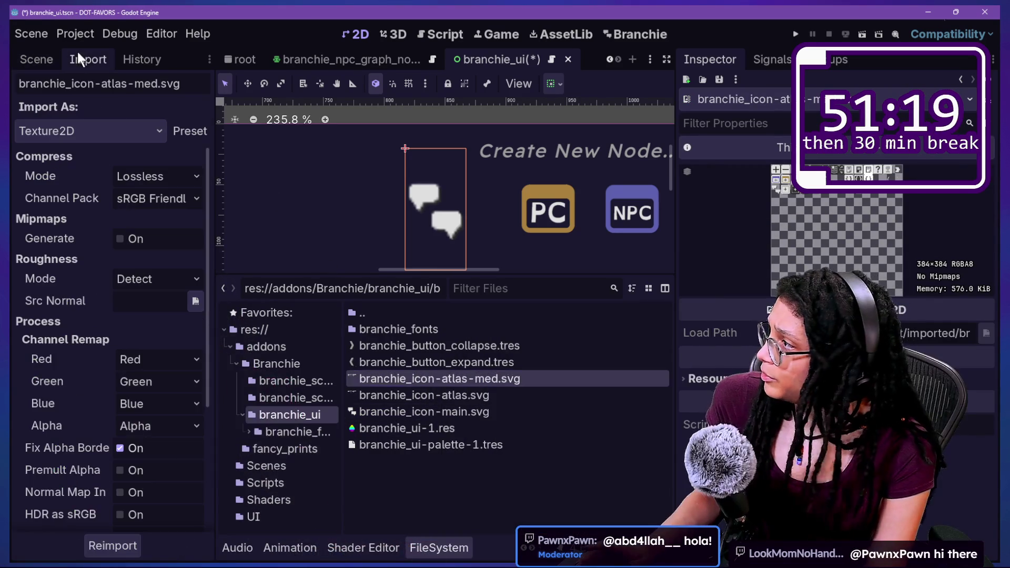
# - Change the atlas SVG's Import As type to DPITexture, reimport it and confirm the replacement
pyautogui.click(163, 138)
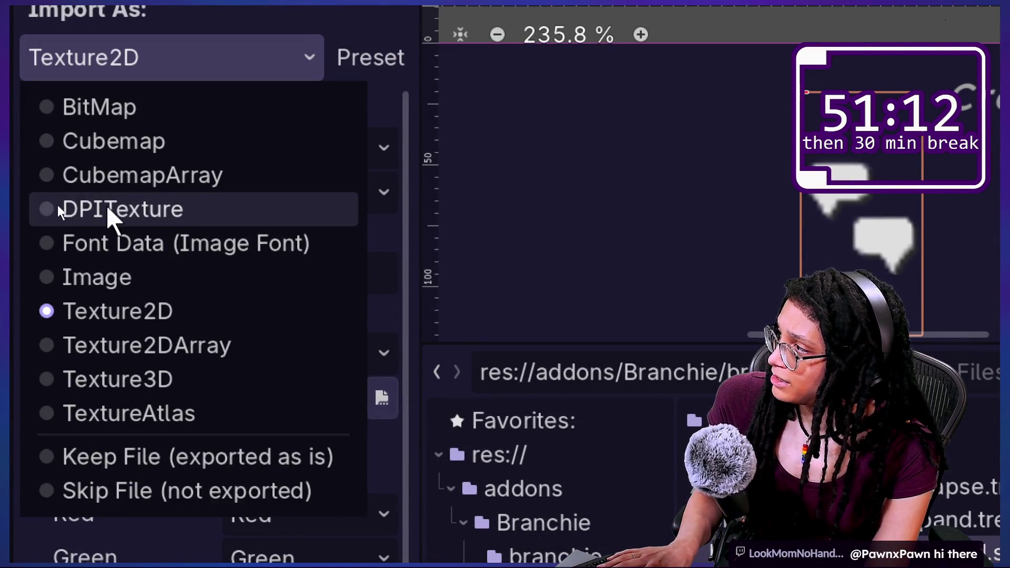
pyautogui.click(106, 206)
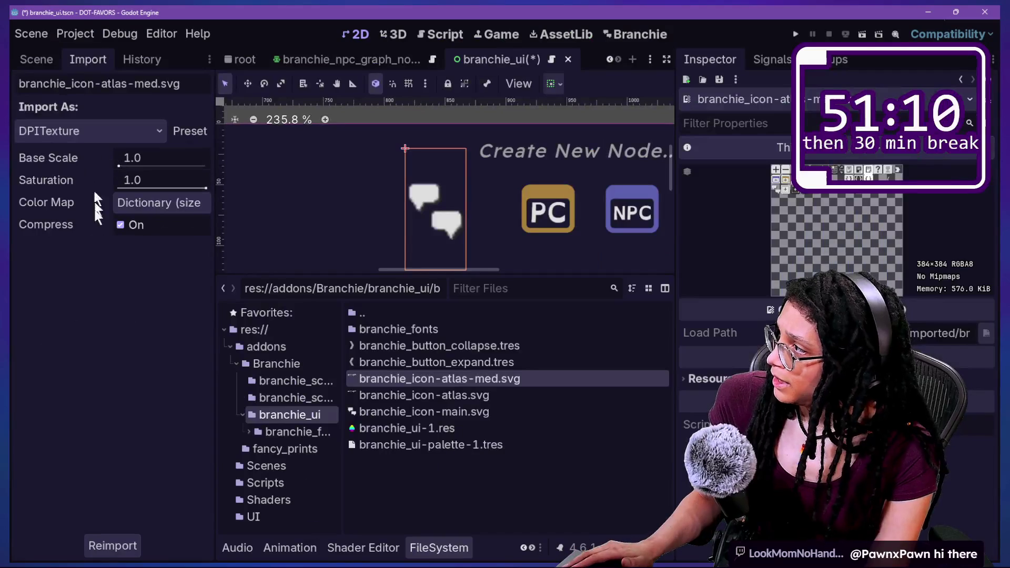
pyautogui.click(104, 542)
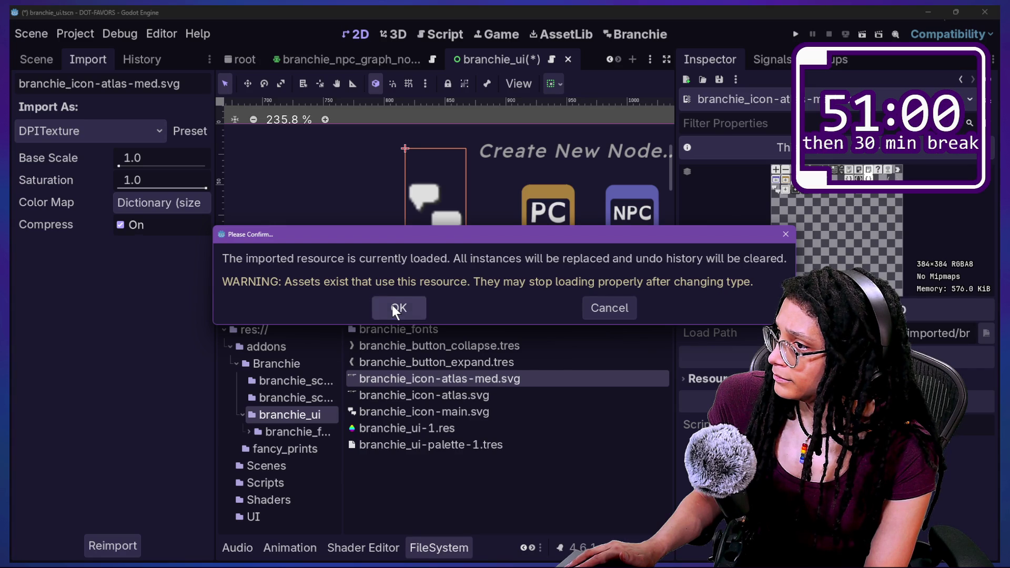
pyautogui.click(394, 308)
pyautogui.scroll(8, 438, 202)
pyautogui.scroll(5, 438, 202)
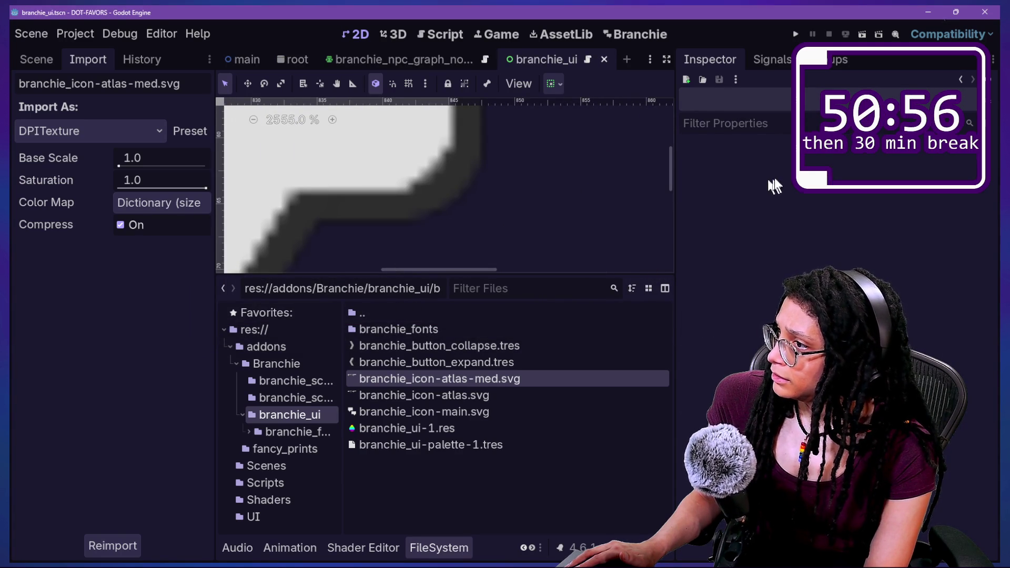
pyautogui.scroll(-1, 468, 237)
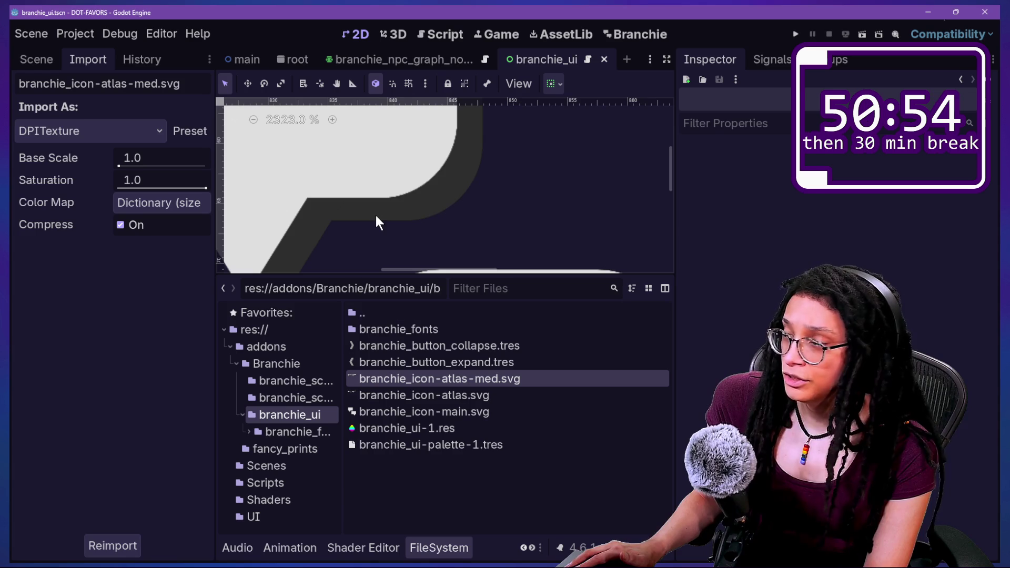
pyautogui.moveTo(425, 274); pyautogui.dragTo(425, 426)
pyautogui.scroll(-12, 342, 179)
pyautogui.scroll(-7, 303, 158)
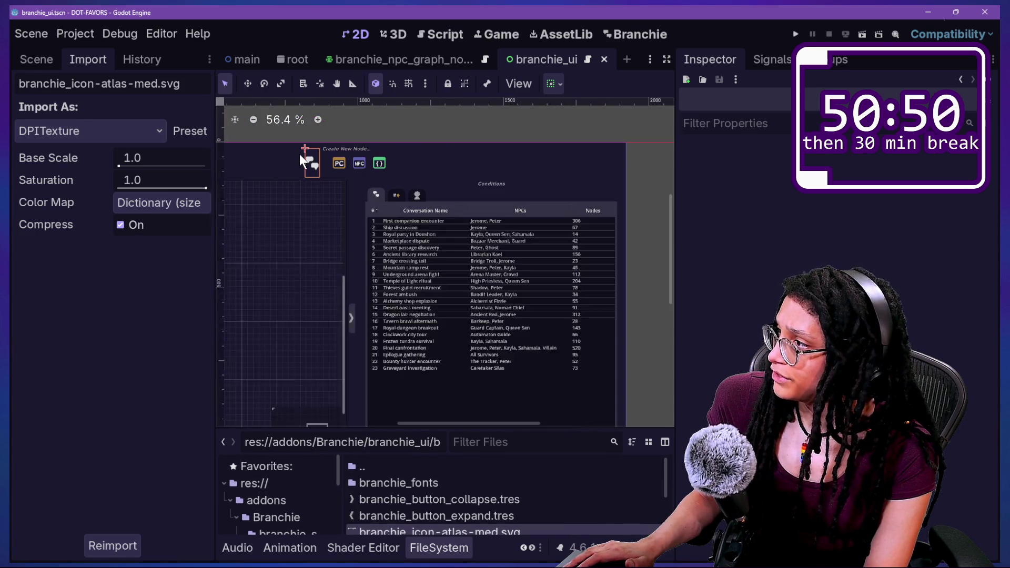
pyautogui.scroll(8, 277, 140)
pyautogui.scroll(7, 462, 285)
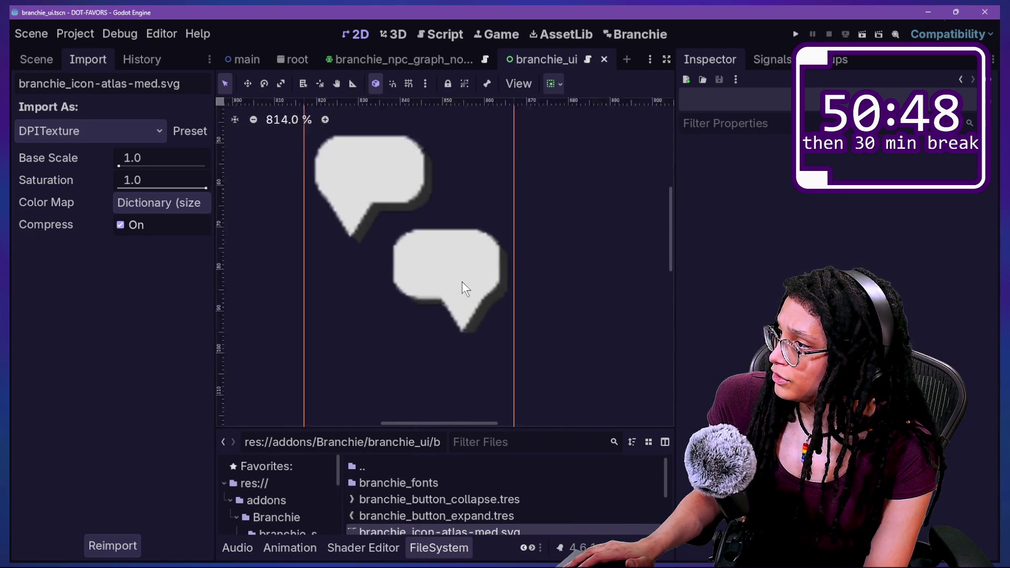
pyautogui.scroll(-9, 462, 284)
pyautogui.scroll(-6, 462, 282)
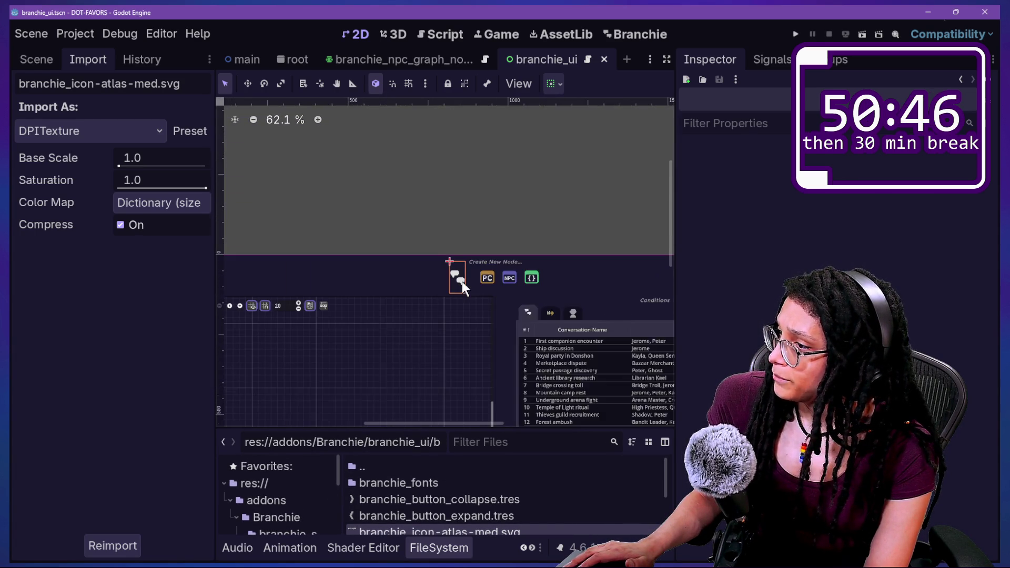
pyautogui.scroll(10, 462, 282)
pyautogui.scroll(18, 462, 282)
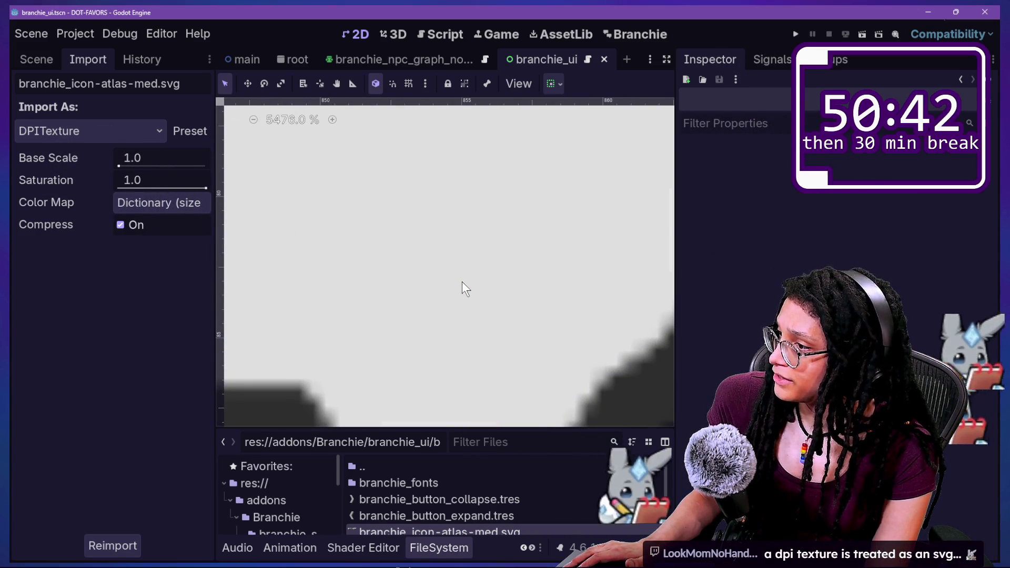
pyautogui.scroll(-1, 462, 282)
pyautogui.scroll(-1, 545, 241)
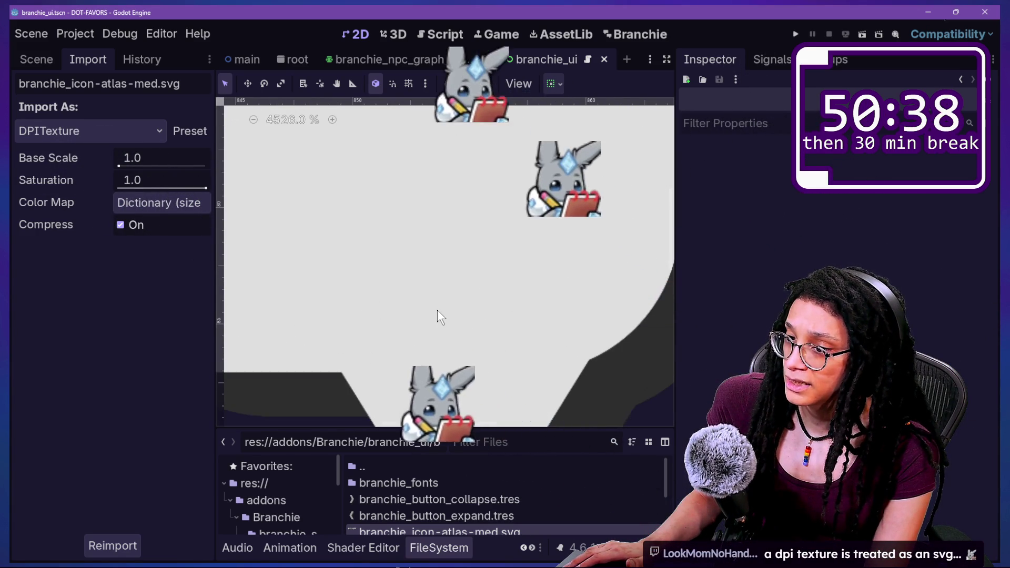
pyautogui.scroll(-8, 567, 395)
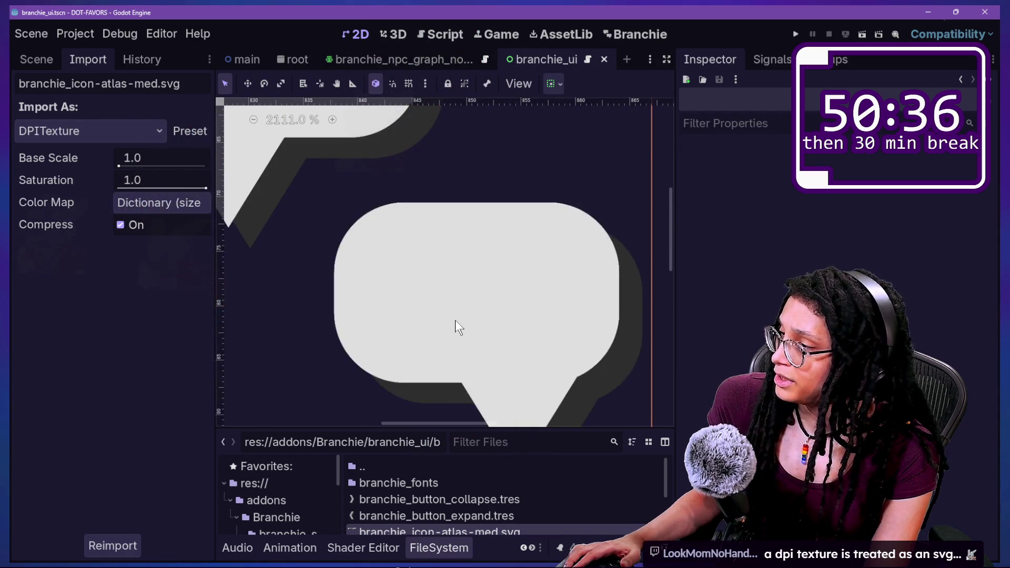
pyautogui.scroll(-1, 456, 319)
pyautogui.scroll(-1, 415, 308)
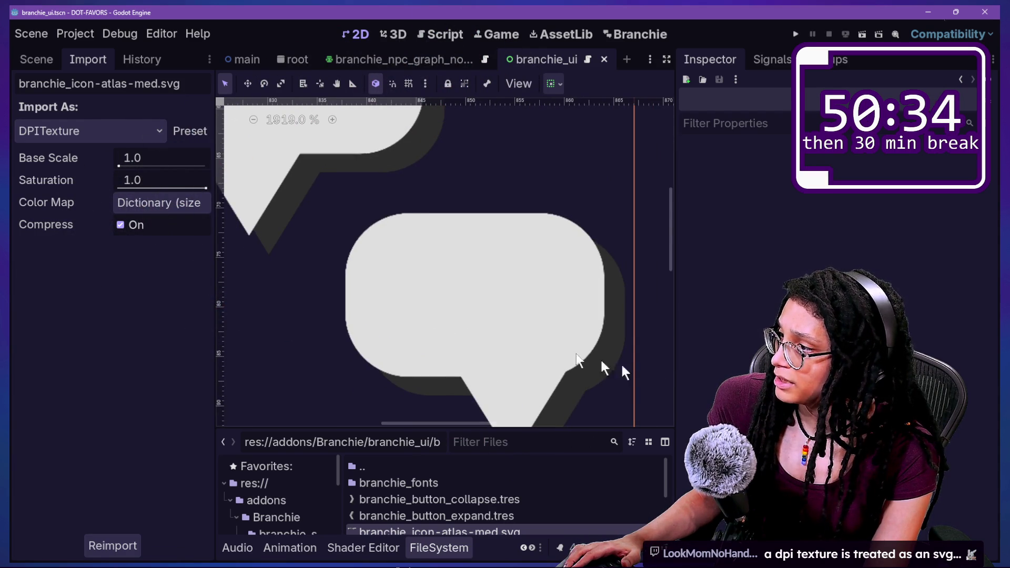
pyautogui.scroll(-20, 497, 268)
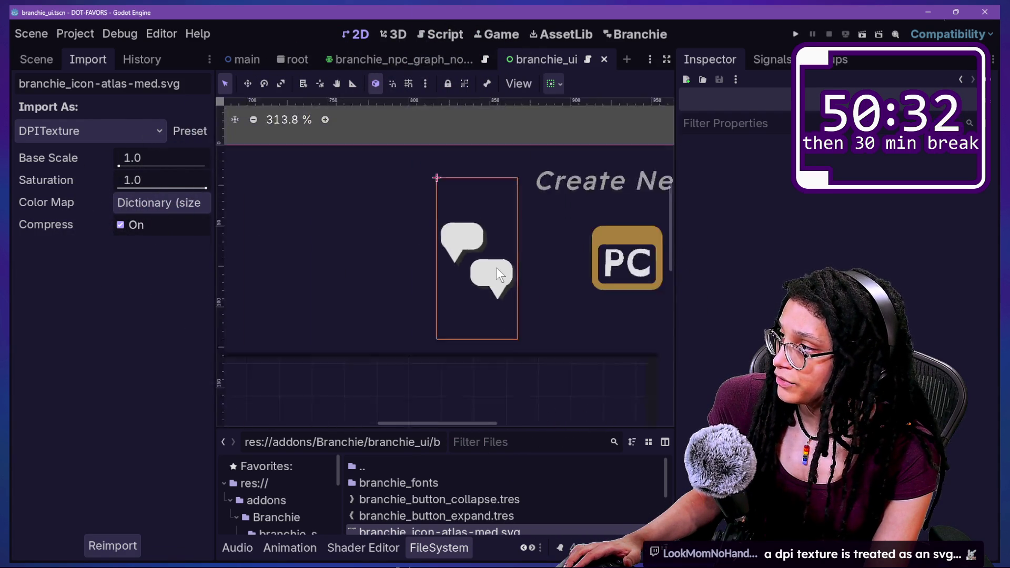
pyautogui.scroll(1, 496, 265)
pyautogui.scroll(20, 496, 265)
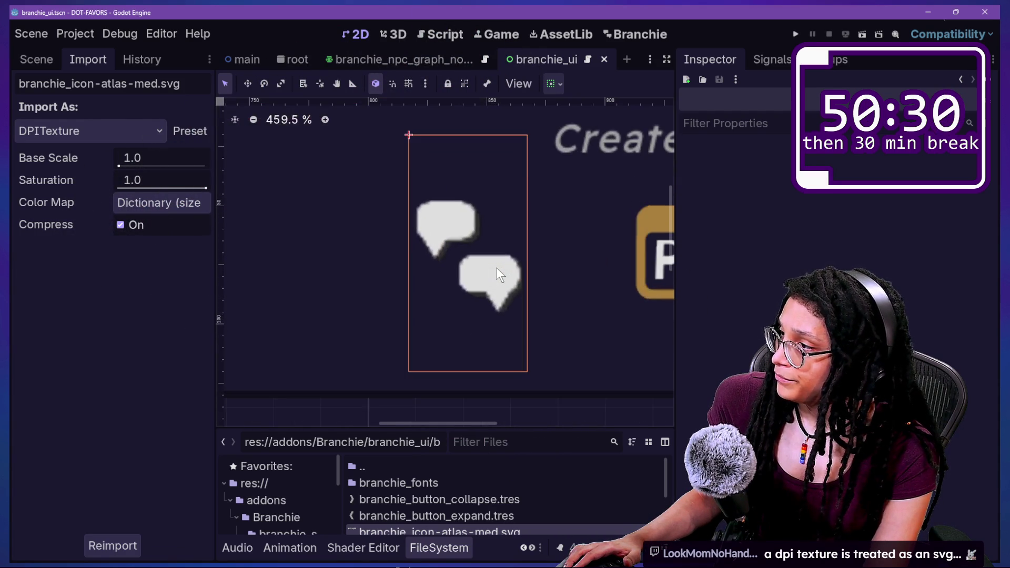
pyautogui.scroll(13, 467, 240)
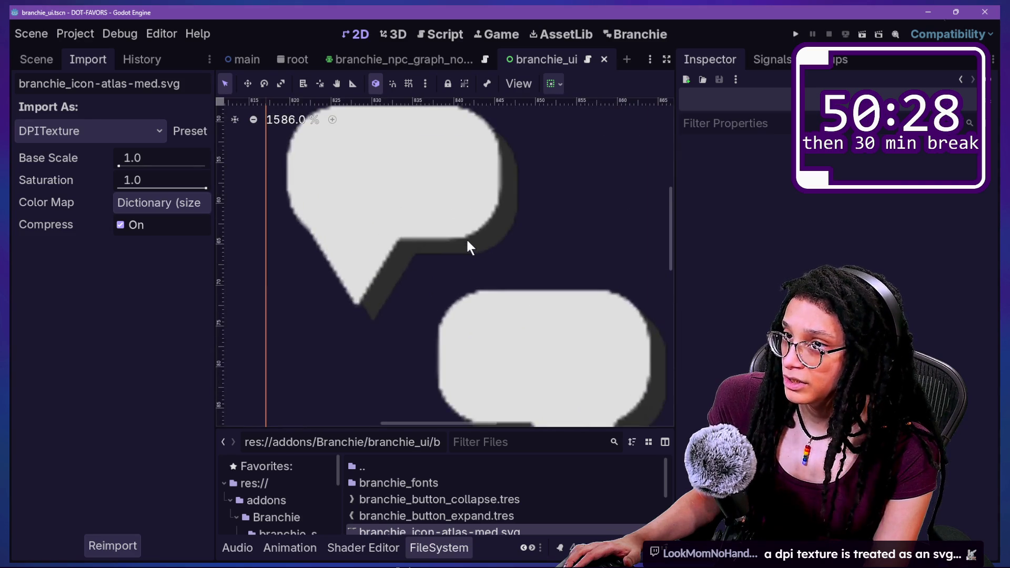
pyautogui.scroll(-17, 468, 240)
pyautogui.scroll(-6, 467, 240)
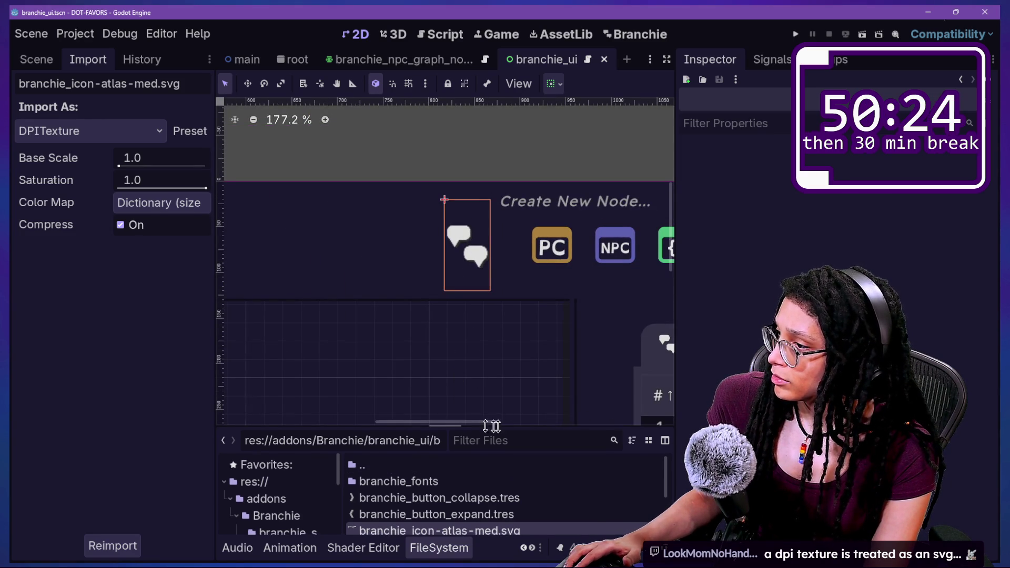
pyautogui.moveTo(480, 428)
pyautogui.mouseDown()
pyautogui.moveTo(520, 429)
pyautogui.moveTo(475, 428)
pyautogui.moveTo(487, 421)
pyautogui.mouseUp()
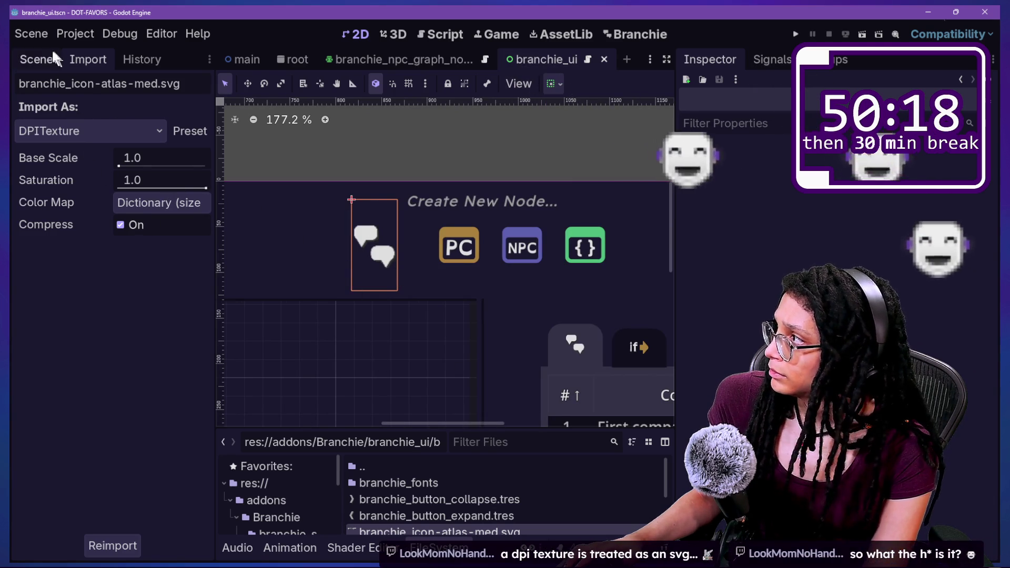
# - Select NewPC_TextureButton and expand its Pressed texture's Atlas property
pyautogui.click(36, 59)
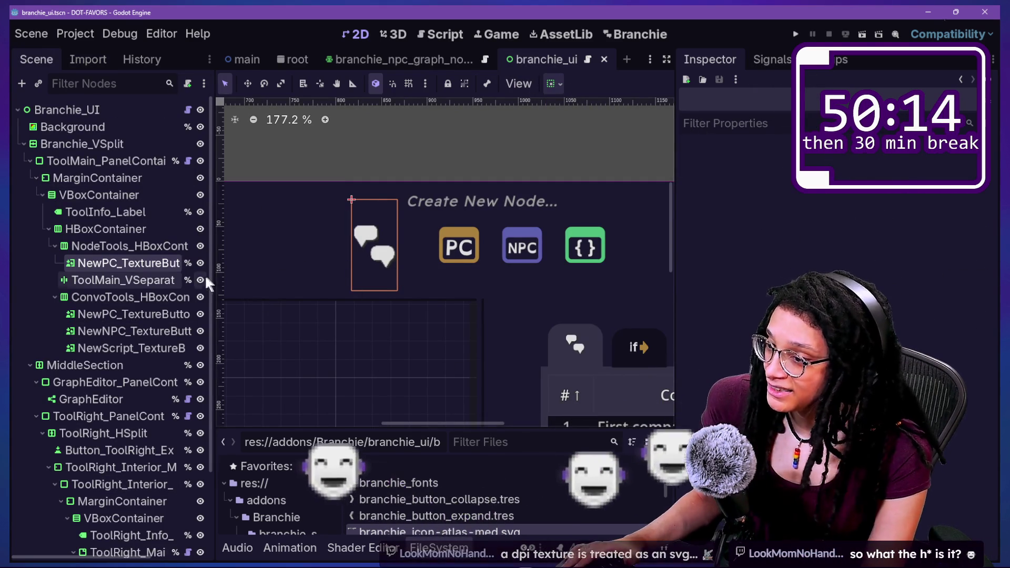
pyautogui.click(108, 265)
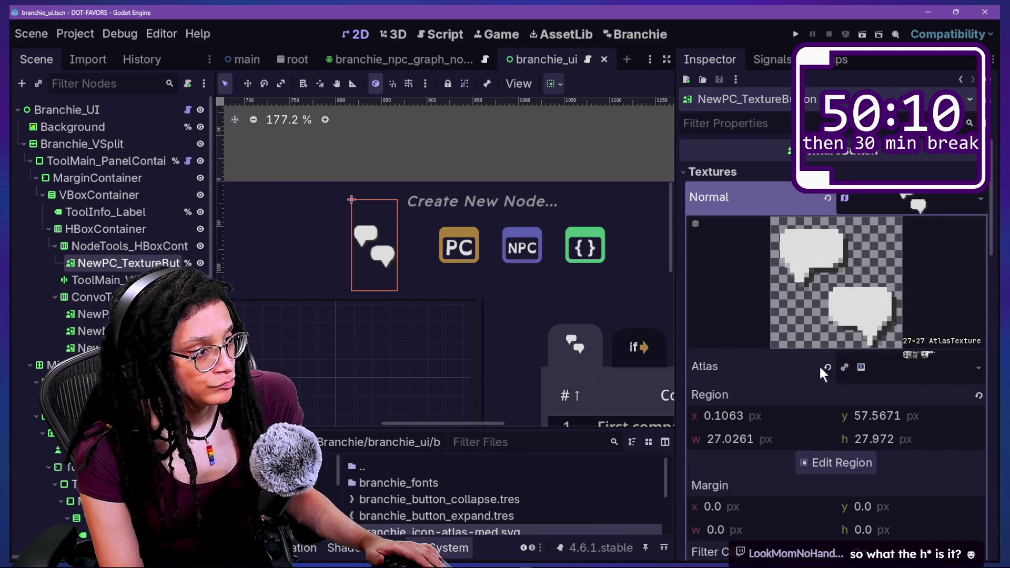
pyautogui.click(911, 207)
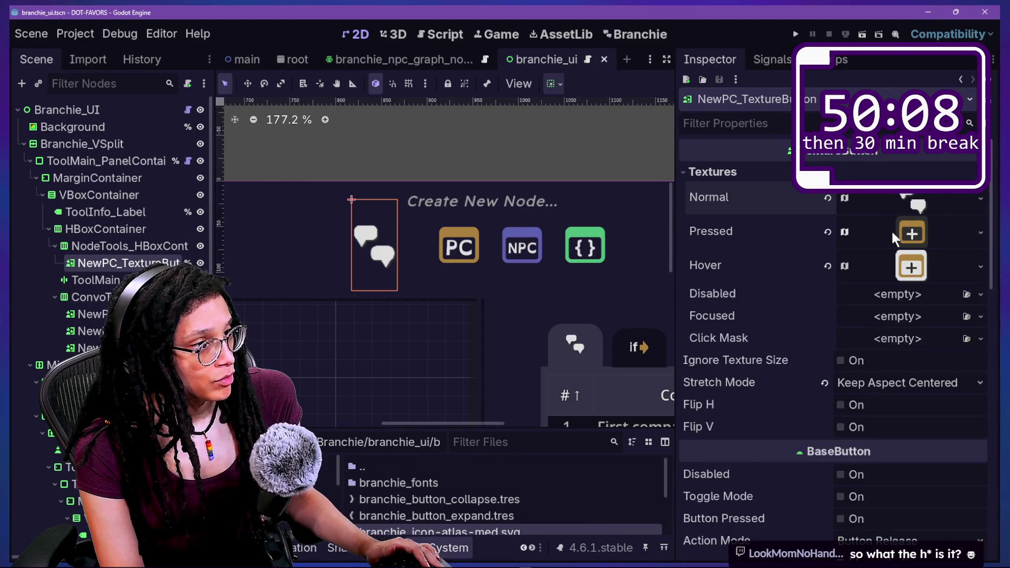
pyautogui.click(895, 230)
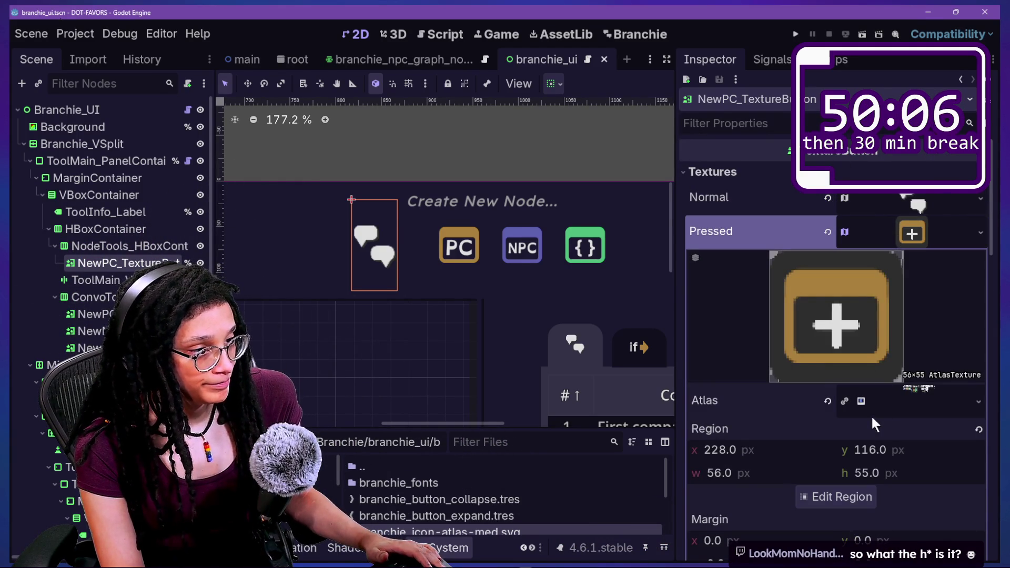
pyautogui.click(874, 401)
pyautogui.scroll(-3, 863, 379)
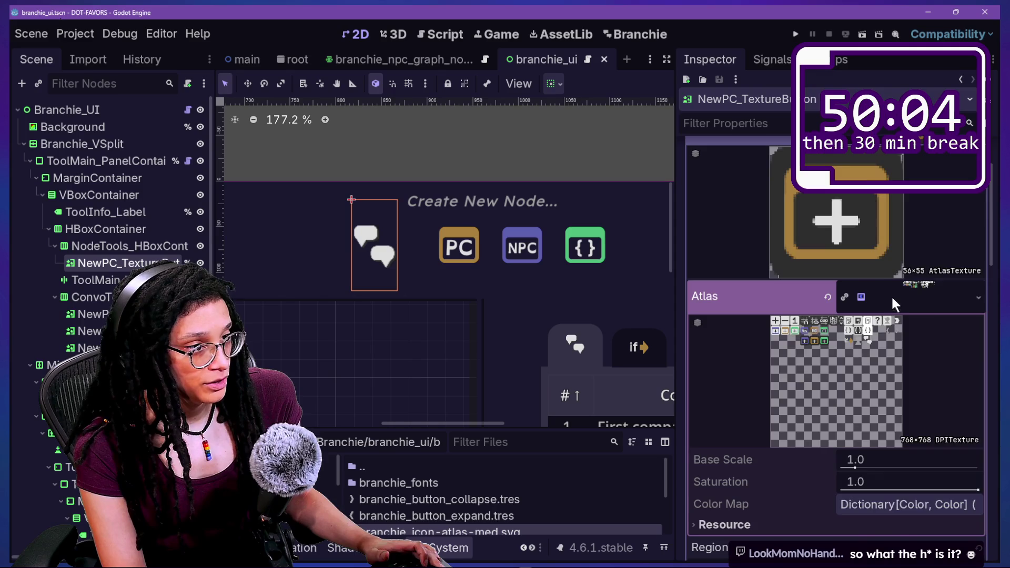
# - Quick-load branchie_icon-atlas-med.svg as the Pressed texture's atlas
pyautogui.click(979, 297)
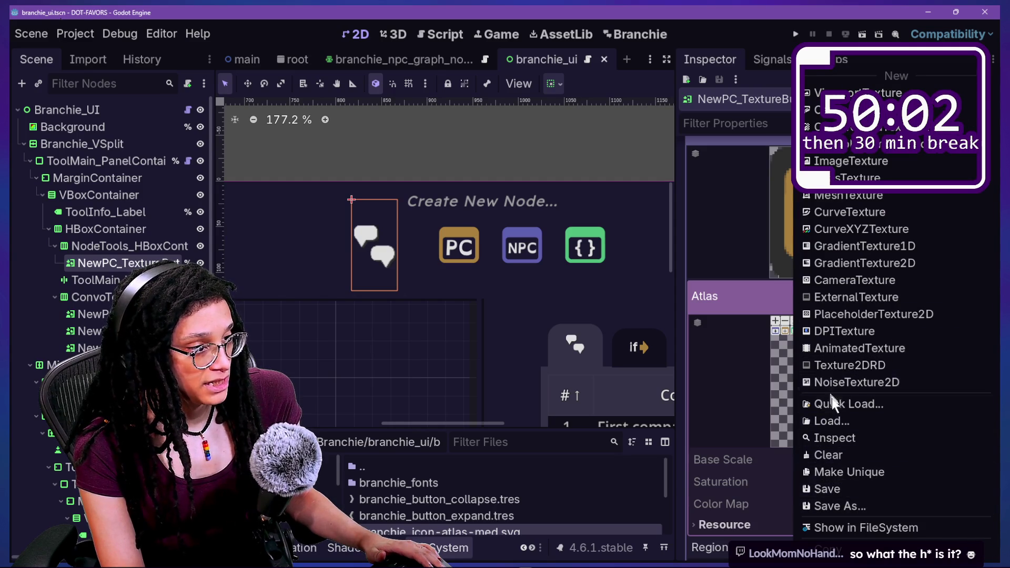
pyautogui.click(829, 404)
pyautogui.write('med')
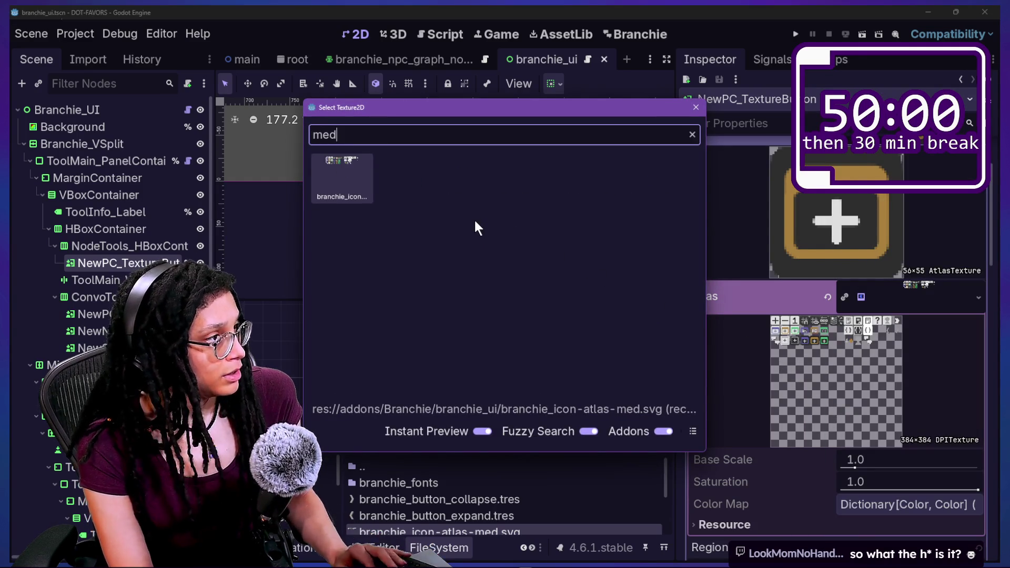
pyautogui.press('Return')
pyautogui.scroll(-5, 883, 506)
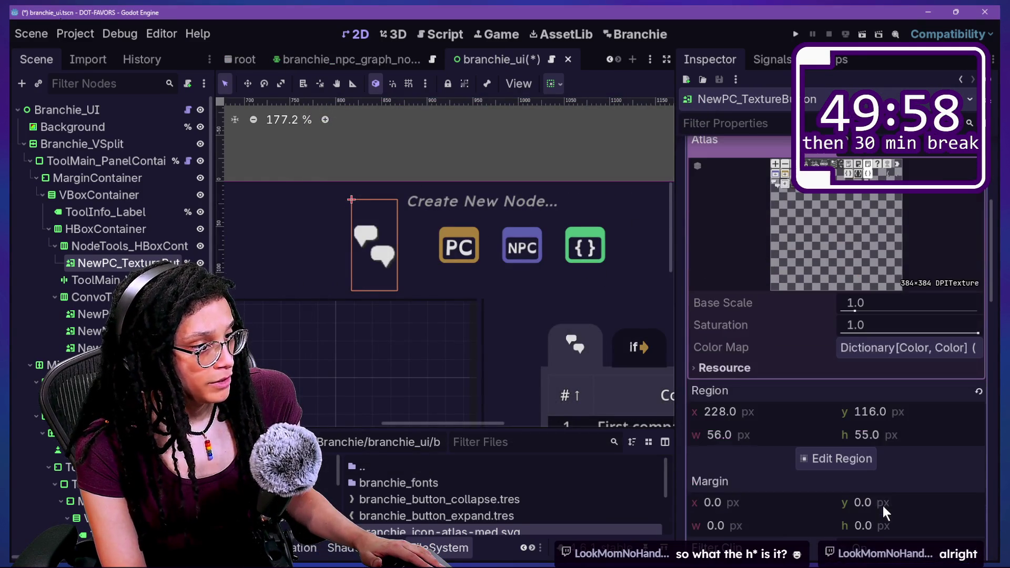
pyautogui.click(842, 459)
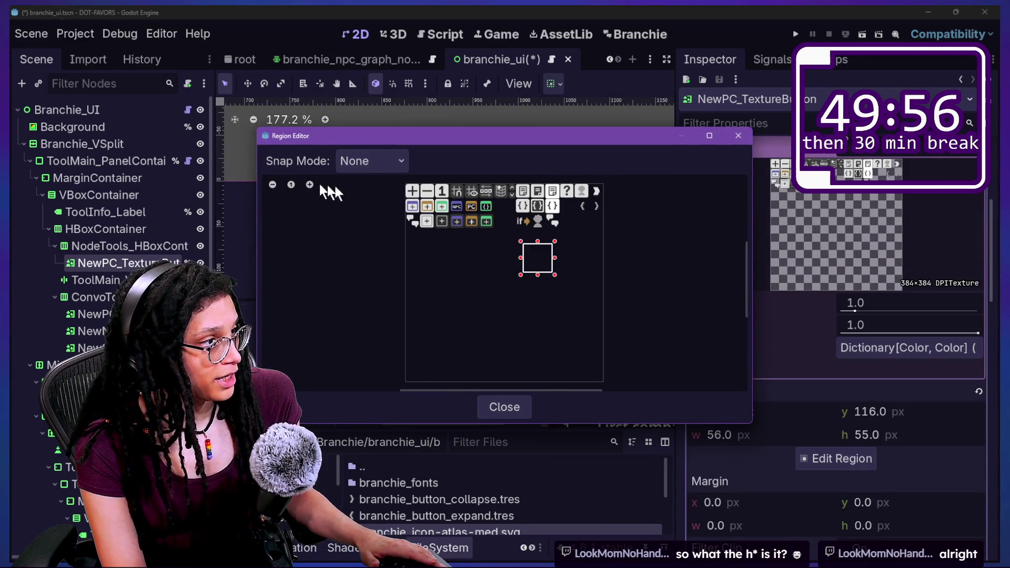
# - Draw a rough Pressed region, then reopen the Region Editor beside the atlas
pyautogui.scroll(2, 426, 206)
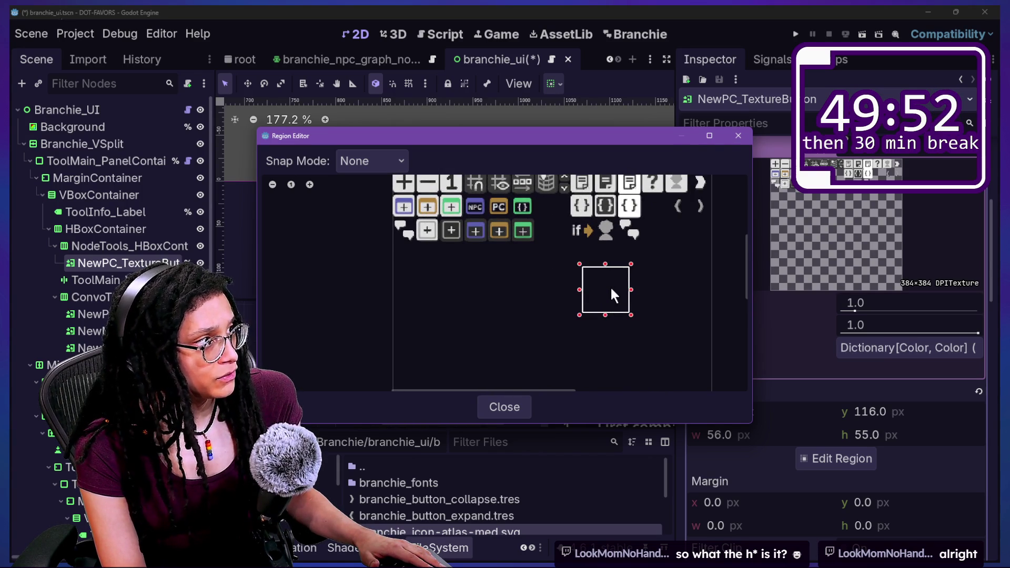
pyautogui.moveTo(612, 289)
pyautogui.mouseDown()
pyautogui.moveTo(415, 236)
pyautogui.moveTo(414, 226)
pyautogui.mouseUp()
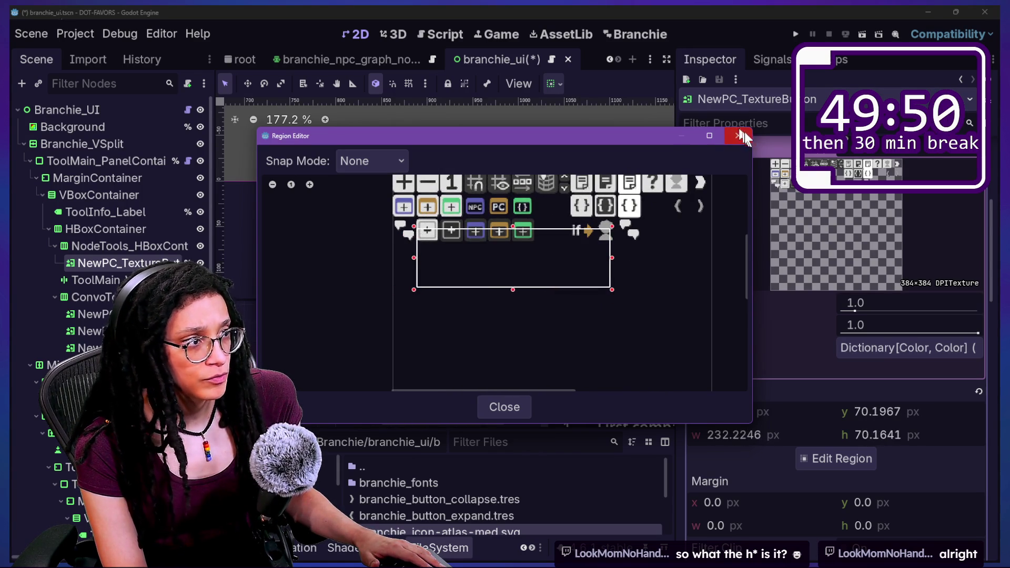
pyautogui.click(738, 136)
pyautogui.scroll(5, 775, 358)
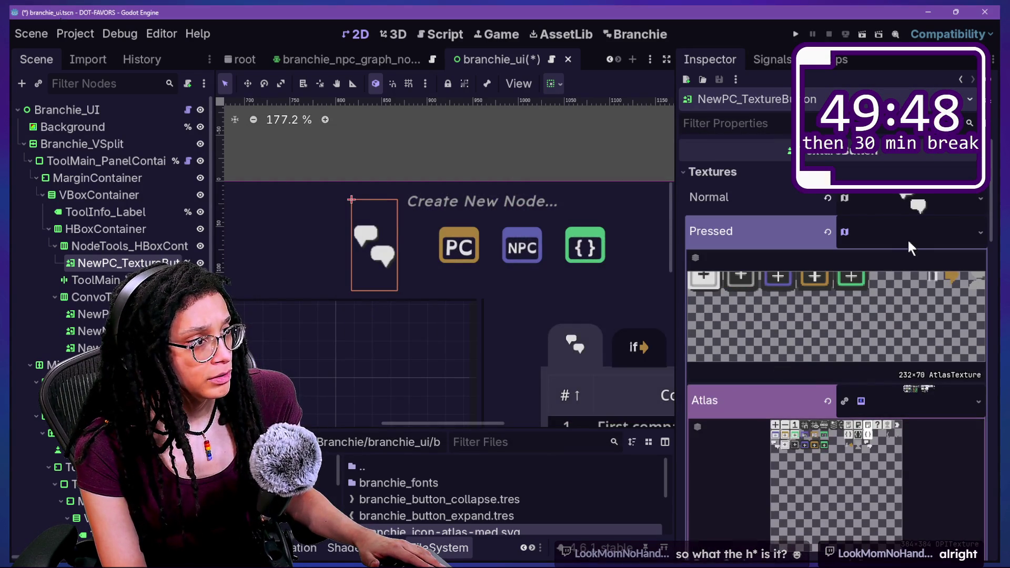
pyautogui.click(905, 395)
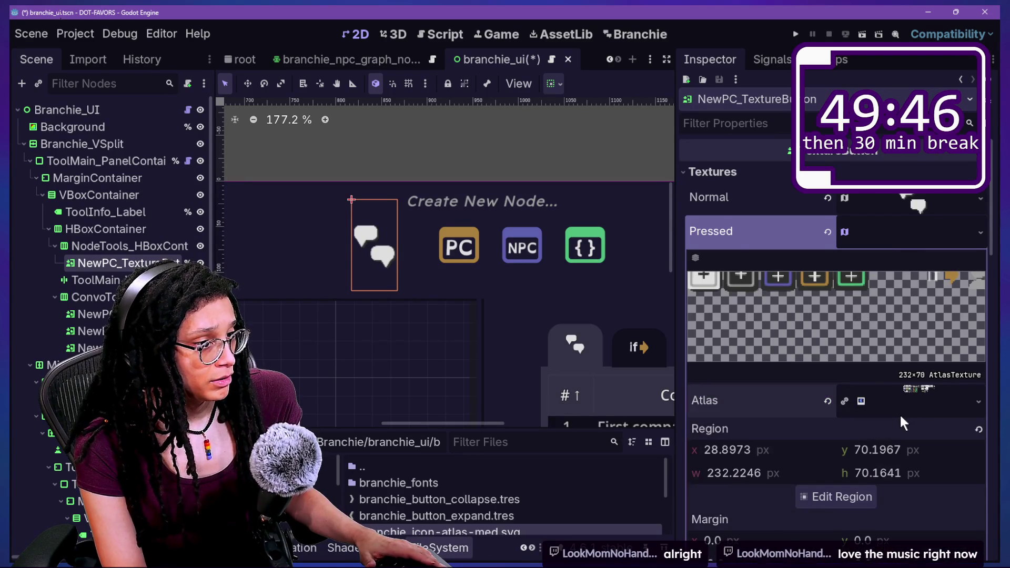
pyautogui.click(842, 497)
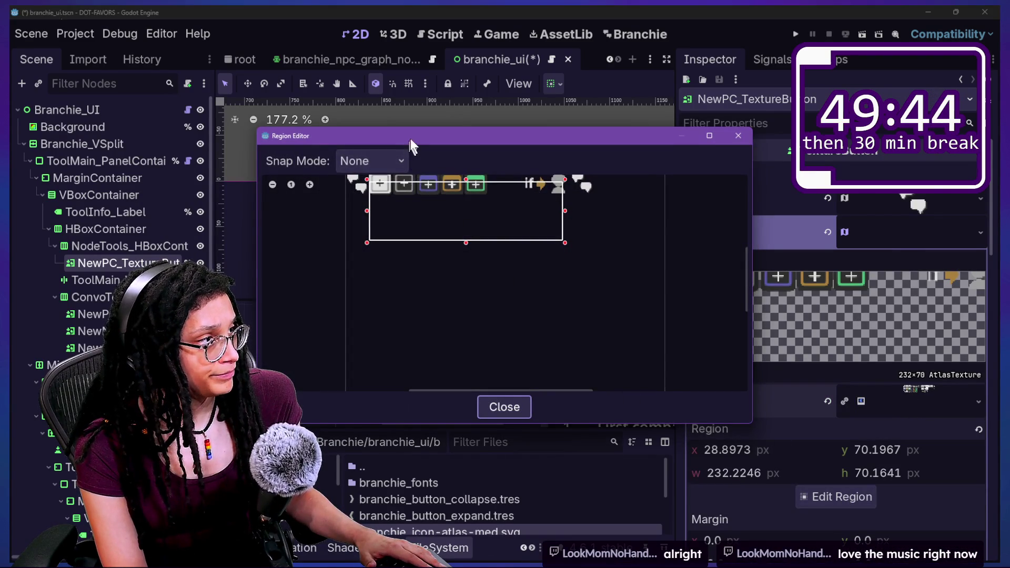
pyautogui.moveTo(409, 140); pyautogui.dragTo(523, 210)
# - Shrink the Pressed region onto the white plus icon
pyautogui.moveTo(481, 253); pyautogui.dragTo(482, 248)
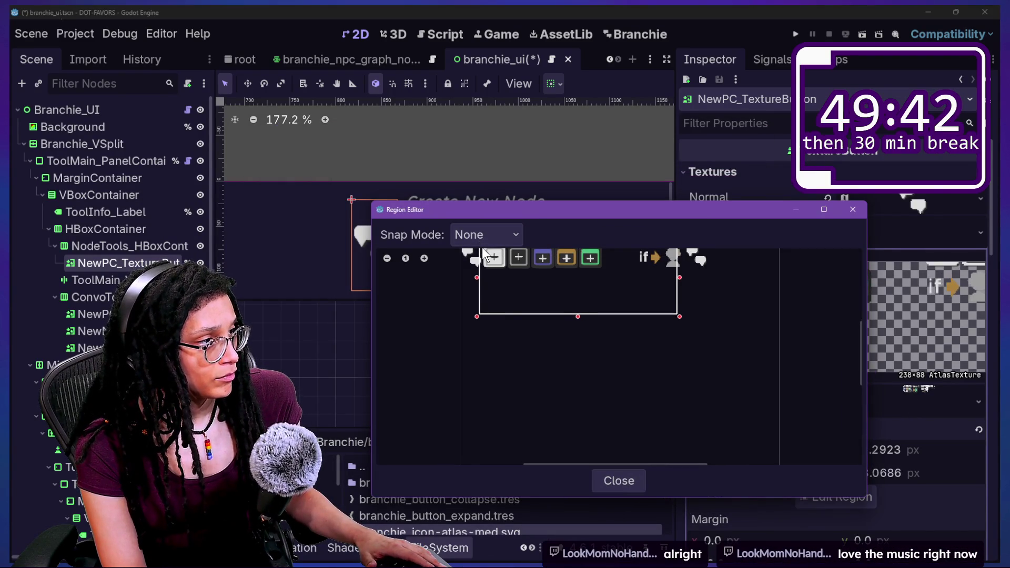
pyautogui.scroll(2, 489, 264)
pyautogui.scroll(-3, 601, 359)
pyautogui.moveTo(816, 380)
pyautogui.mouseDown()
pyautogui.moveTo(609, 289)
pyautogui.moveTo(564, 311)
pyautogui.mouseUp()
pyautogui.moveTo(528, 268); pyautogui.dragTo(530, 280)
pyautogui.scroll(1, 530, 280)
pyautogui.scroll(1, 529, 280)
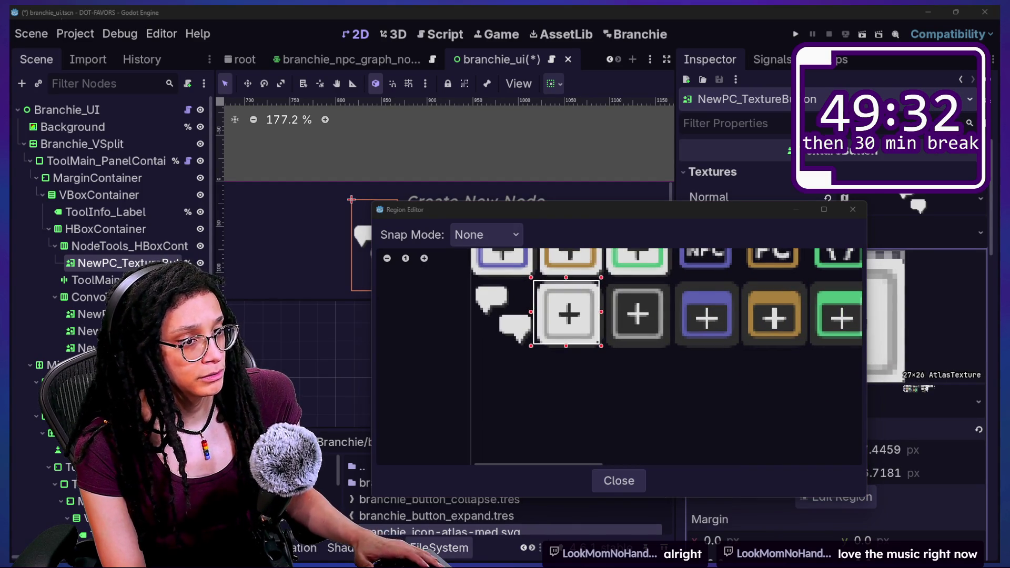
# - Send two replies in the stream chat window, then return to Godot
pyautogui.hotkey('alt', 'Tab')
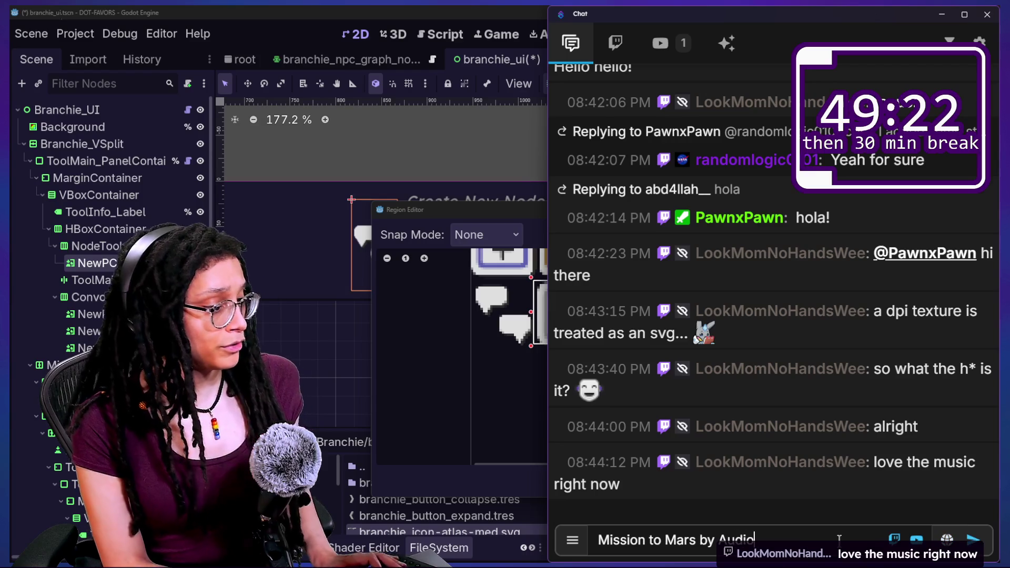
pyautogui.press('Return')
pyautogui.write('z')
pyautogui.press('Return')
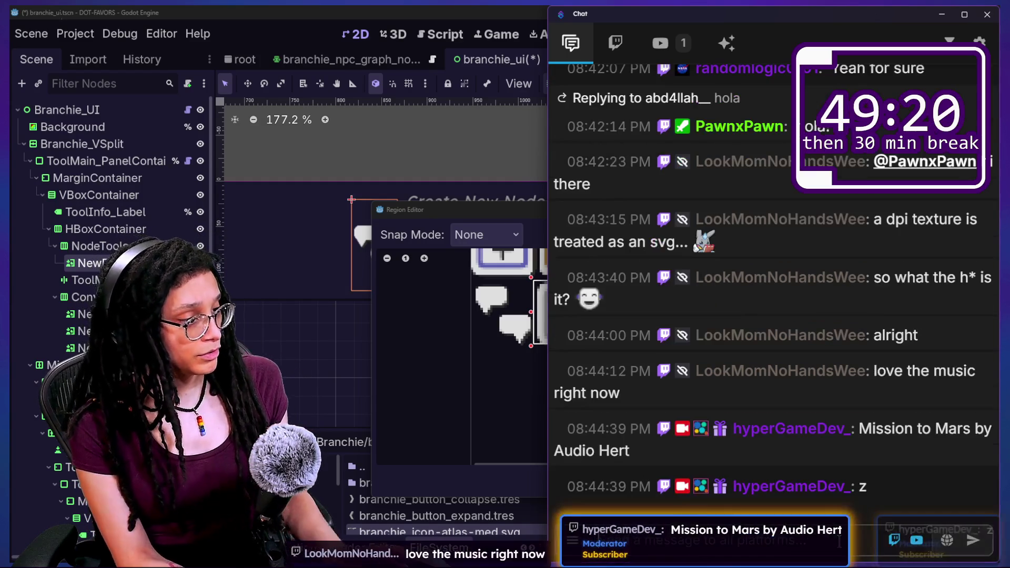
pyautogui.click(244, 19)
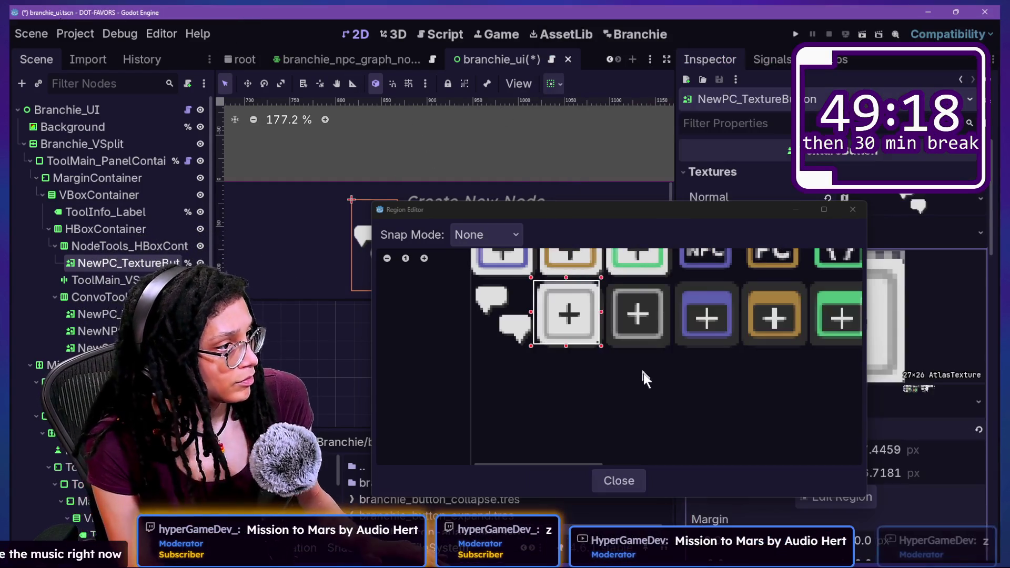
# - Square the region to 27×27 around the plus icon and close the editor
pyautogui.moveTo(716, 212); pyautogui.dragTo(569, 203)
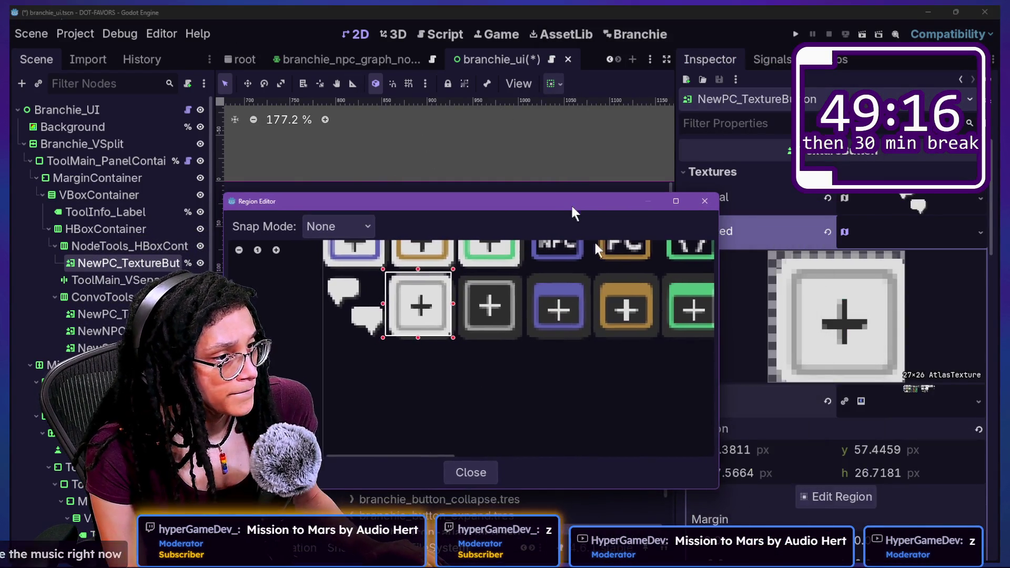
pyautogui.moveTo(452, 336); pyautogui.dragTo(453, 335)
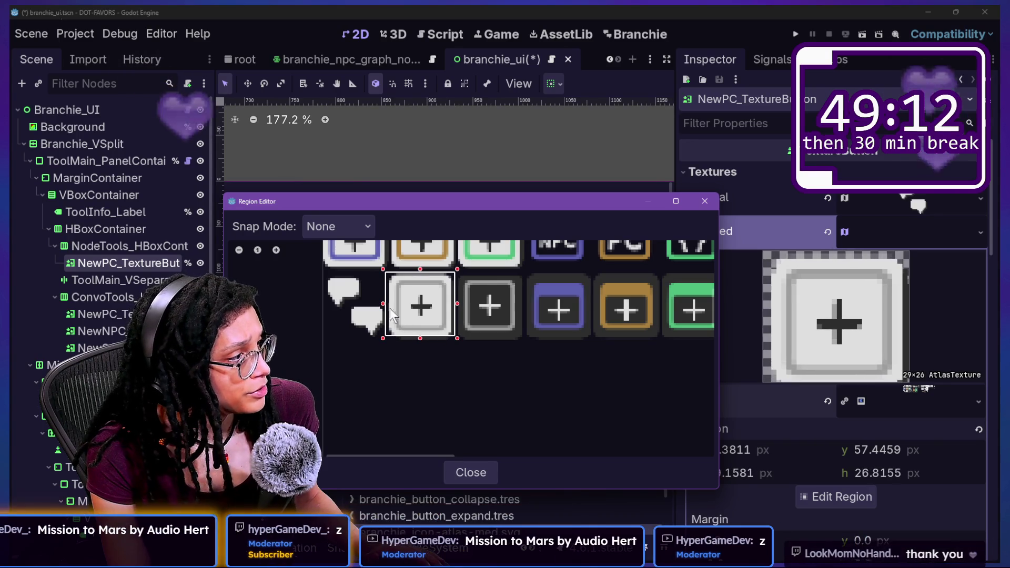
pyautogui.moveTo(383, 305); pyautogui.dragTo(390, 306)
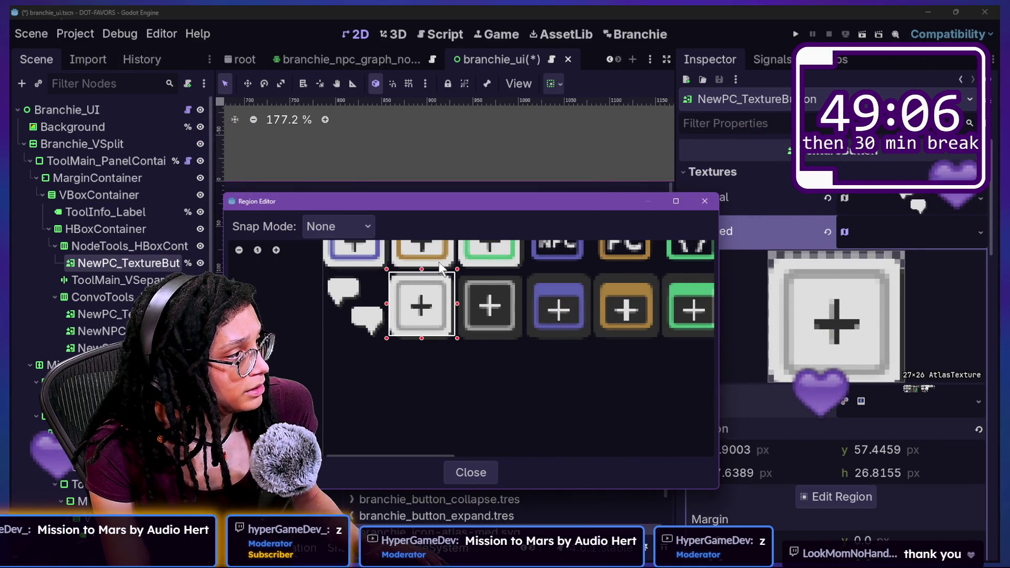
pyautogui.moveTo(421, 338); pyautogui.dragTo(421, 337)
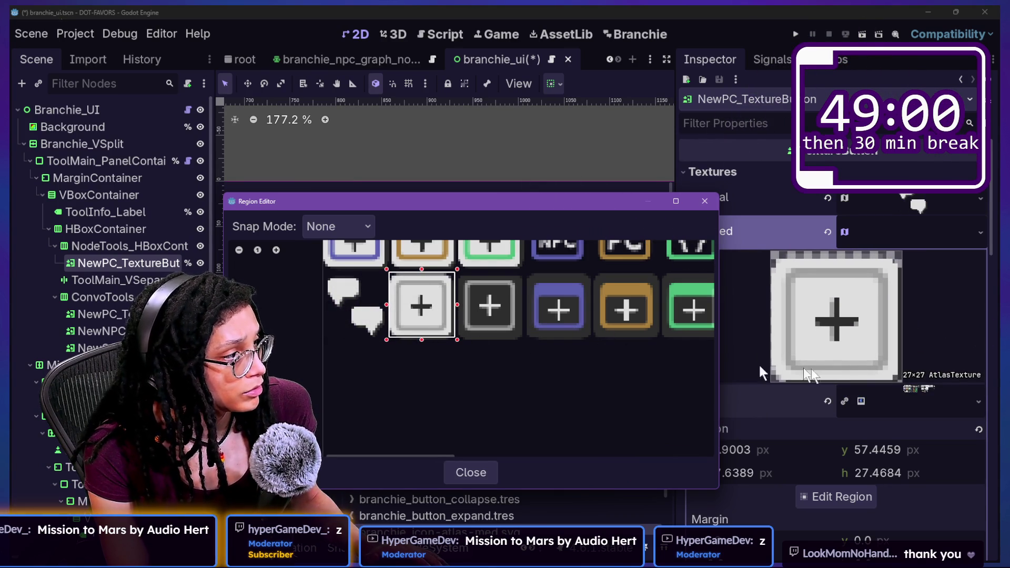
pyautogui.click(467, 476)
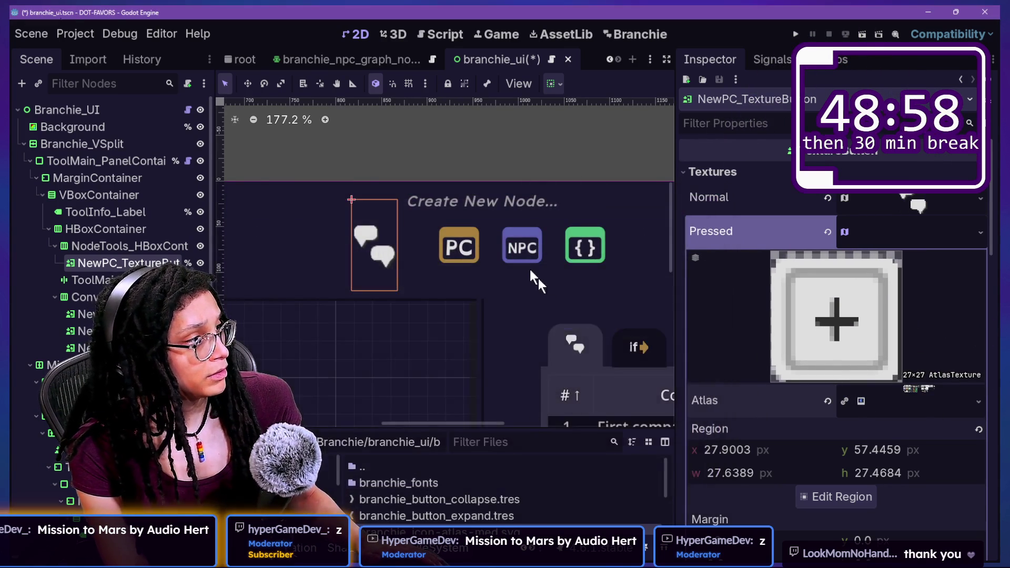
# - Reframe the Pressed region on the dark plus icon at 26×26 (x 57.1, y 59.2)
pyautogui.click(905, 242)
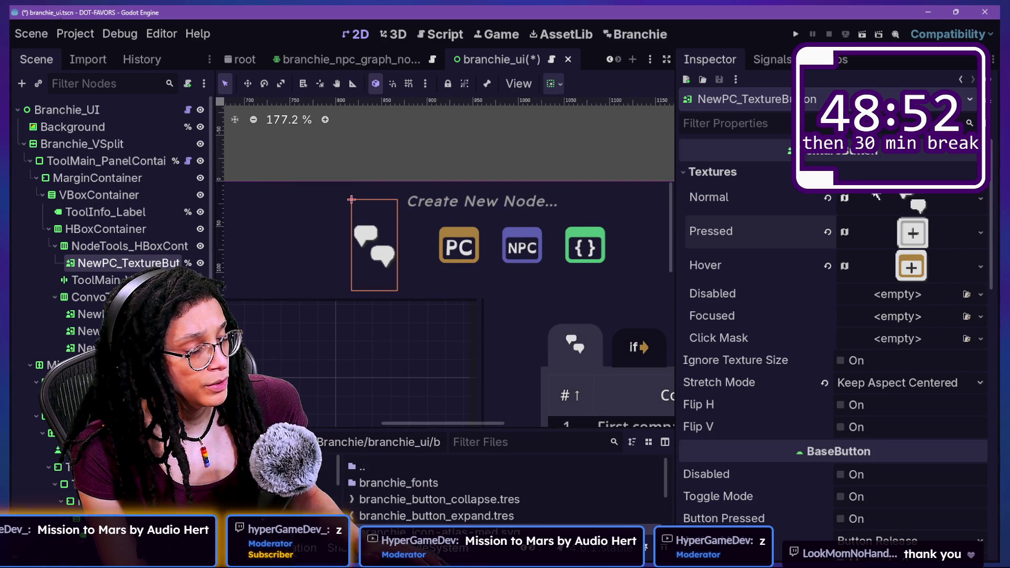
pyautogui.click(933, 236)
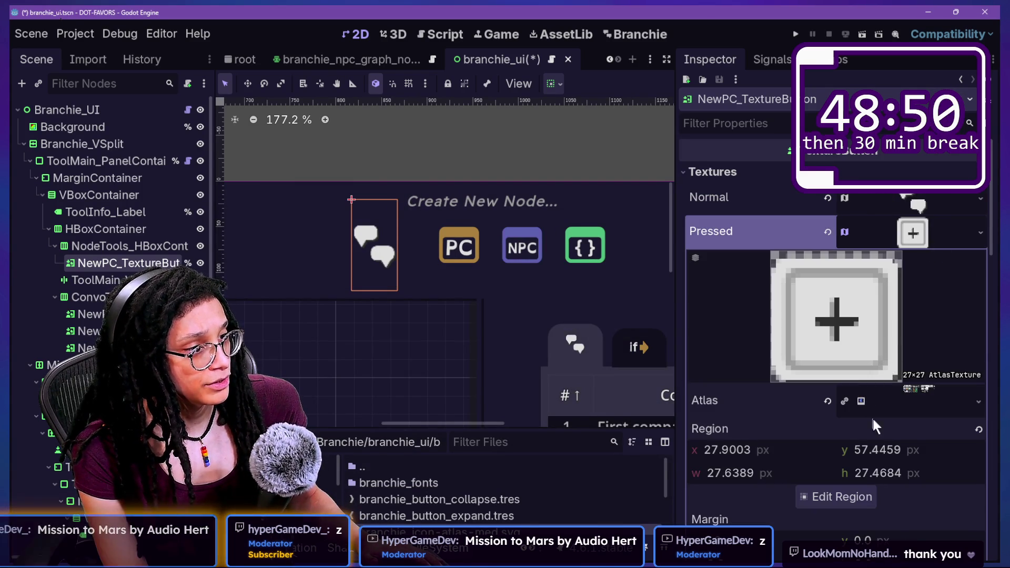
pyautogui.click(848, 497)
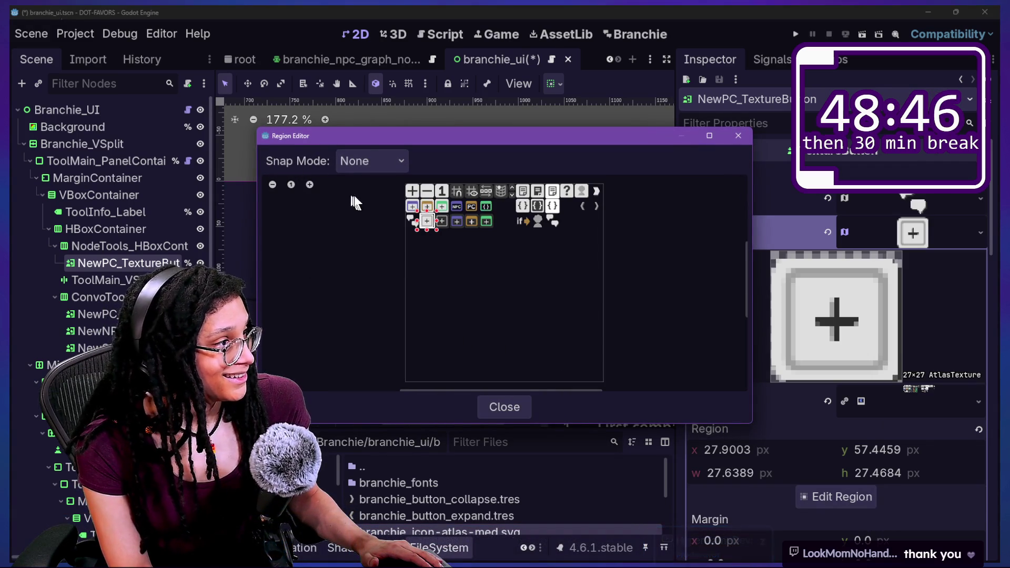
pyautogui.scroll(5, 412, 210)
pyautogui.moveTo(530, 315)
pyautogui.mouseDown()
pyautogui.moveTo(636, 333)
pyautogui.moveTo(681, 358)
pyautogui.moveTo(541, 297)
pyautogui.moveTo(573, 261)
pyautogui.mouseUp()
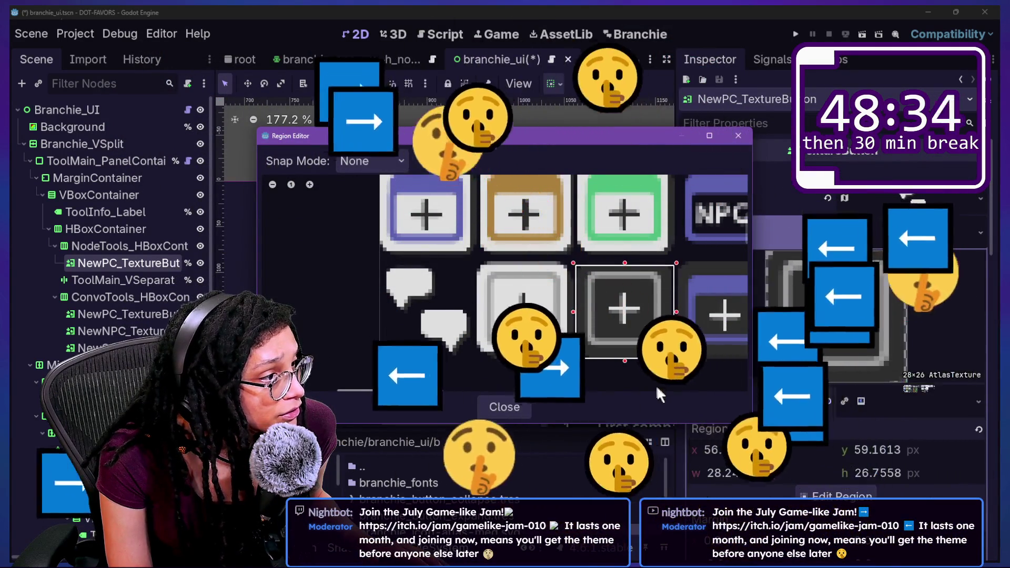
pyautogui.moveTo(629, 360); pyautogui.dragTo(630, 360)
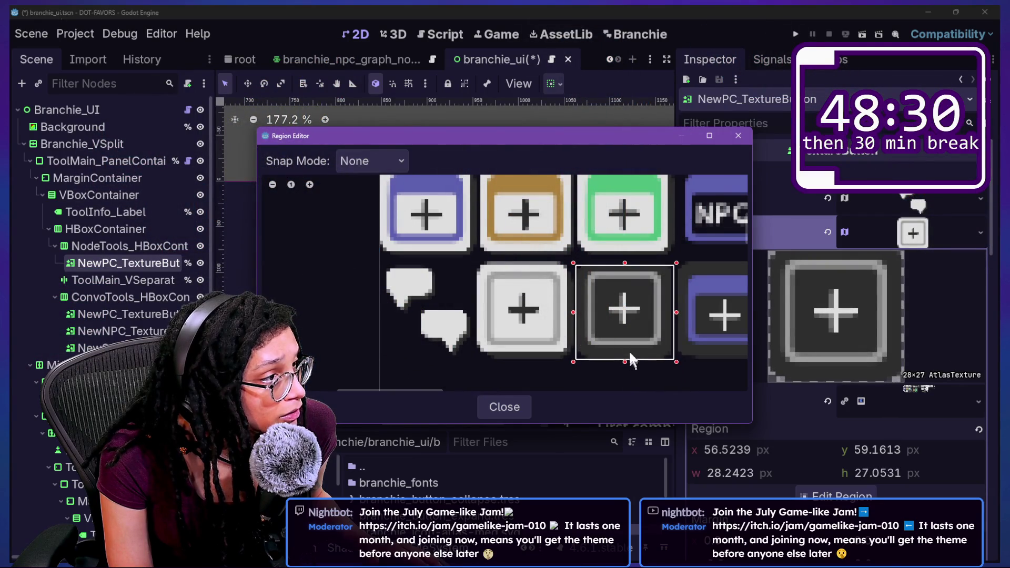
pyautogui.moveTo(676, 313); pyautogui.dragTo(672, 314)
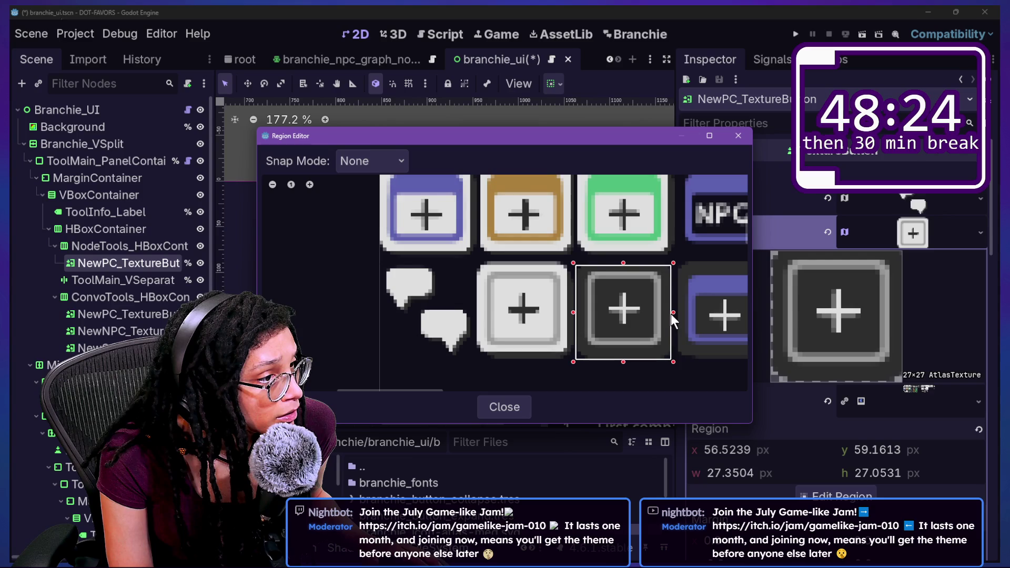
pyautogui.moveTo(574, 312); pyautogui.dragTo(576, 312)
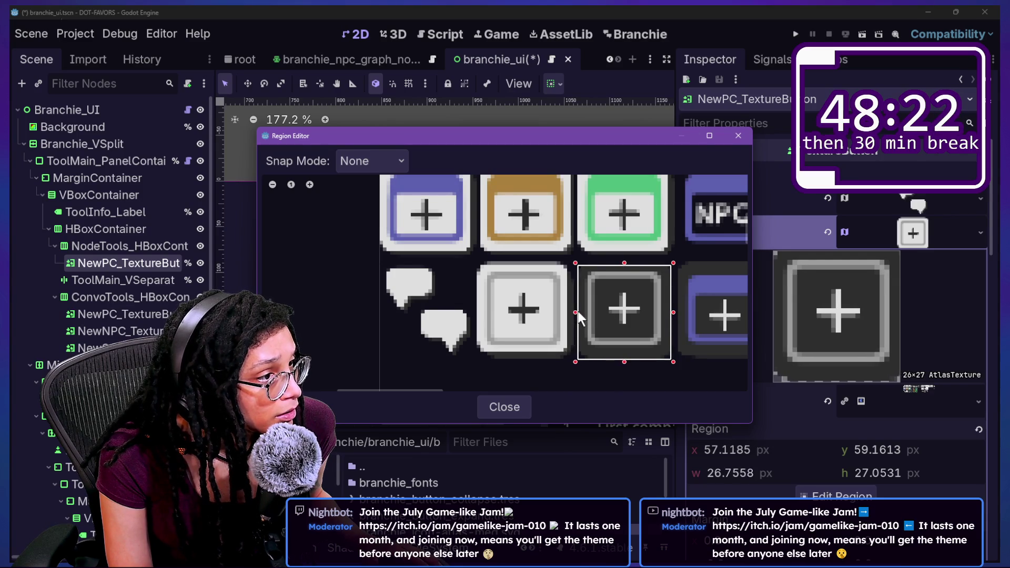
pyautogui.moveTo(624, 360); pyautogui.dragTo(623, 358)
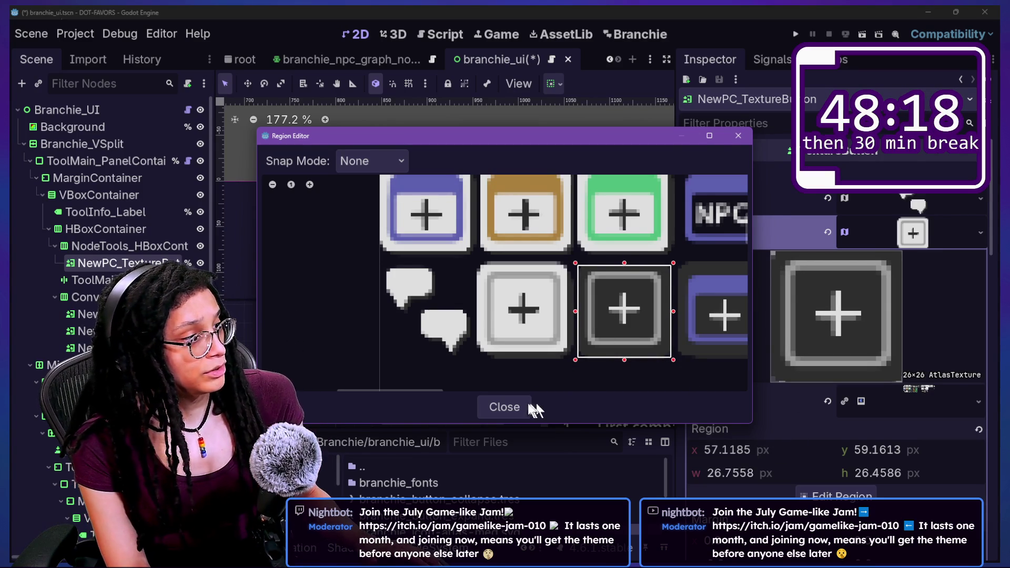
pyautogui.click(510, 408)
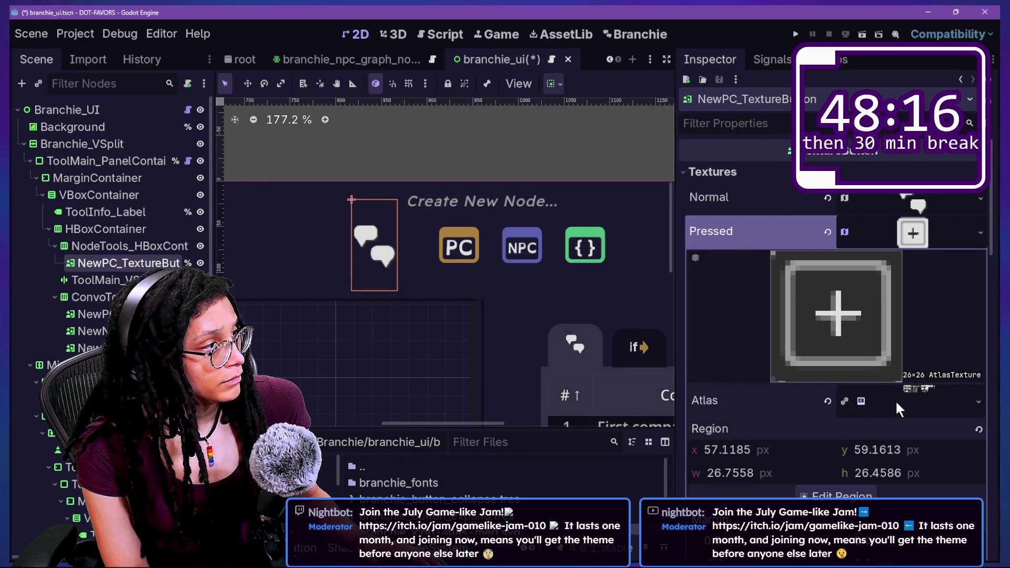
pyautogui.click(918, 239)
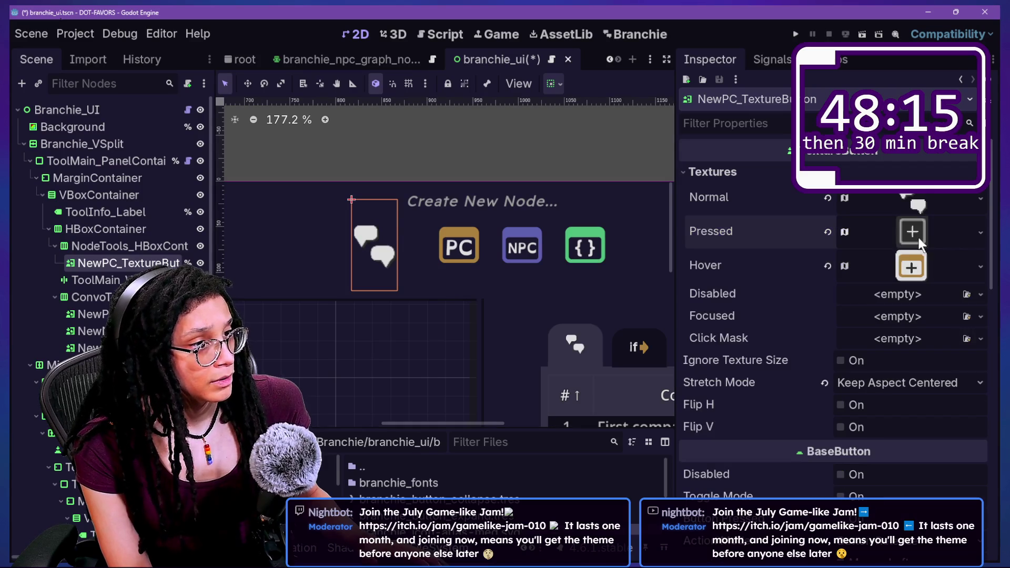
# - Make the Hover texture unique (recursive), excluding the shared DPITexture atlas
pyautogui.rightClick(906, 276)
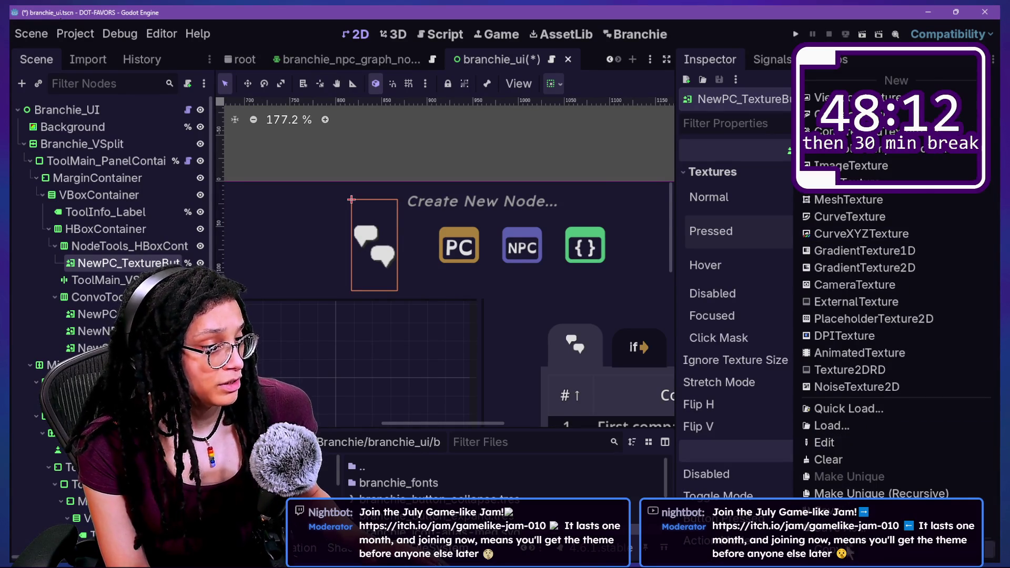
pyautogui.click(898, 277)
pyautogui.rightClick(890, 273)
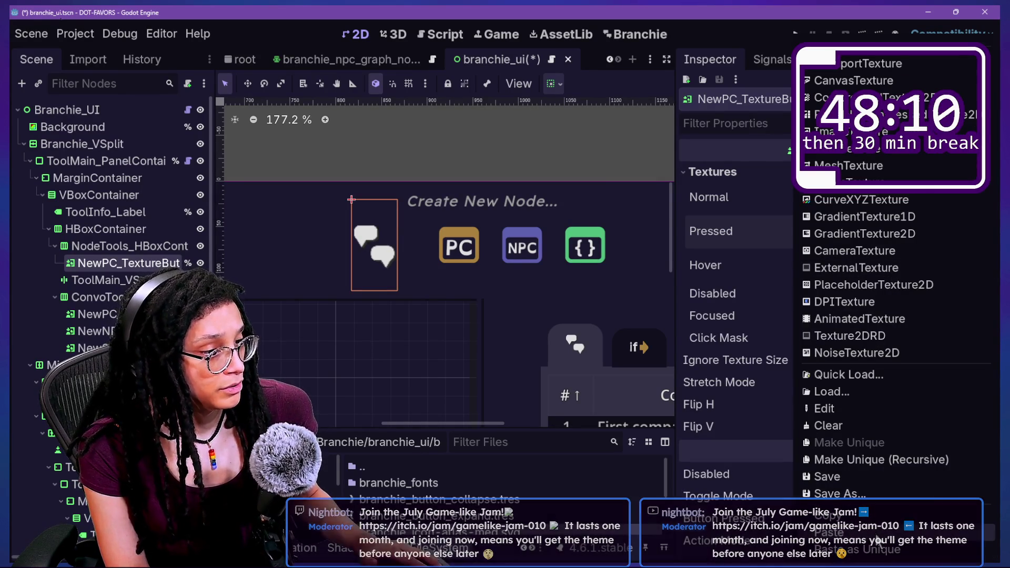
pyautogui.click(918, 459)
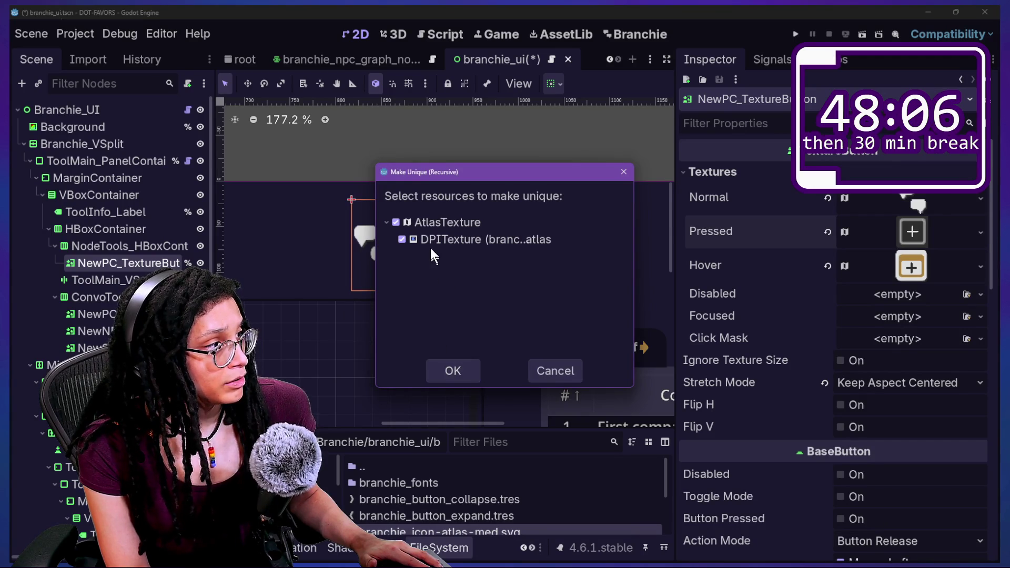
pyautogui.click(419, 238)
pyautogui.click(454, 368)
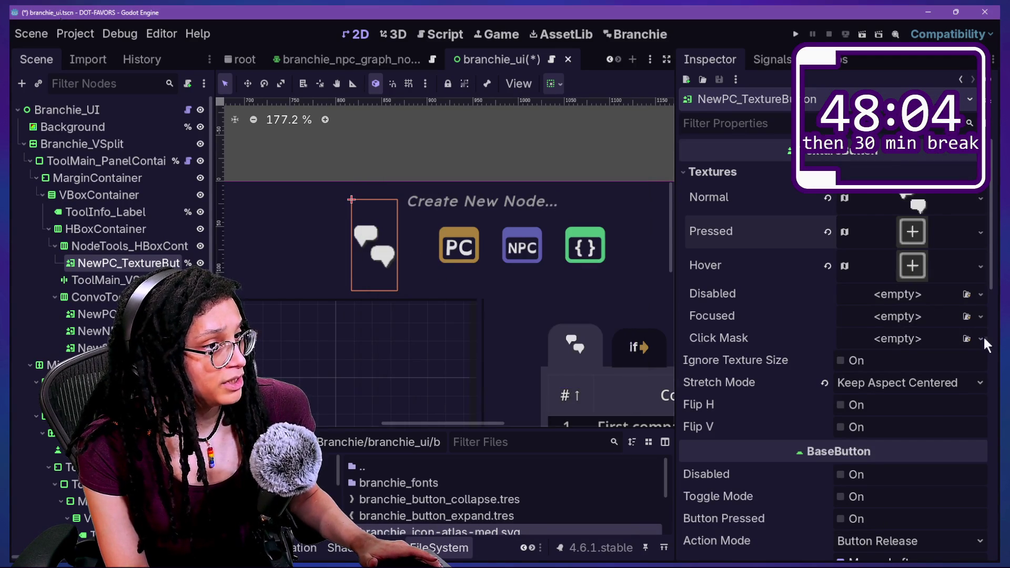
# - Bring up the Hover texture's Region Editor with the atlas at actual size
pyautogui.click(913, 266)
pyautogui.click(891, 434)
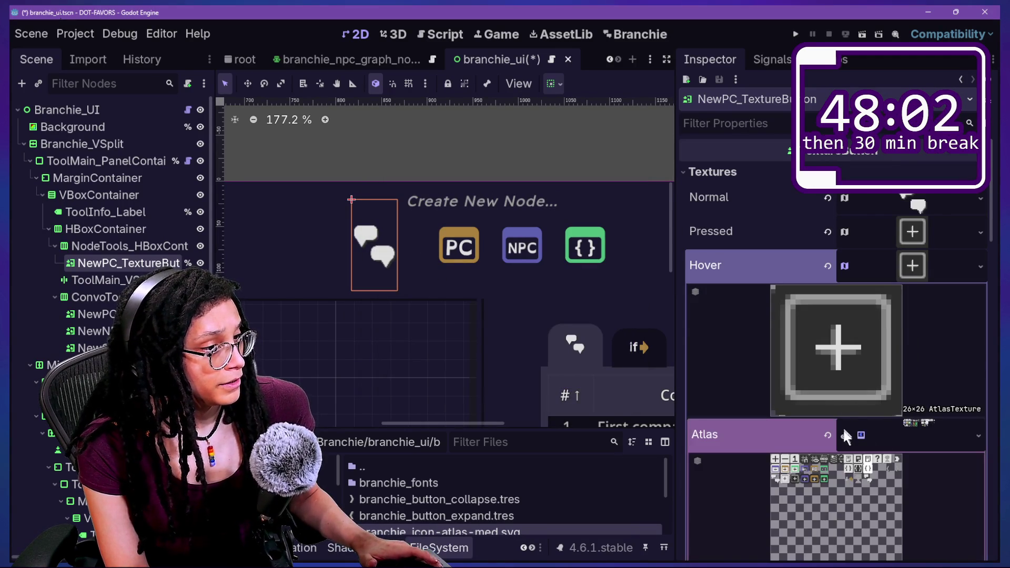
pyautogui.click(890, 435)
pyautogui.click(846, 529)
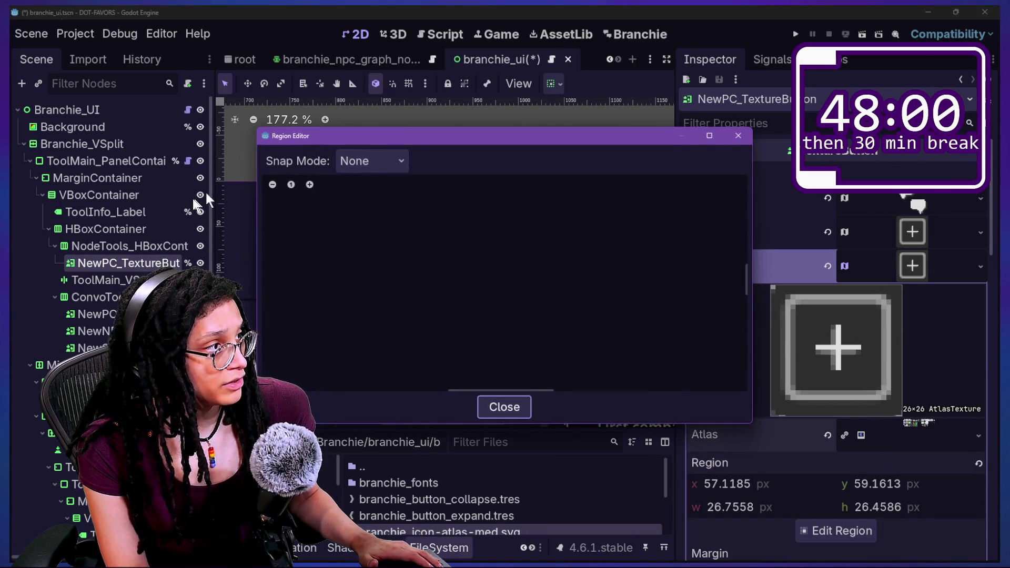
pyautogui.click(290, 185)
pyautogui.scroll(2, 425, 198)
pyautogui.scroll(5, 407, 277)
pyautogui.scroll(1, 463, 197)
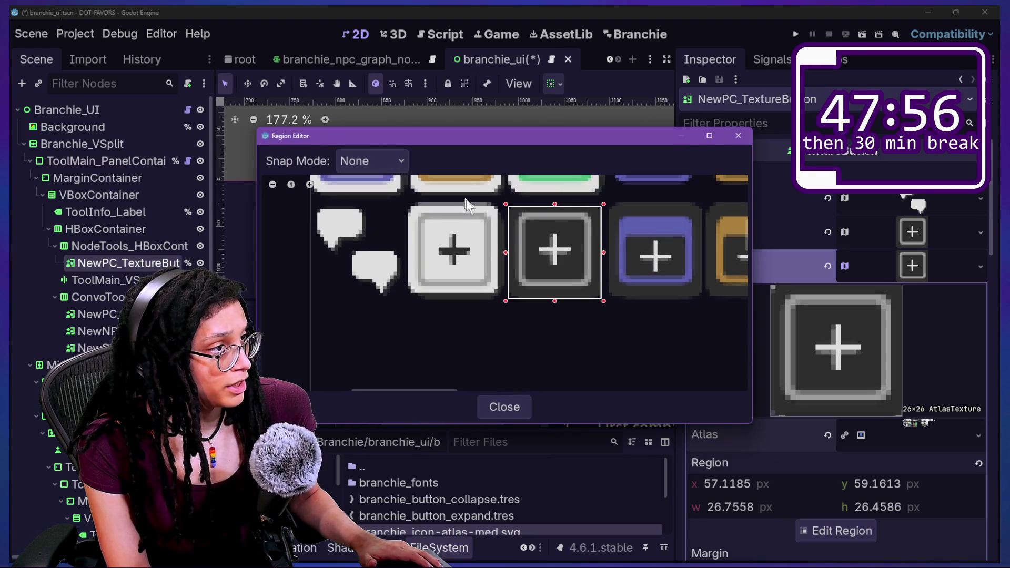
# - Crop the Hover region to the light plus icon, about 28×26, and close the editor
pyautogui.moveTo(508, 259); pyautogui.dragTo(407, 257)
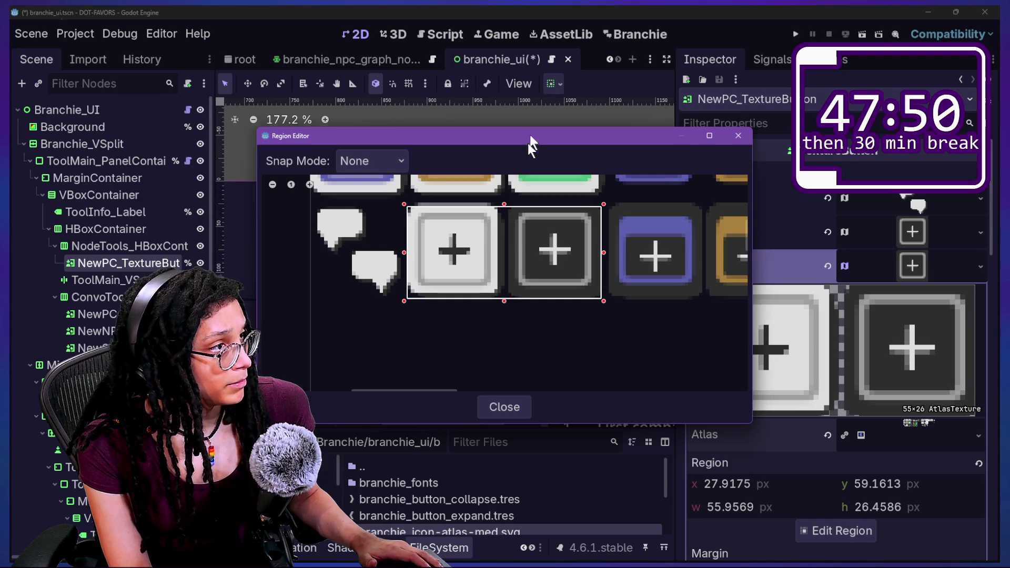
pyautogui.moveTo(530, 134); pyautogui.dragTo(475, 316)
pyautogui.moveTo(550, 438); pyautogui.dragTo(453, 437)
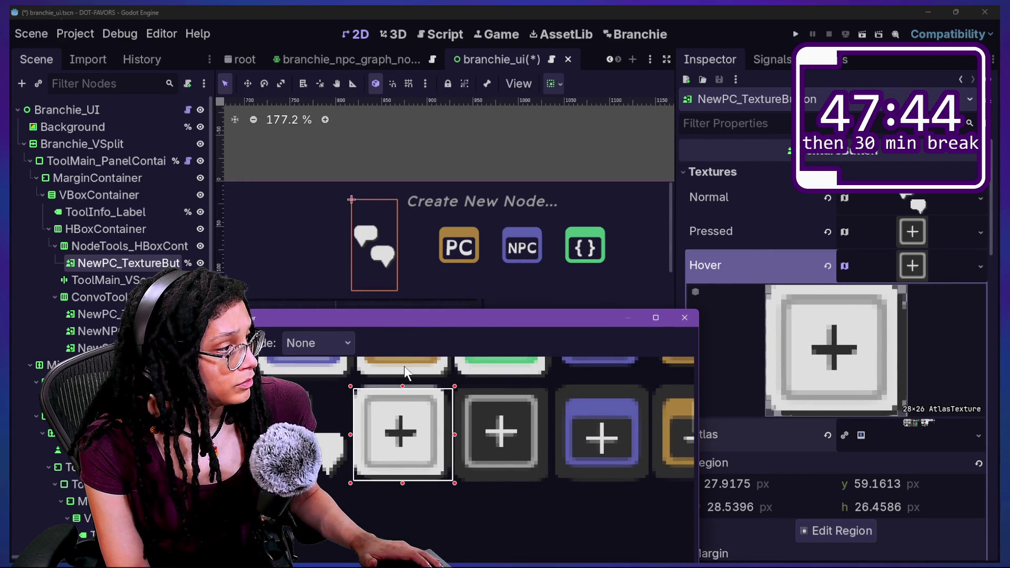
pyautogui.moveTo(404, 386); pyautogui.dragTo(403, 387)
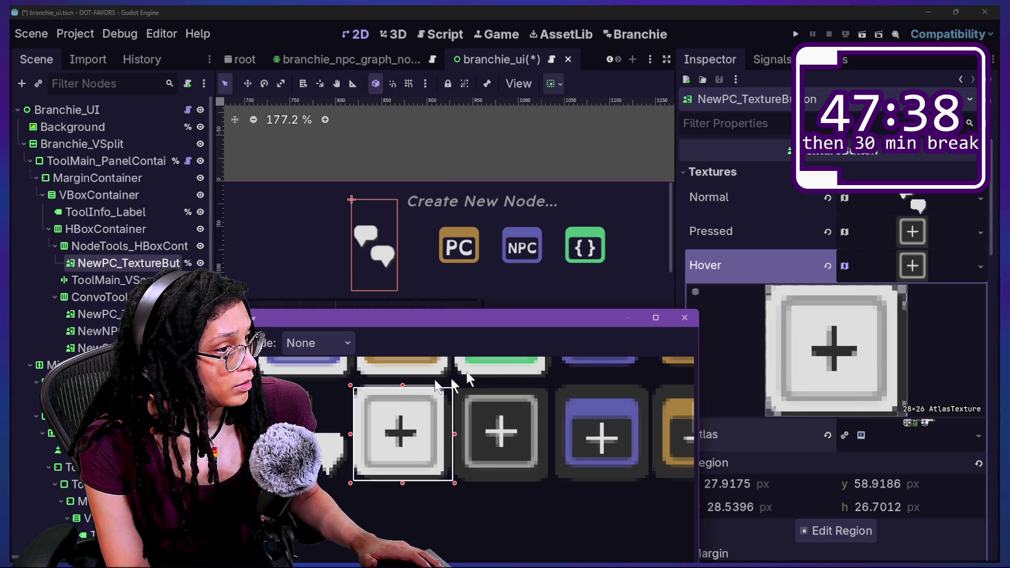
pyautogui.moveTo(350, 434); pyautogui.dragTo(354, 437)
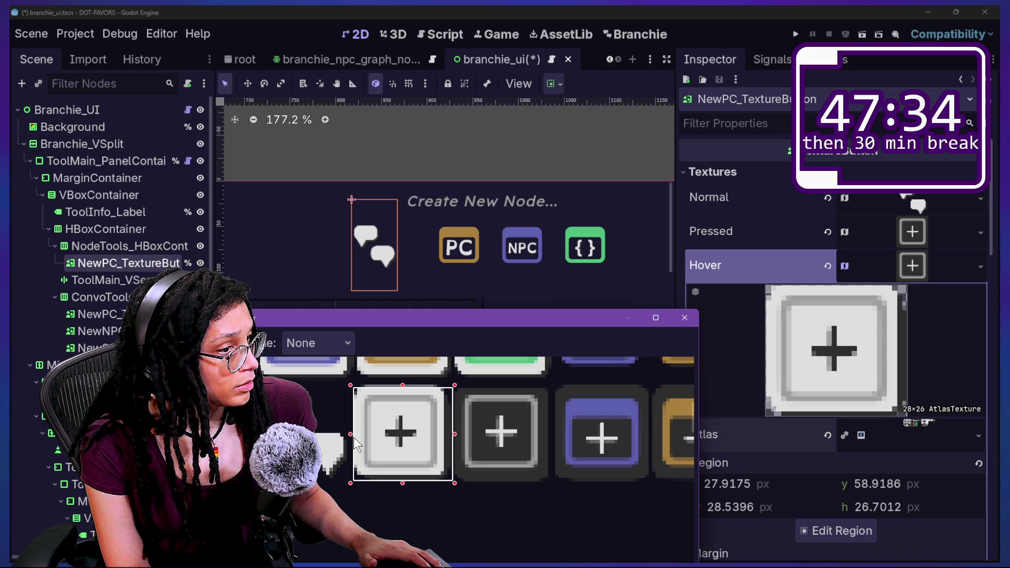
pyautogui.moveTo(444, 318); pyautogui.dragTo(444, 73)
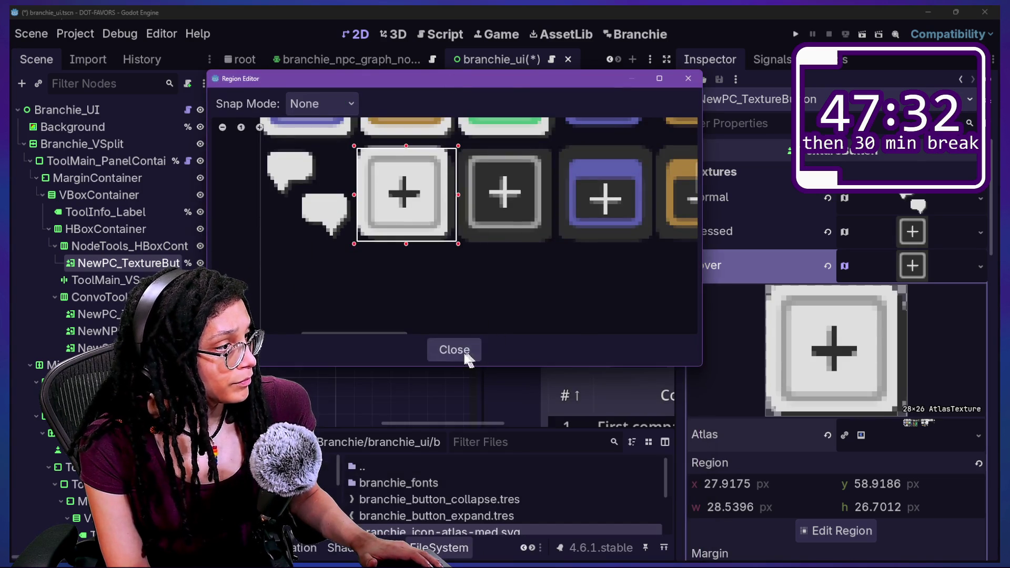
pyautogui.click(467, 352)
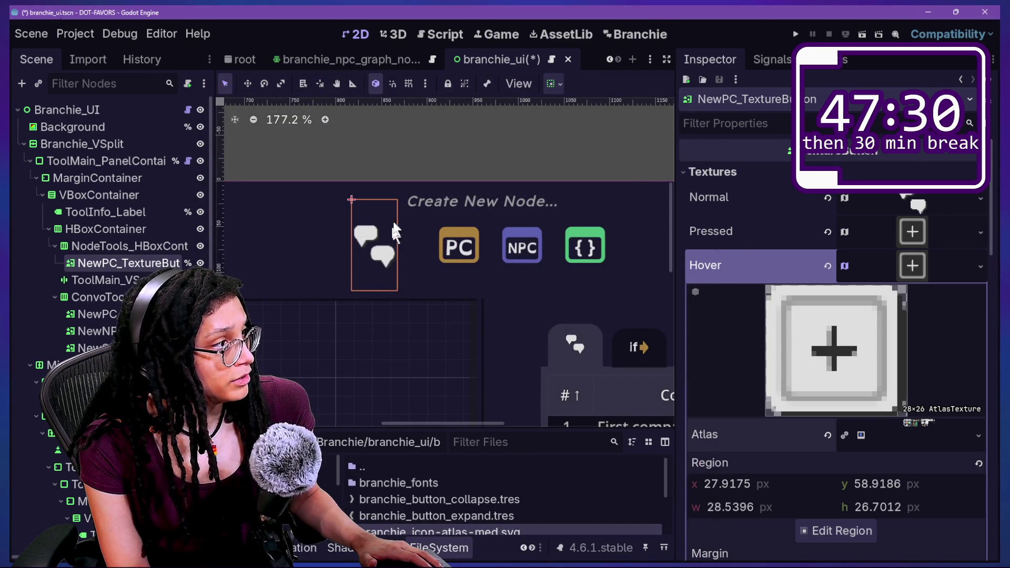
# - Toggle the Branchie plugin off and on twice in Plugins settings to reload it
pyautogui.hotkey('ctrl', 'alt', 'p')
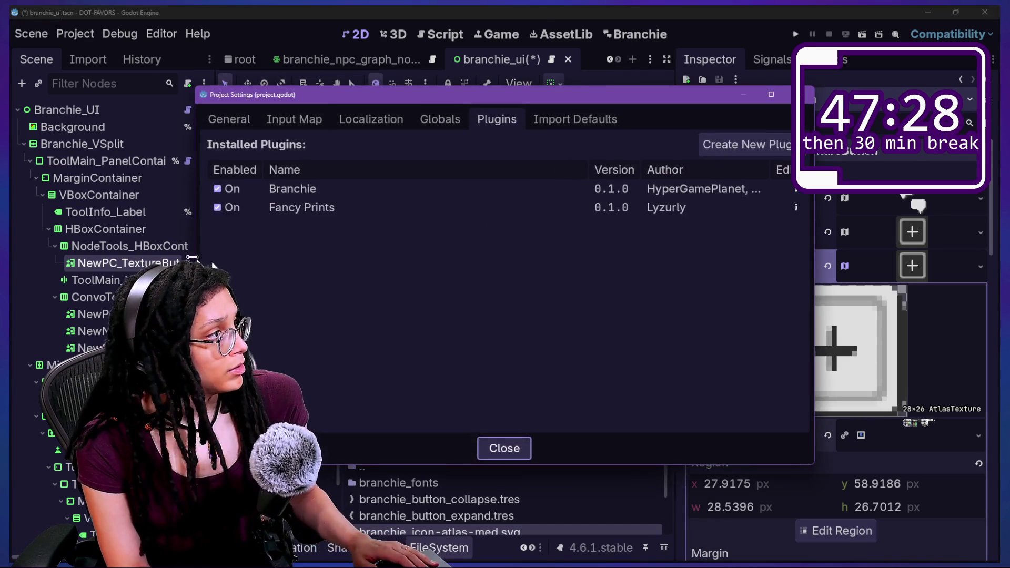
pyautogui.click(218, 189)
pyautogui.click(218, 189)
pyautogui.press('Escape')
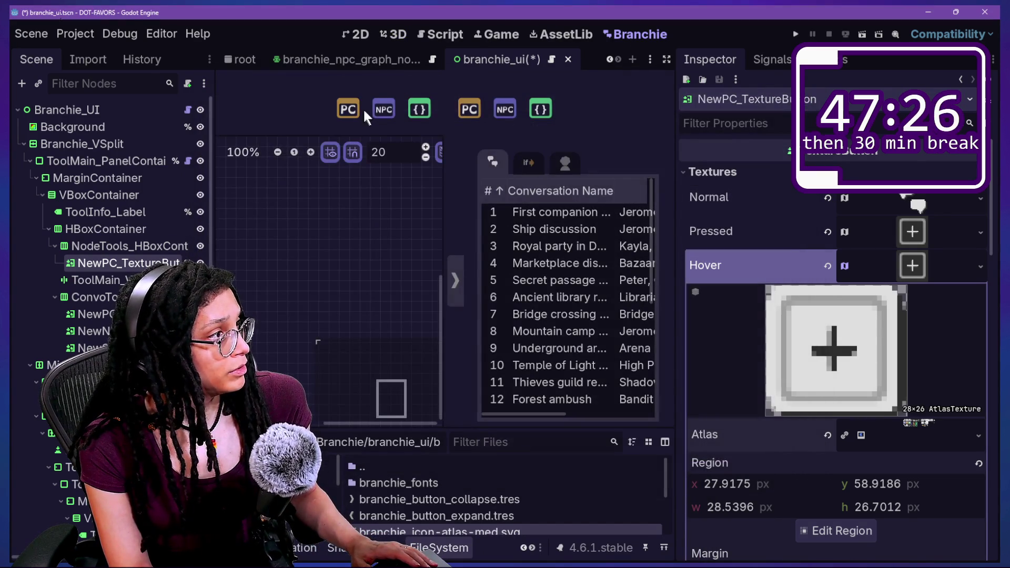
pyautogui.click(379, 33)
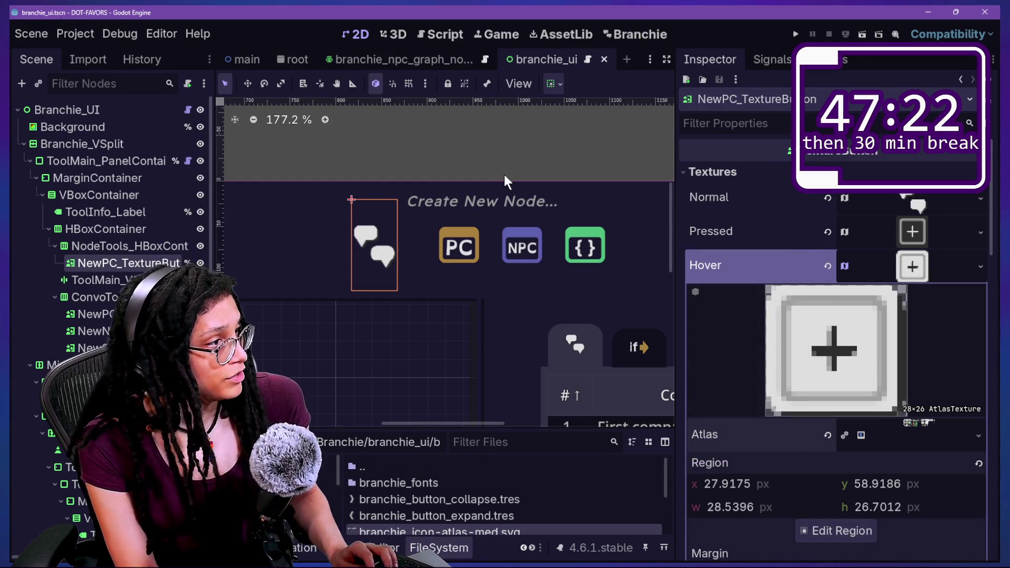
pyautogui.hotkey('ctrl', 'alt', 'p')
pyautogui.click(218, 189)
pyautogui.click(217, 189)
pyautogui.press('Escape')
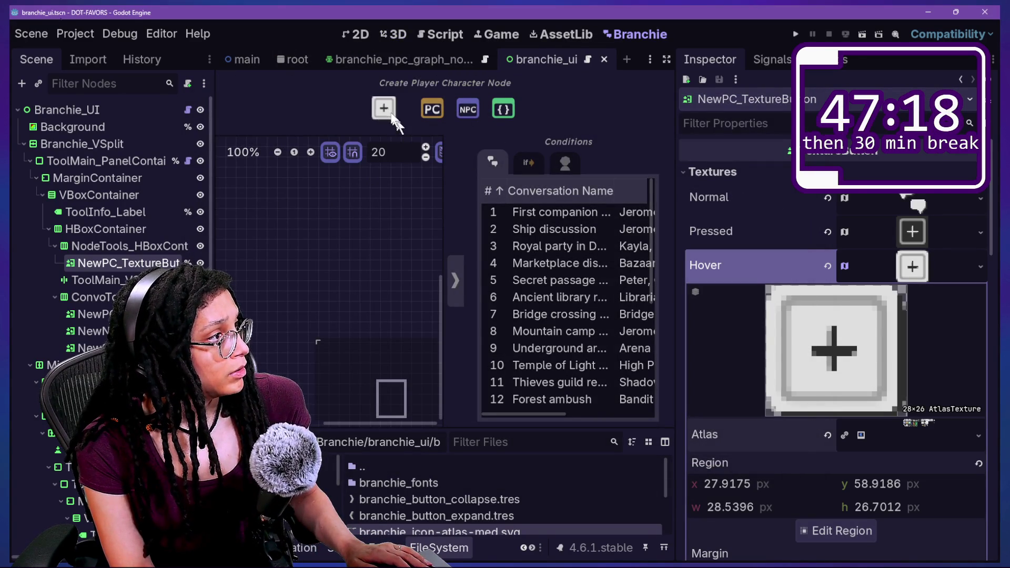
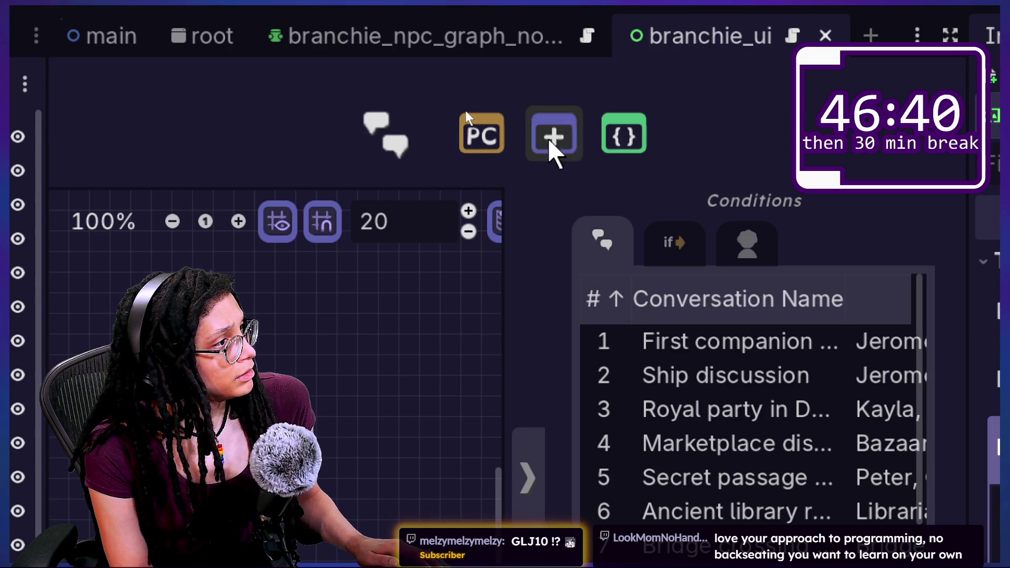
# - Zoom the Branchie graph out to 23% and briefly resize the Inspector dock, then restore it
pyautogui.scroll(-6, 293, 260)
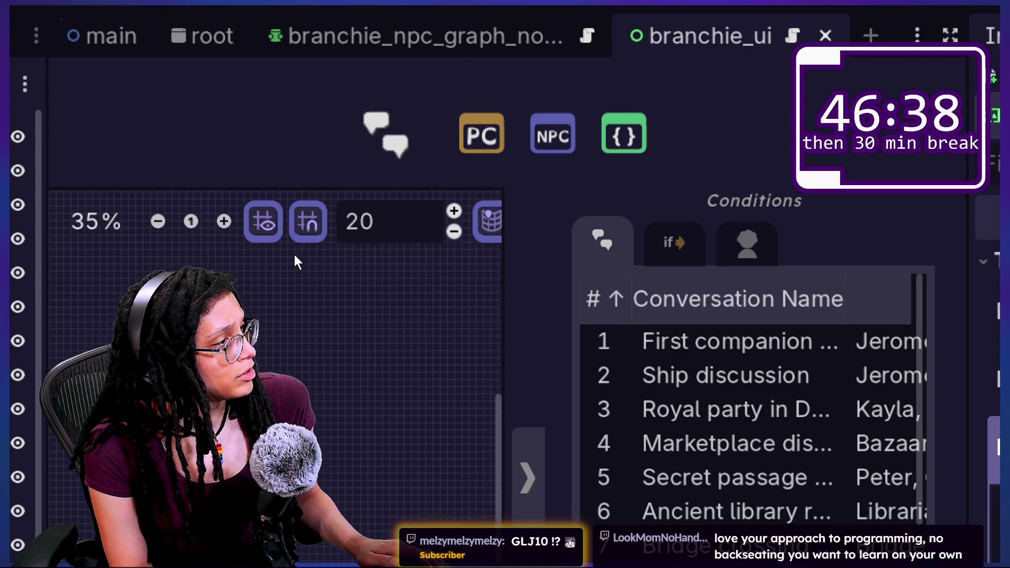
pyautogui.scroll(-2, 363, 332)
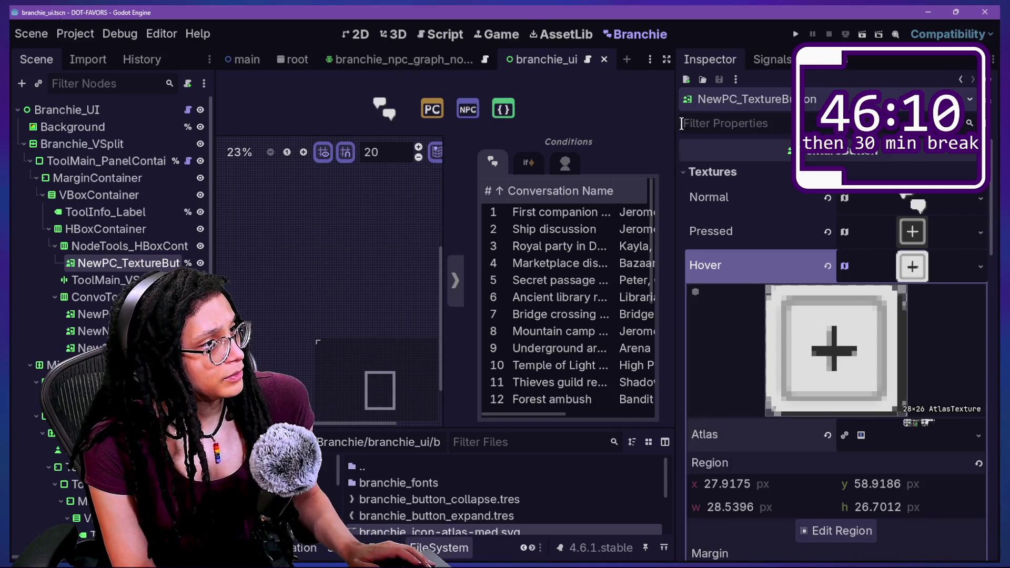
pyautogui.moveTo(678, 158)
pyautogui.mouseDown()
pyautogui.moveTo(789, 258)
pyautogui.moveTo(682, 266)
pyautogui.mouseUp()
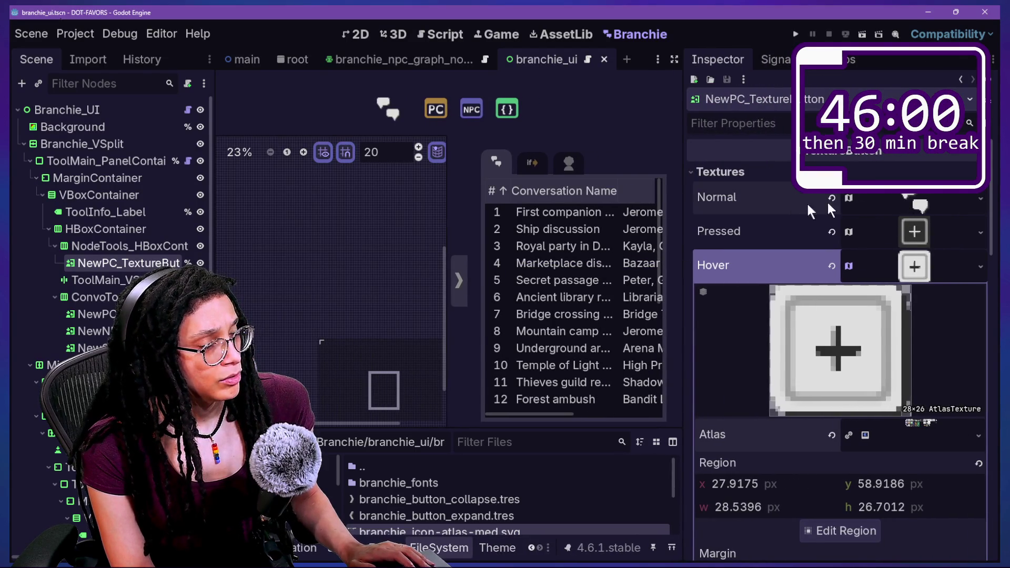
# - Inspect the NewPC texture buttons in the conversation tools and node tools rows
pyautogui.click(981, 198)
pyautogui.press('Escape')
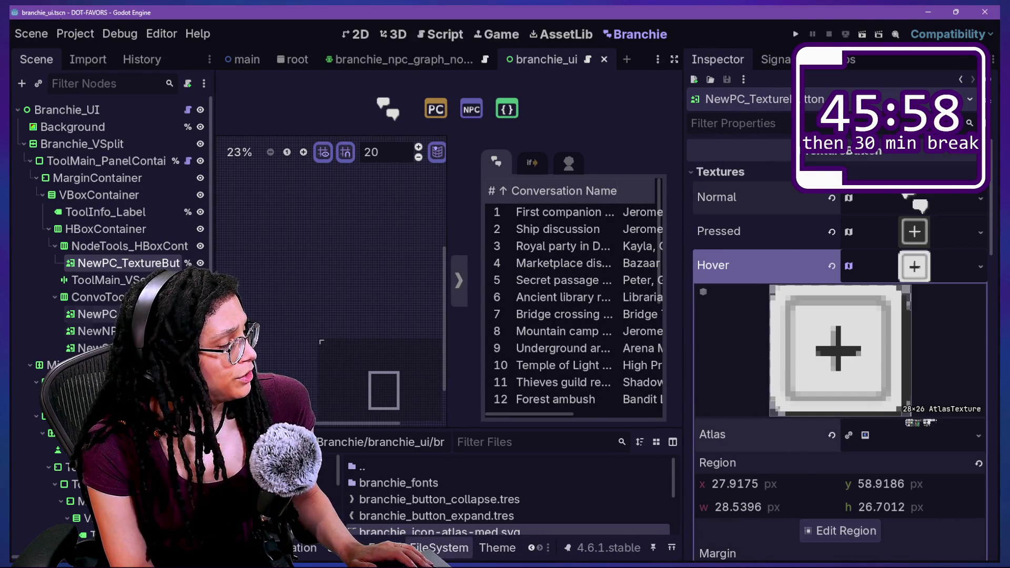
pyautogui.click(97, 314)
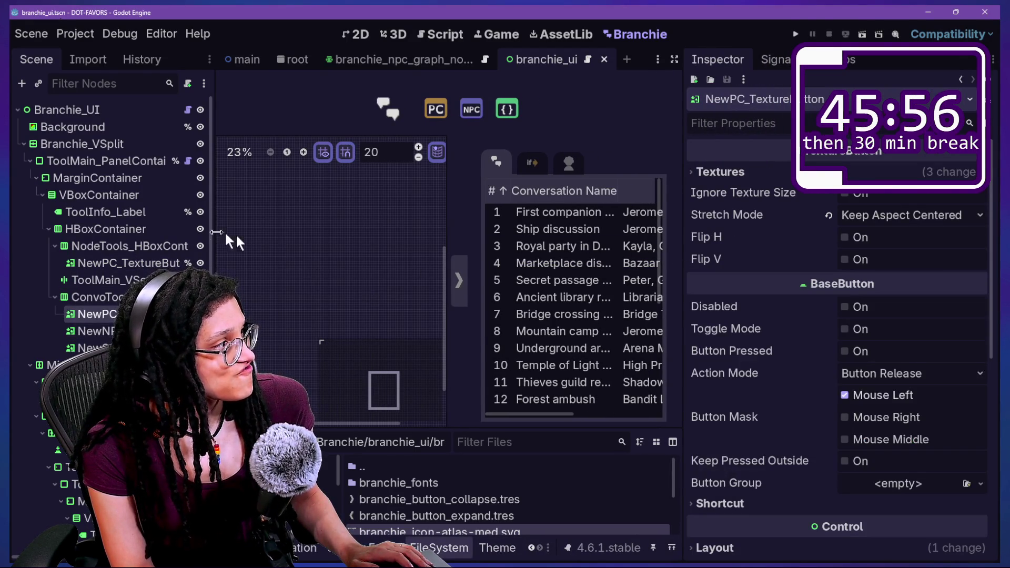
pyautogui.click(150, 261)
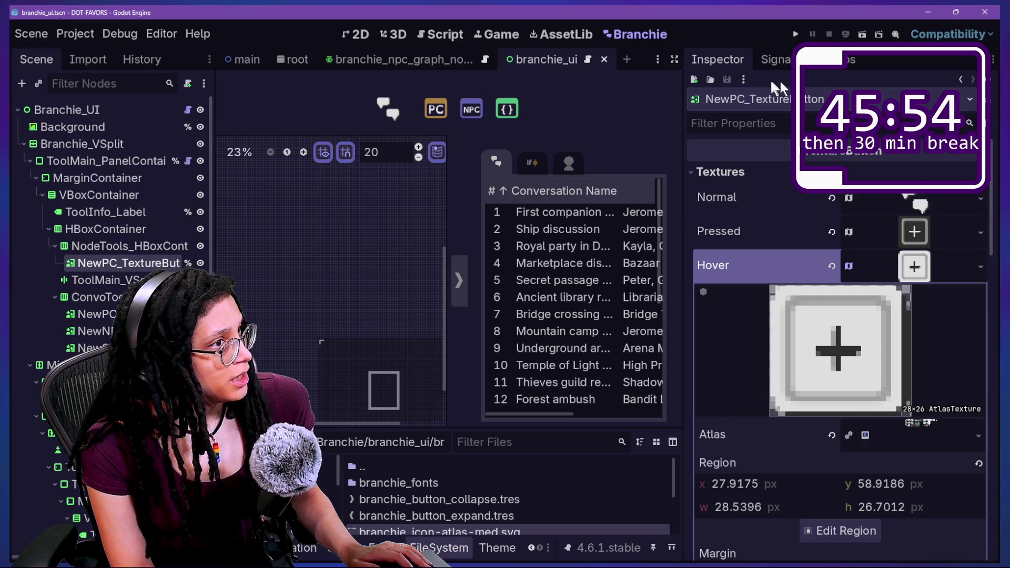
pyautogui.click(744, 78)
pyautogui.click(789, 201)
# - Cancel the node rename and undo so Pressed and Hover use the gold plus icon
pyautogui.rightClick(121, 263)
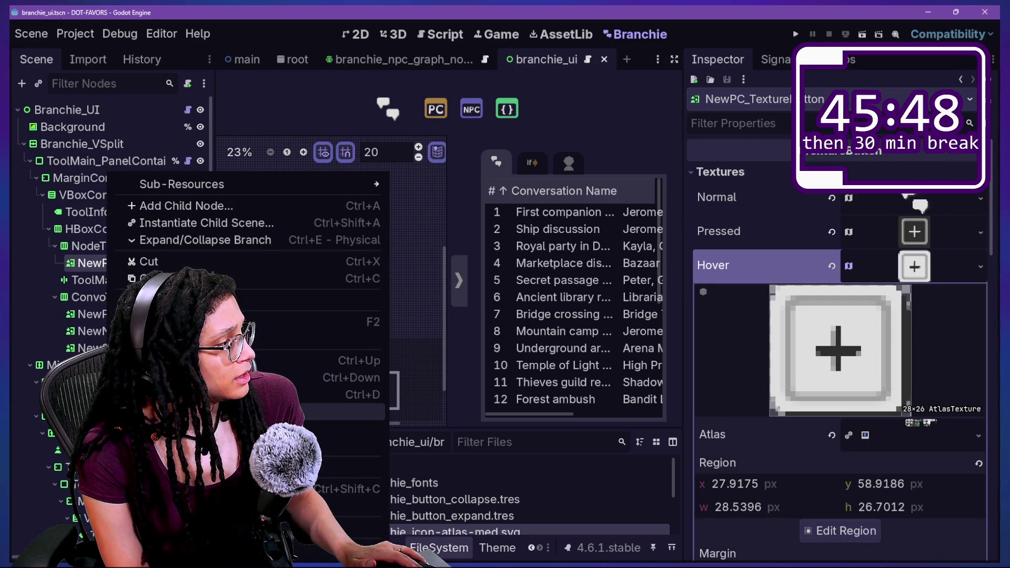
pyautogui.press('Escape')
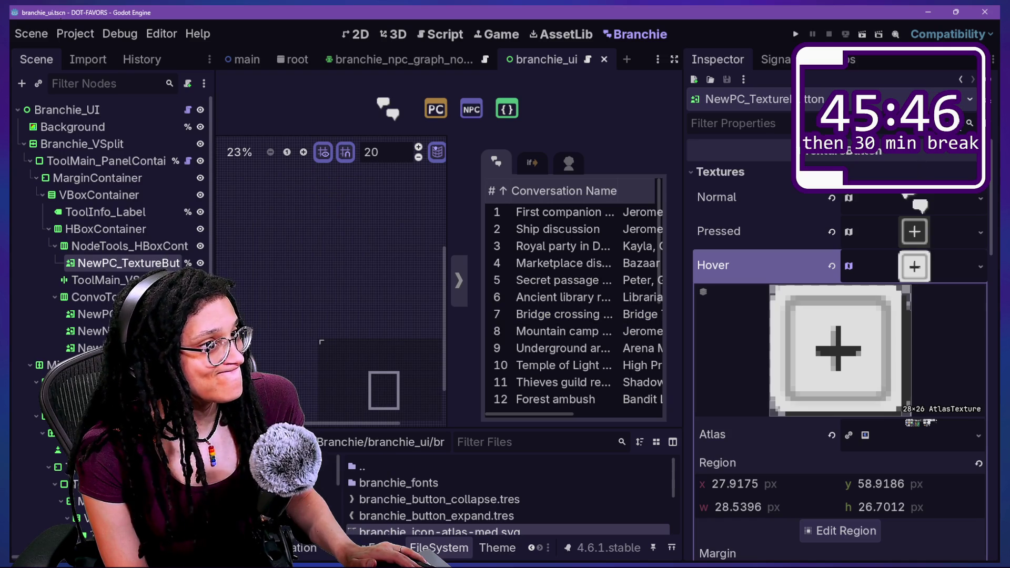
pyautogui.click(992, 129)
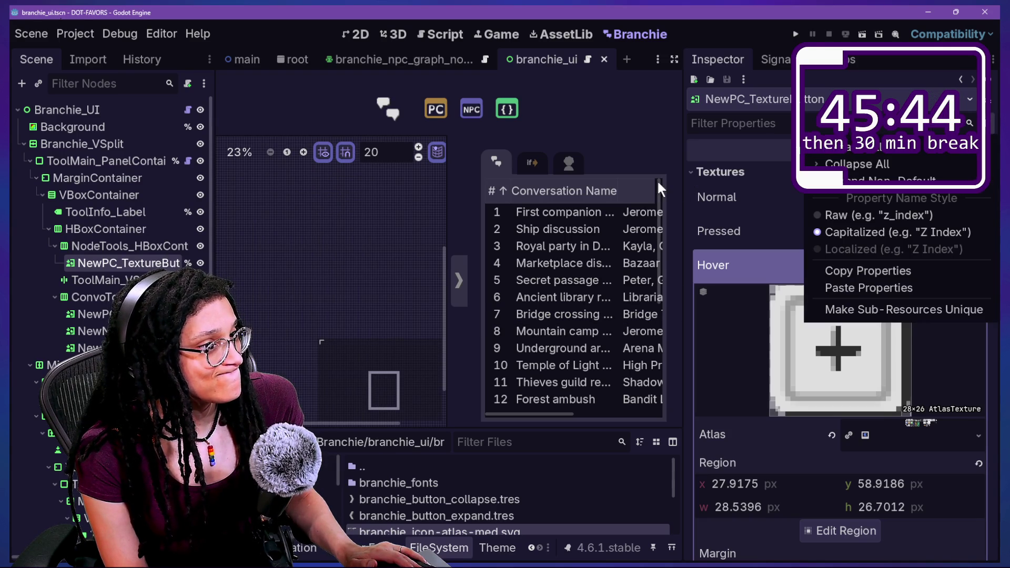
pyautogui.press('Escape')
pyautogui.click(991, 122)
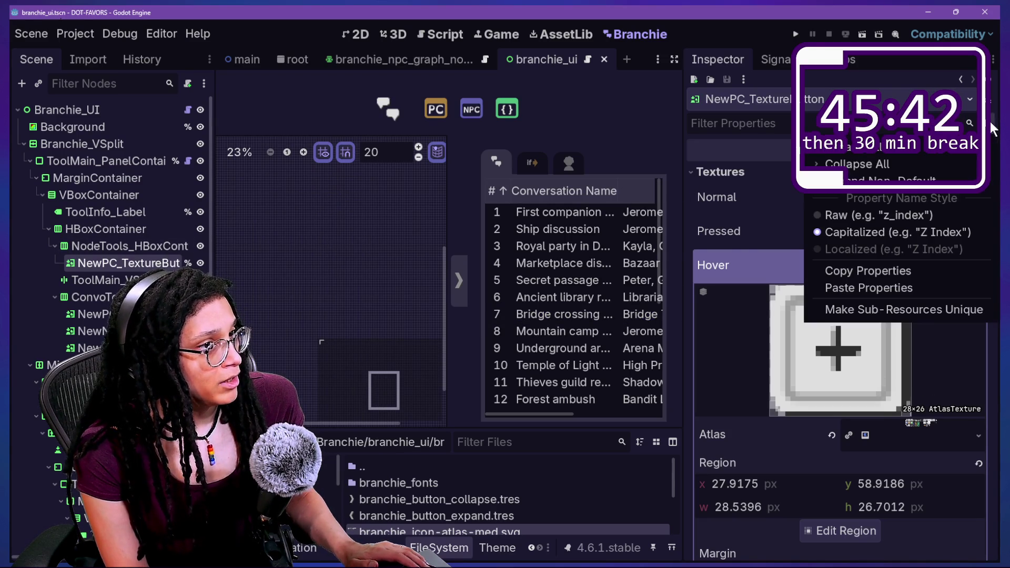
pyautogui.click(866, 268)
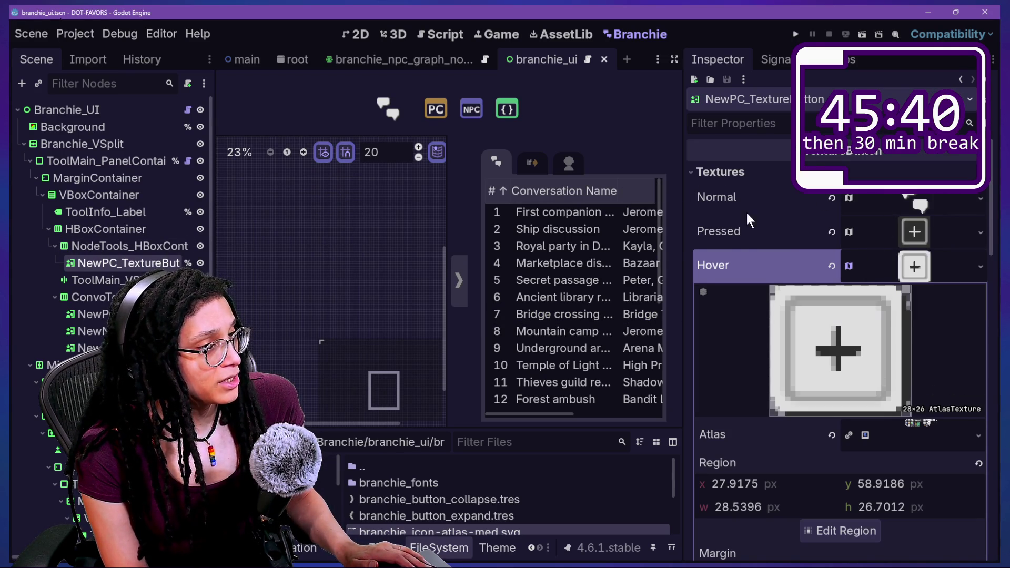
pyautogui.doubleClick(99, 265)
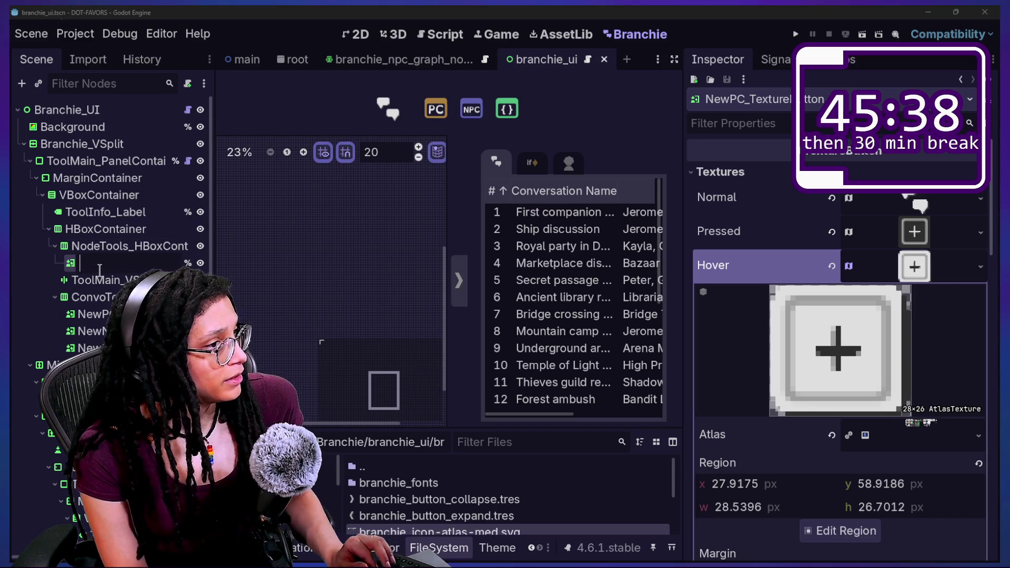
pyautogui.press('Escape')
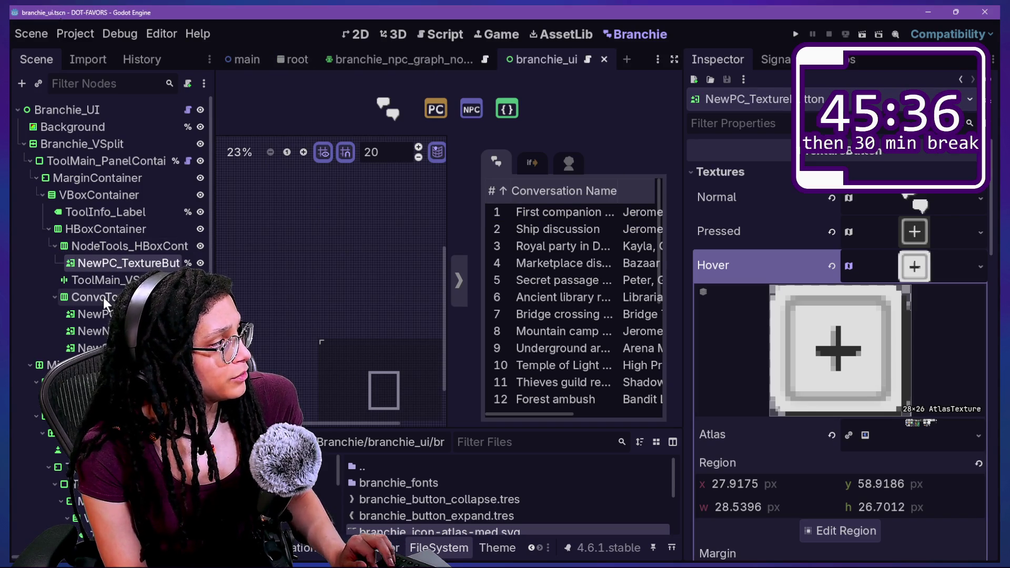
pyautogui.hotkey('ctrl', 'z')
pyautogui.hotkey('ctrl', 'z')
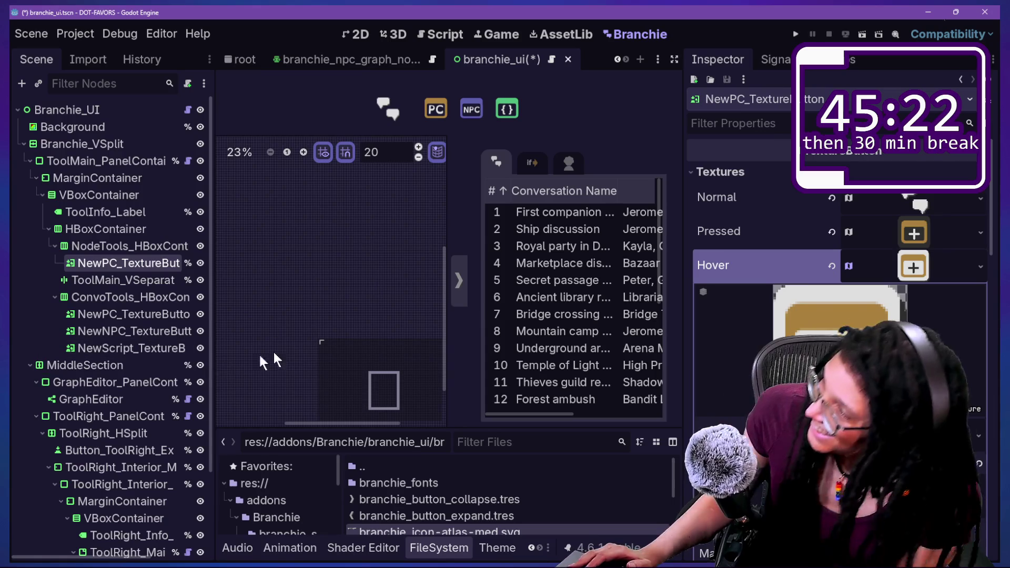
# - Revert the node tools button's name to TextureButton, then switch to GitHub Desktop
pyautogui.click(135, 276)
pyautogui.click(139, 258)
pyautogui.click(153, 281)
pyautogui.click(156, 268)
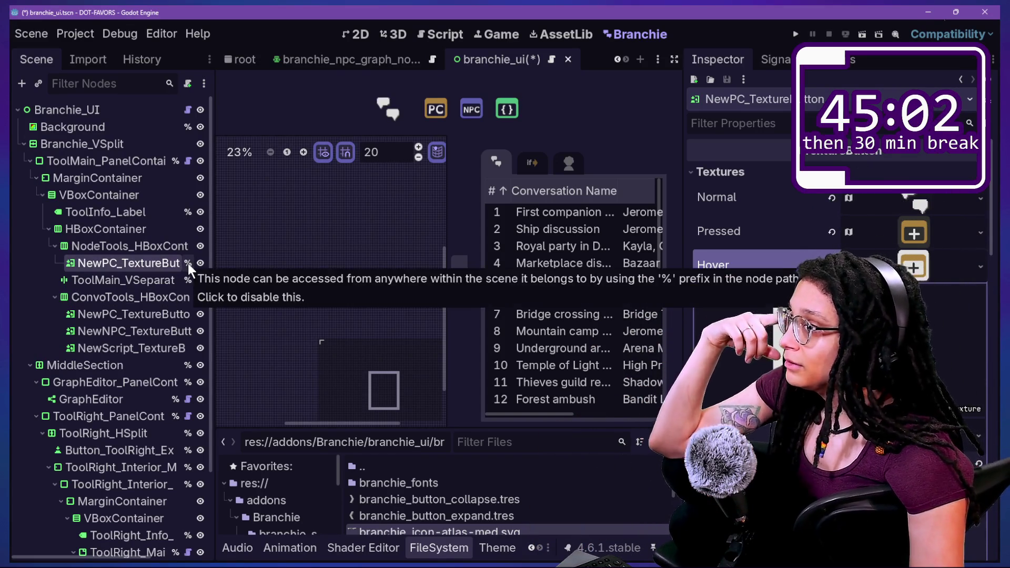
pyautogui.click(122, 304)
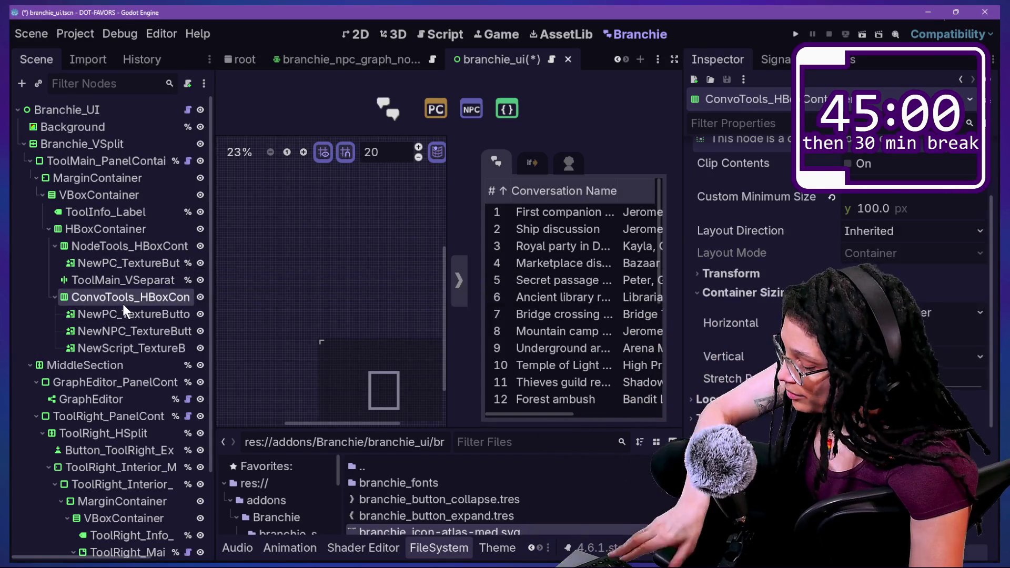
pyautogui.hotkey('ctrl', 'z')
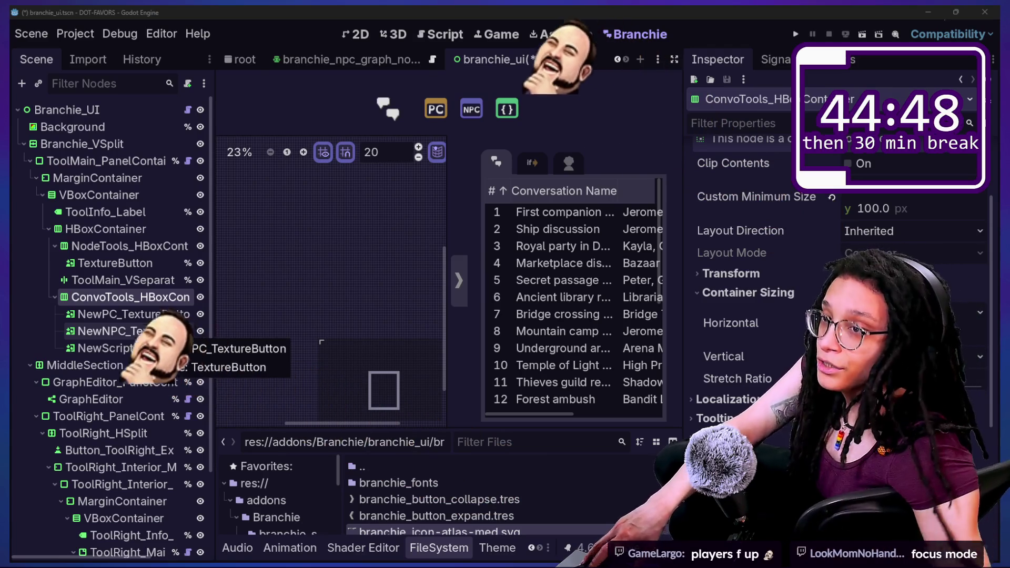
pyautogui.hotkey('alt', 'Tab')
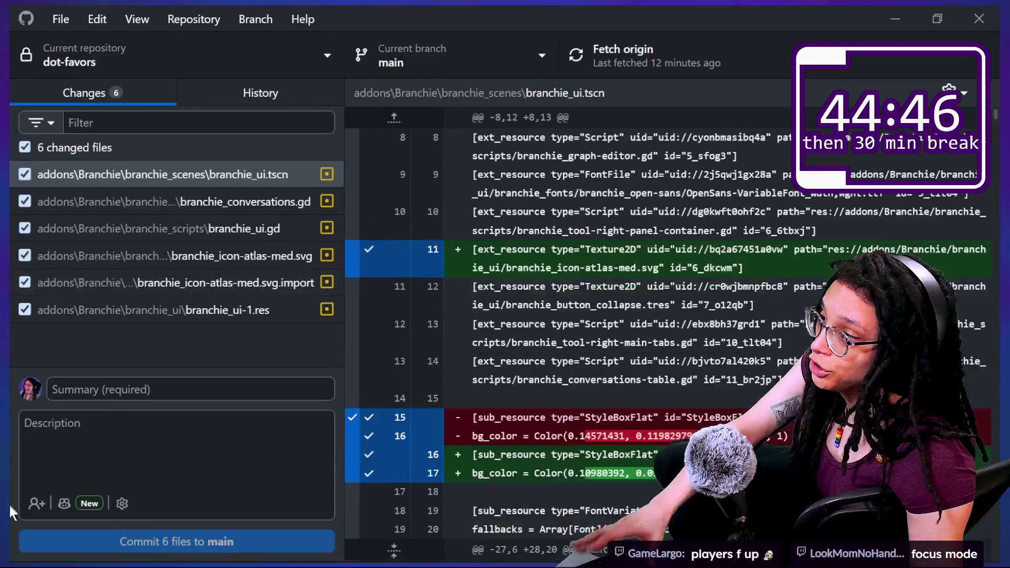
# - Review each changed file's diff, from the icon atlas to branchie_conversations.gd, ending on branchie_ui.tscn
pyautogui.click(169, 172)
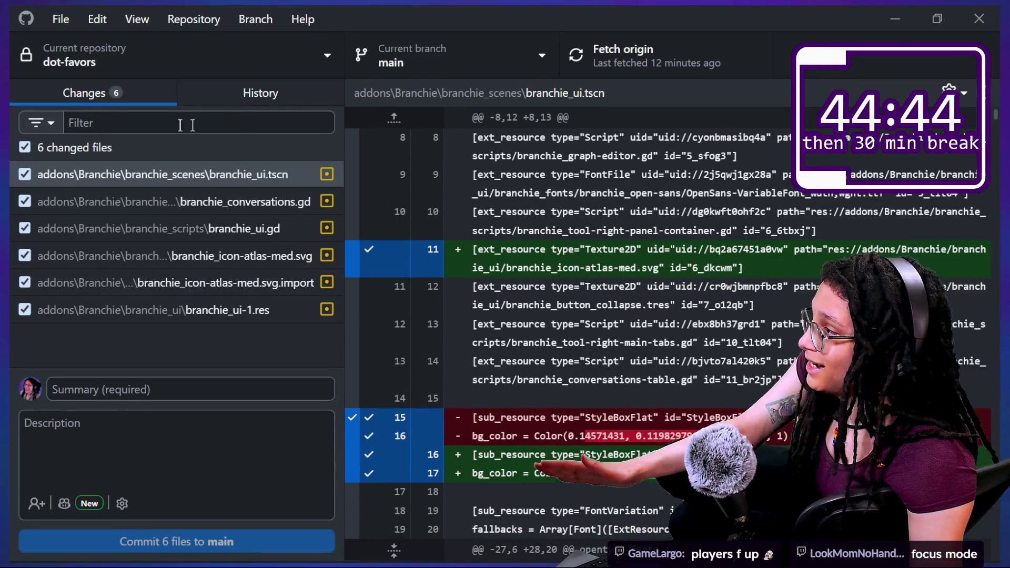
pyautogui.click(235, 258)
pyautogui.click(206, 282)
pyautogui.click(221, 175)
pyautogui.click(231, 255)
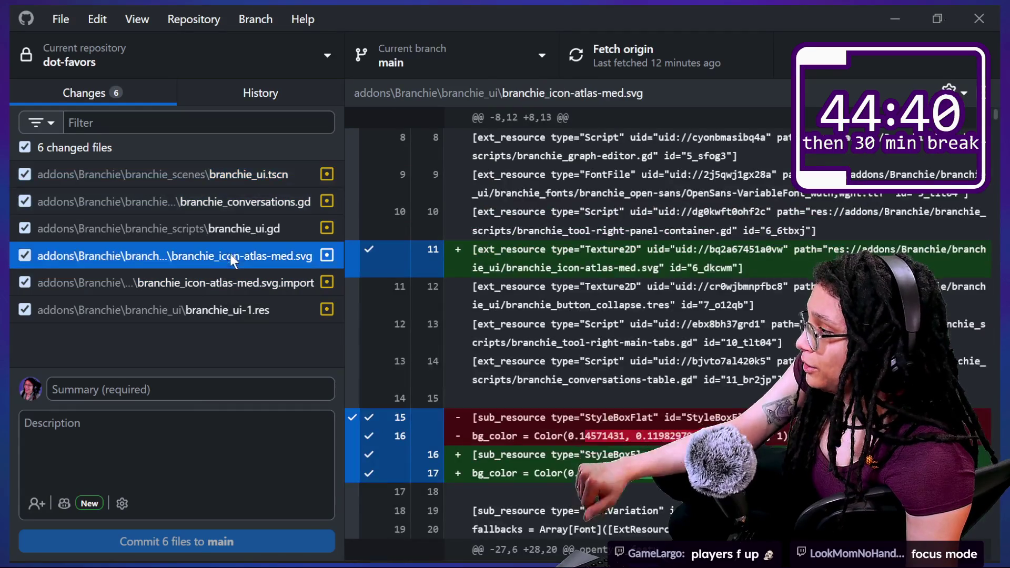
pyautogui.click(230, 314)
pyautogui.click(228, 195)
pyautogui.click(229, 175)
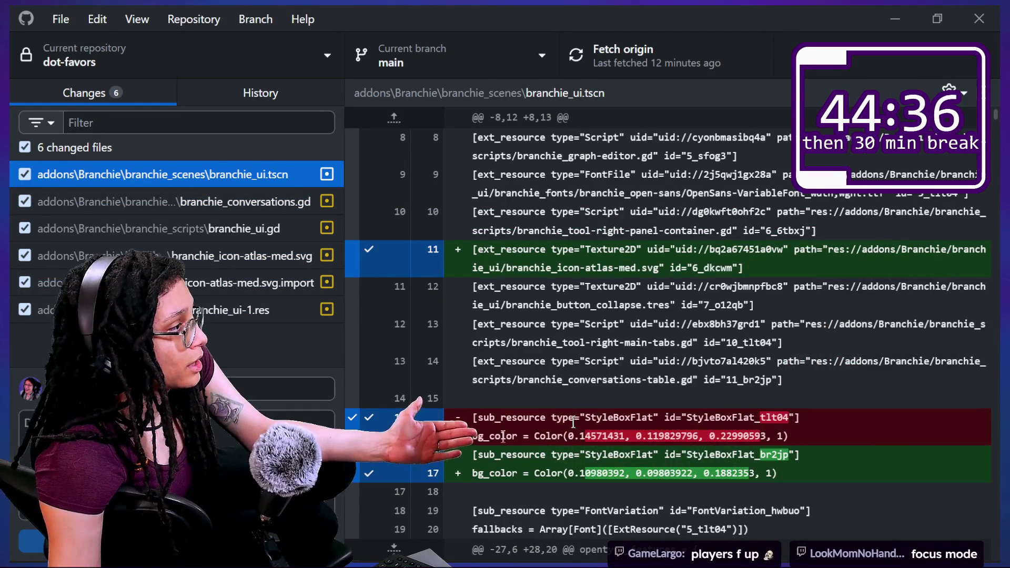
# - Read through the branchie_ui.tscn diff's StyleBoxFlat edits on lines 84–89, then return to Godot
pyautogui.scroll(-5, 684, 325)
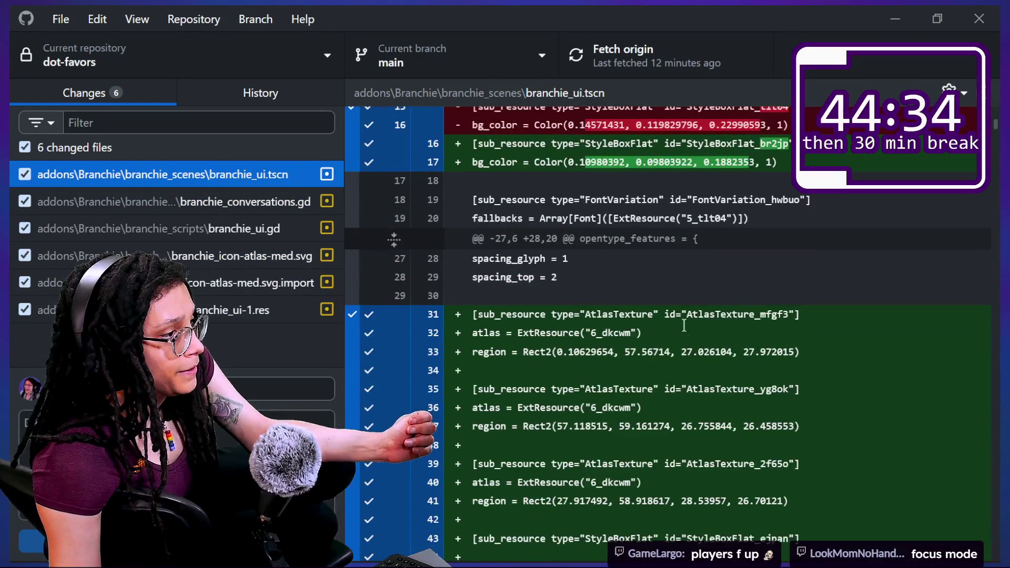
pyautogui.scroll(-1, 684, 326)
pyautogui.moveTo(562, 283); pyautogui.dragTo(739, 345)
pyautogui.scroll(-15, 739, 345)
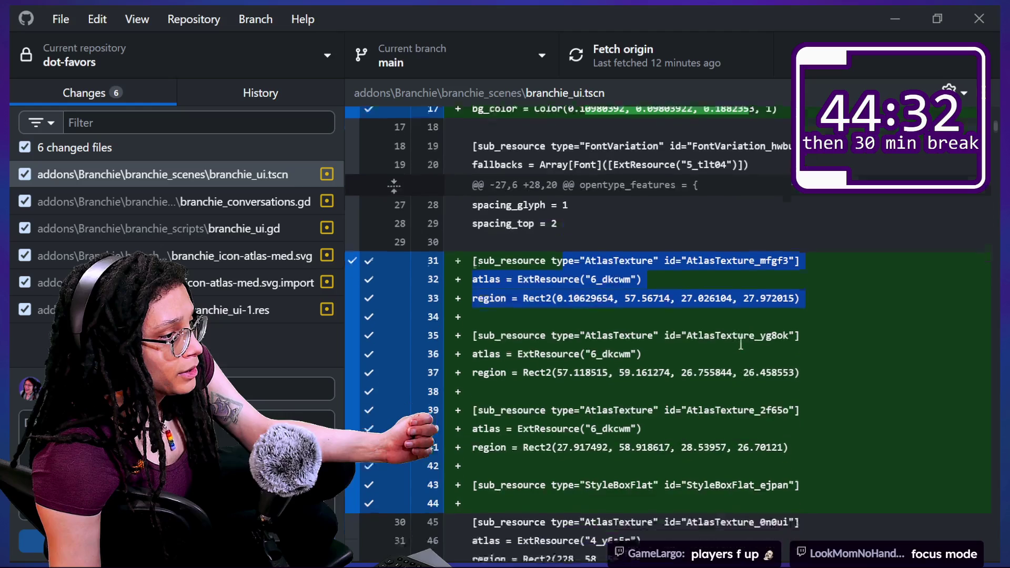
pyautogui.moveTo(472, 264); pyautogui.dragTo(722, 401)
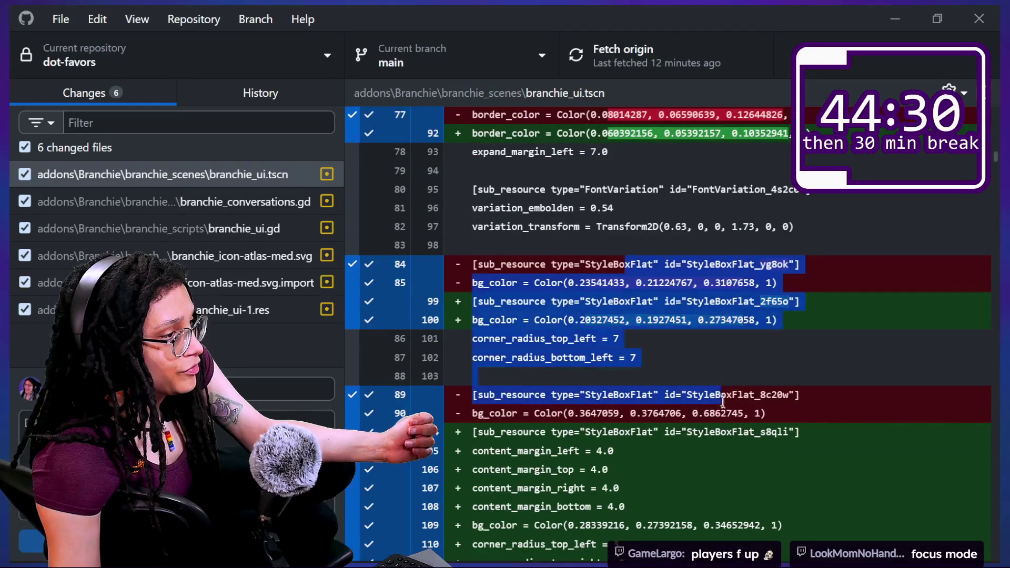
pyautogui.click(724, 398)
pyautogui.scroll(-1, 724, 399)
pyautogui.scroll(-7, 725, 395)
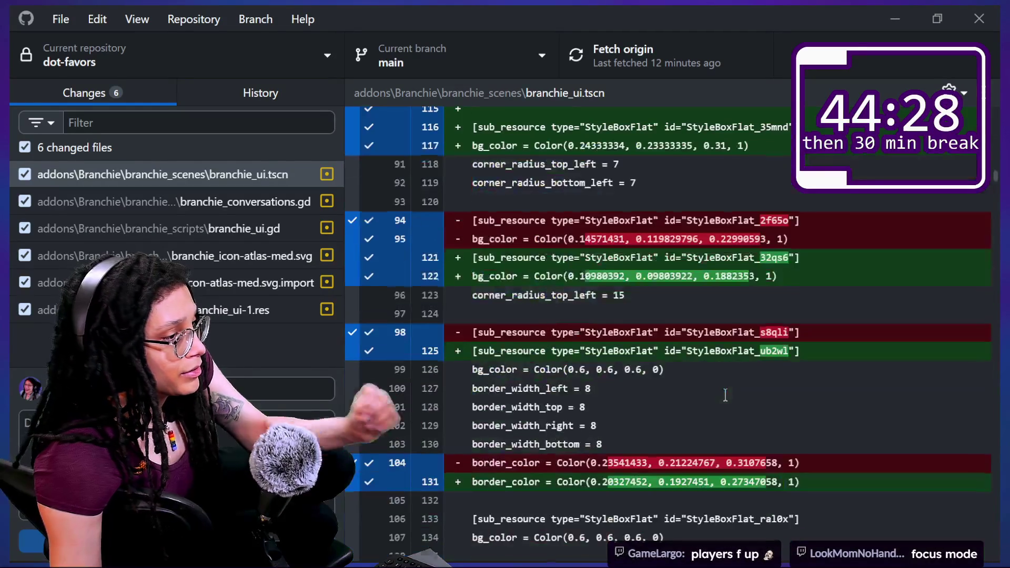
pyautogui.scroll(-20, 724, 394)
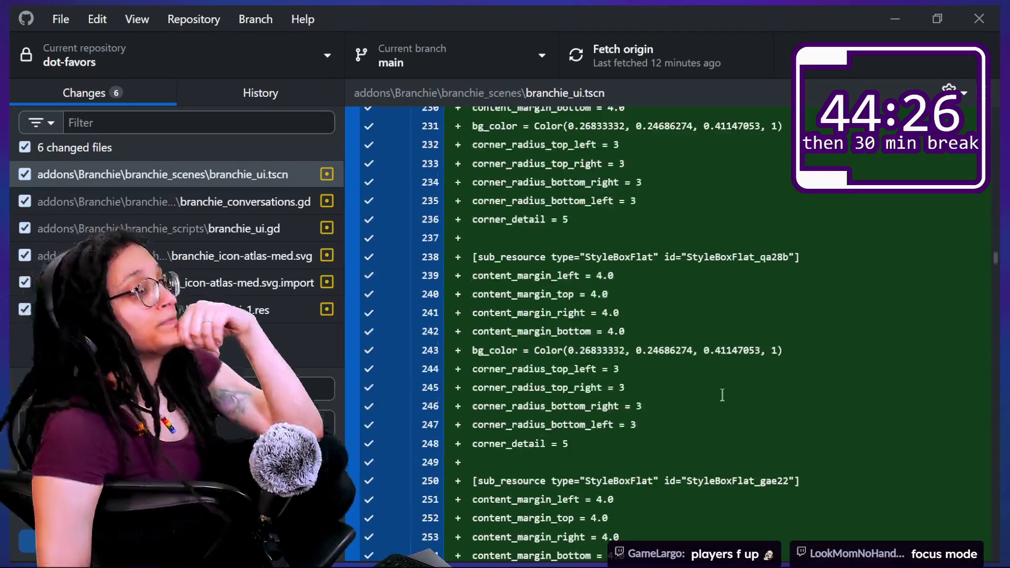
pyautogui.scroll(-20, 722, 394)
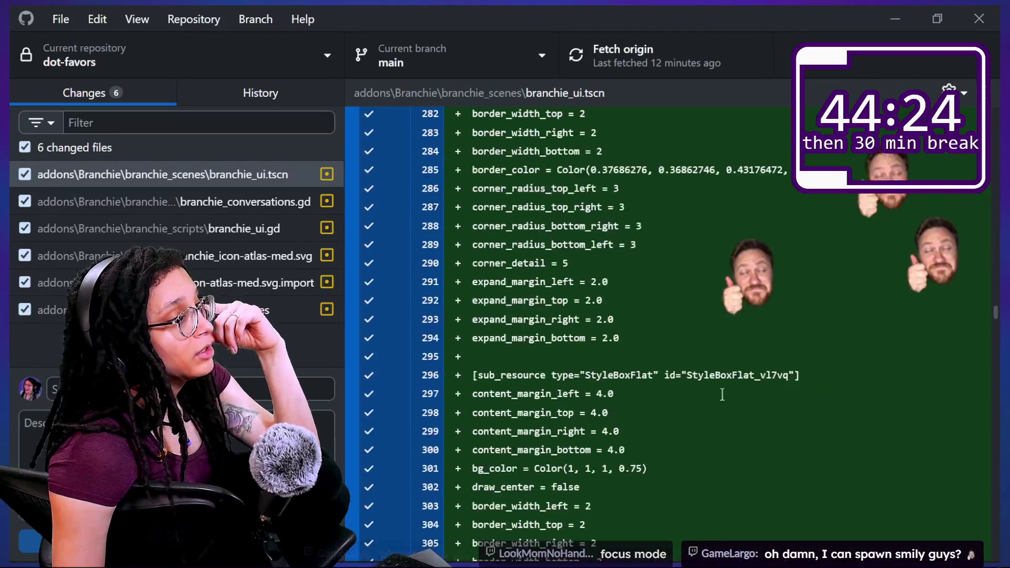
pyautogui.scroll(8, 723, 395)
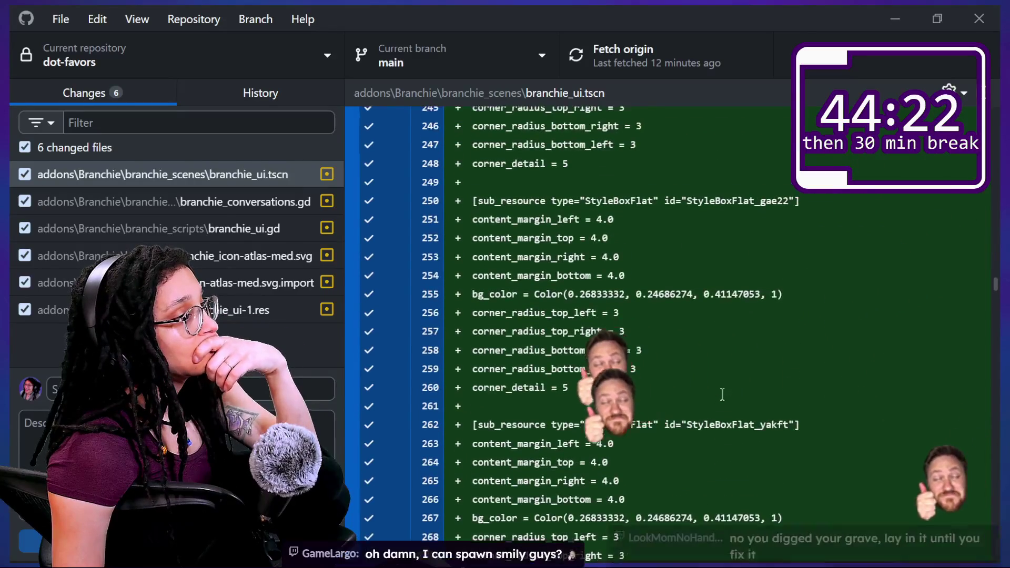
pyautogui.scroll(1, 723, 395)
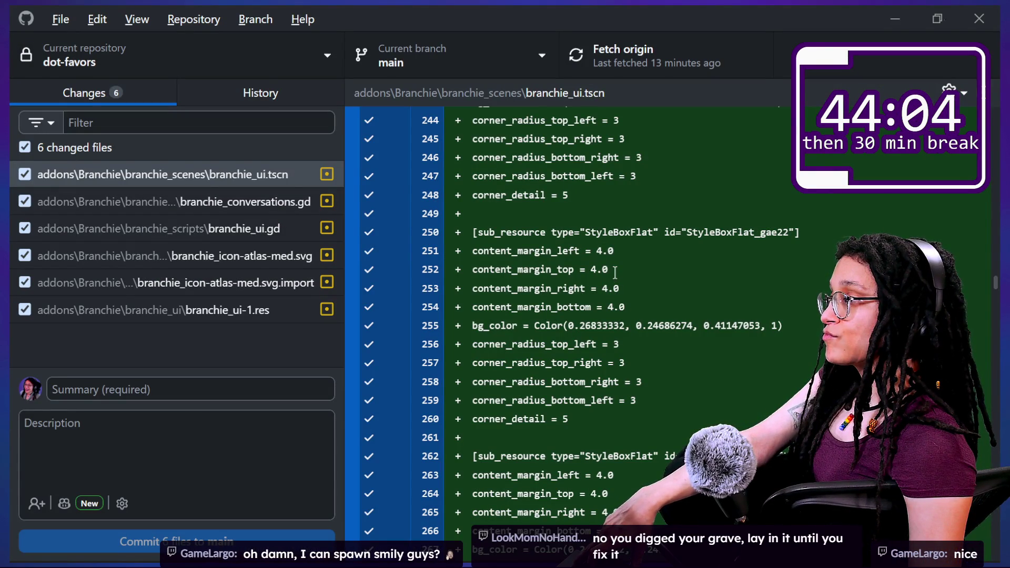
pyautogui.hotkey('alt', 'Tab')
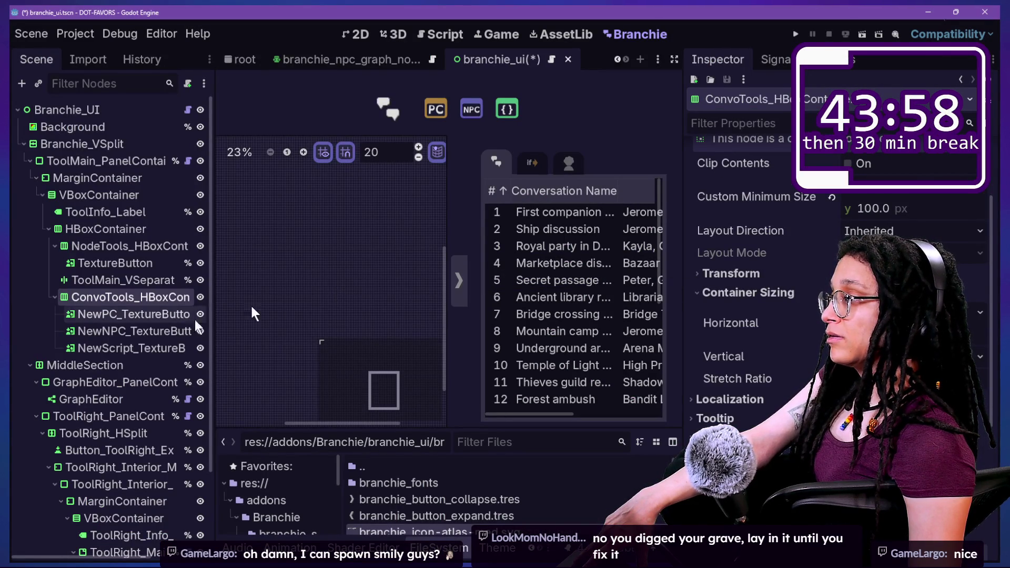
# - Inspect the ConvoTools nodes: NewPC, NewNPC, NewScript buttons, MiddleSection and the HBoxContainer
pyautogui.click(153, 314)
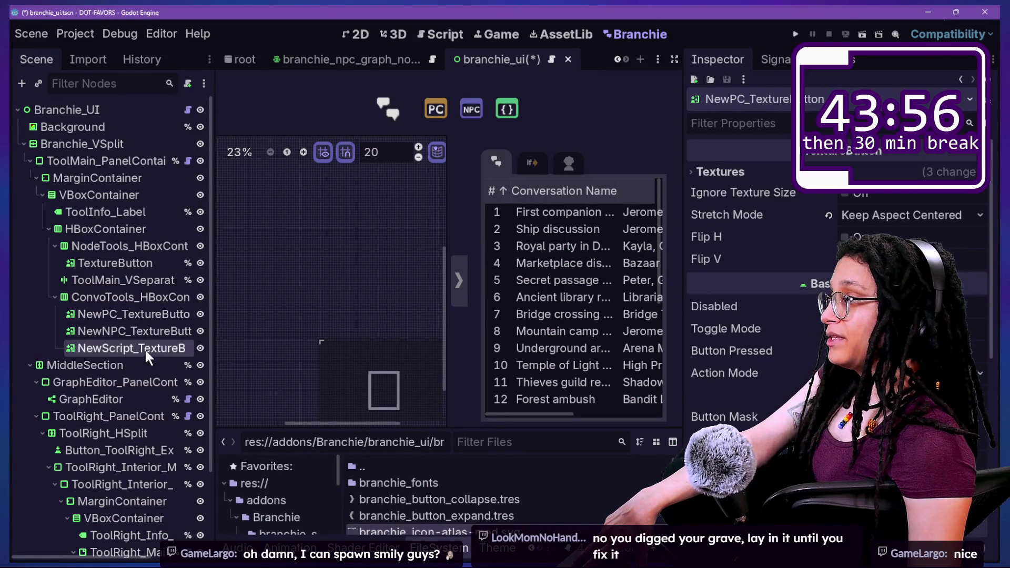
pyautogui.click(144, 348)
pyautogui.click(149, 363)
pyautogui.click(134, 301)
pyautogui.click(137, 332)
pyautogui.click(138, 347)
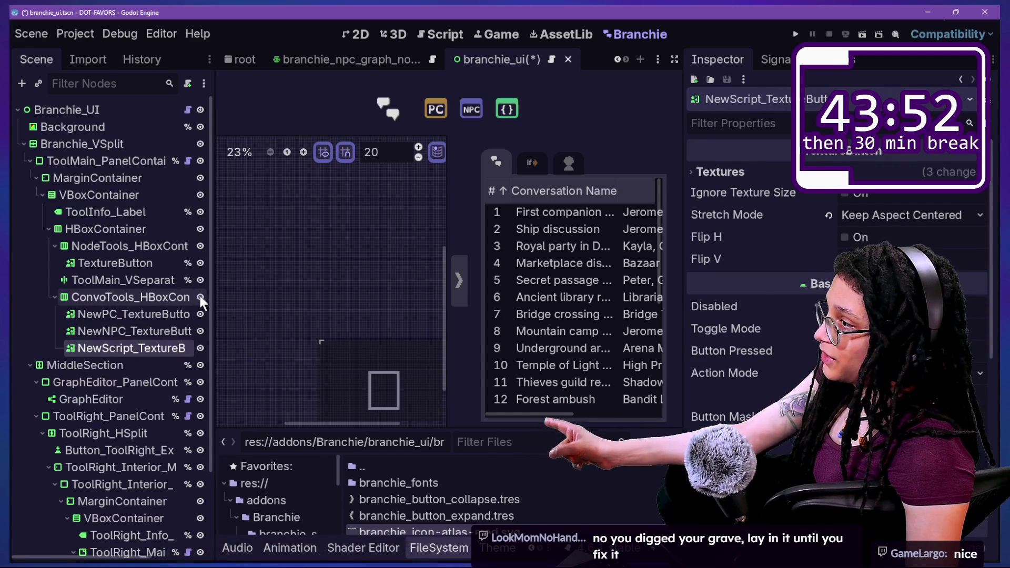
# - In the 2D layout, revert the first button's name to TextureButton and open branchie_ui.gd
pyautogui.hotkey('ctrl', 'F1')
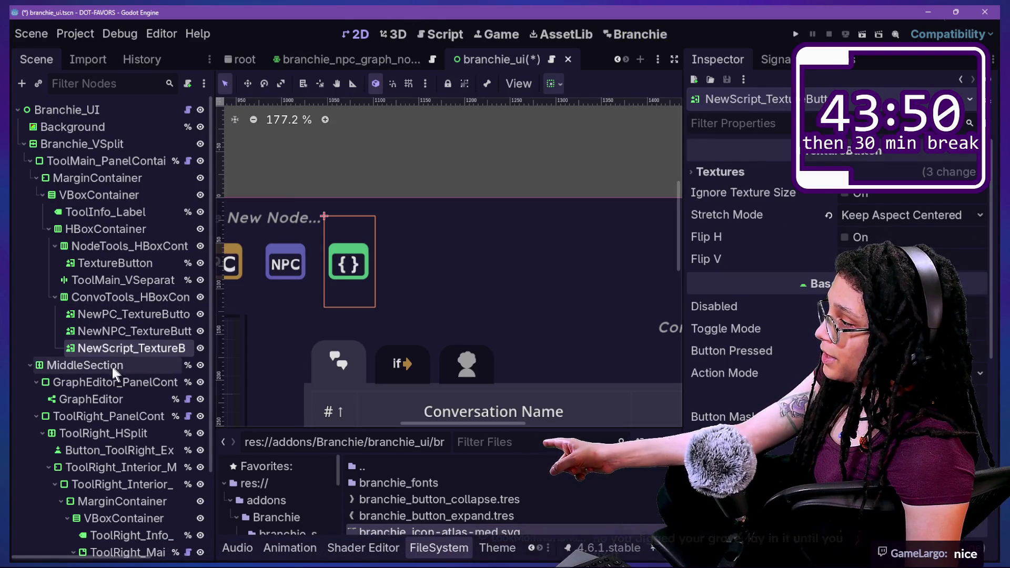
pyautogui.moveTo(431, 424)
pyautogui.mouseDown()
pyautogui.moveTo(390, 416)
pyautogui.moveTo(421, 421)
pyautogui.mouseUp()
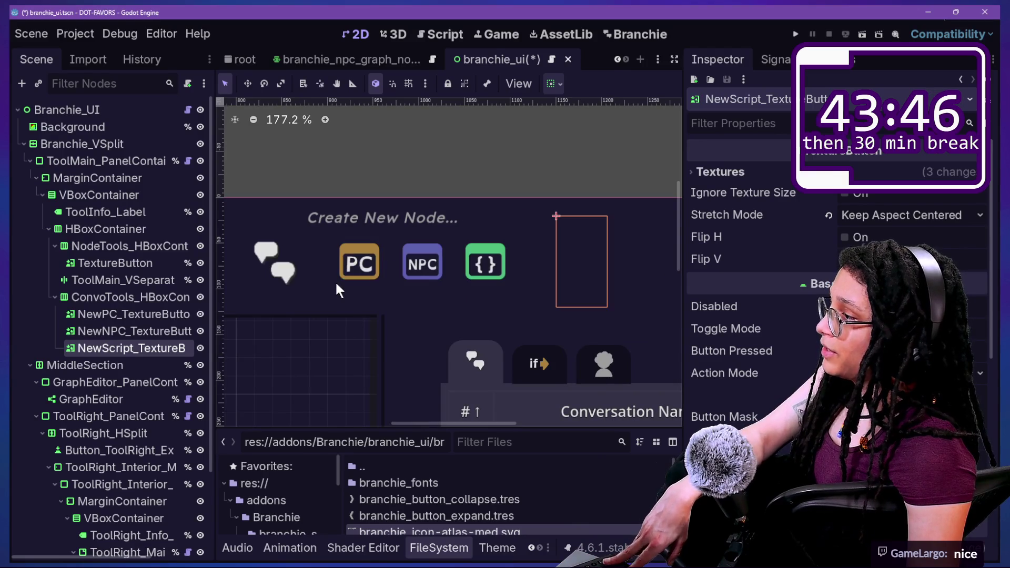
pyautogui.hotkey('ctrl', 'z')
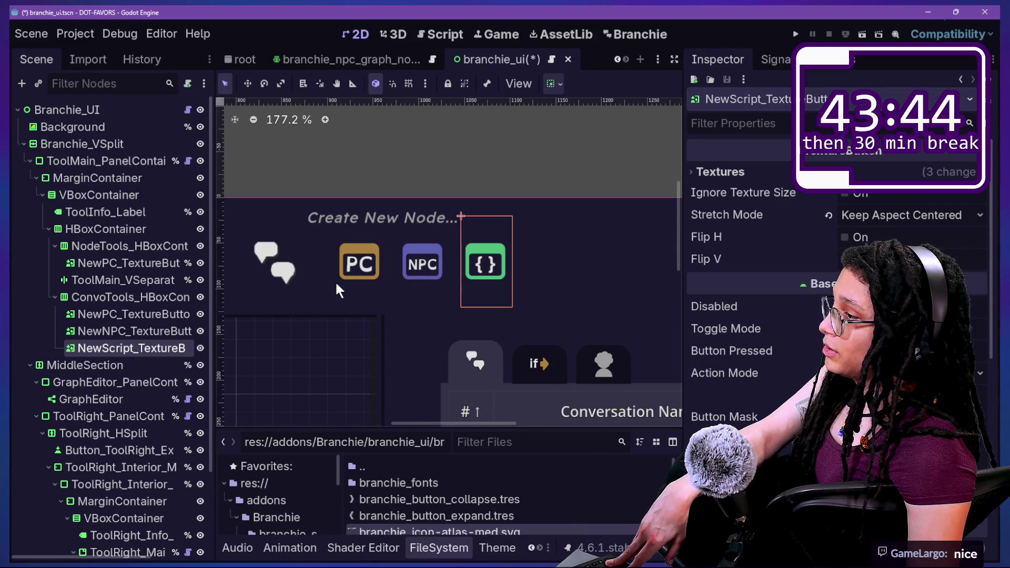
pyautogui.hotkey('ctrl', 'z')
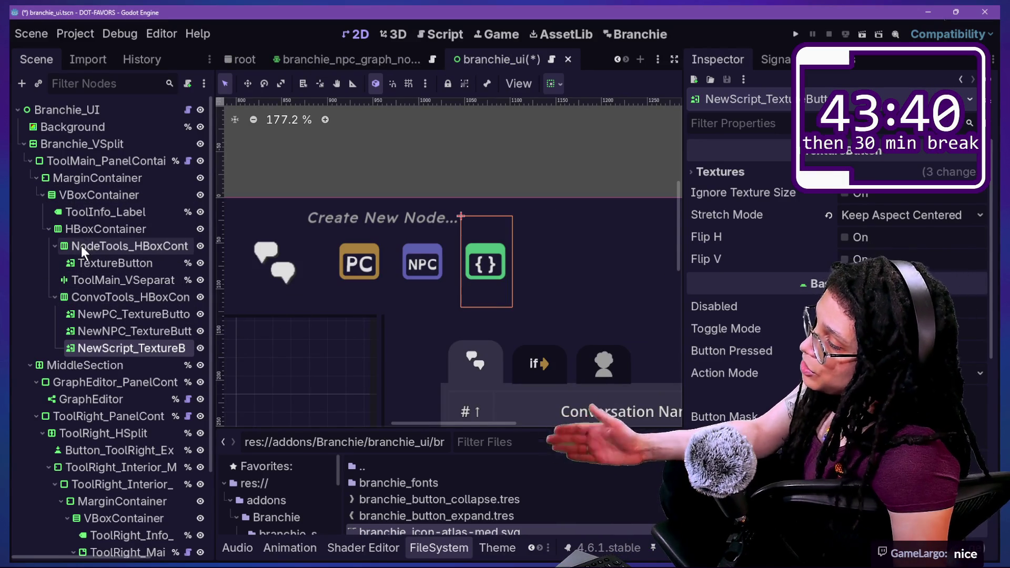
pyautogui.click(484, 263)
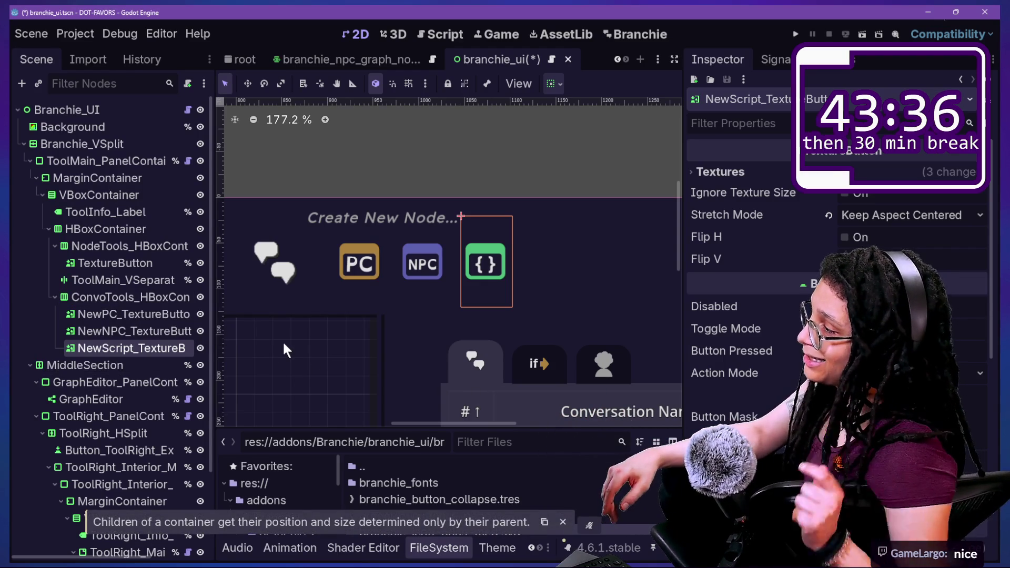
pyautogui.click(132, 264)
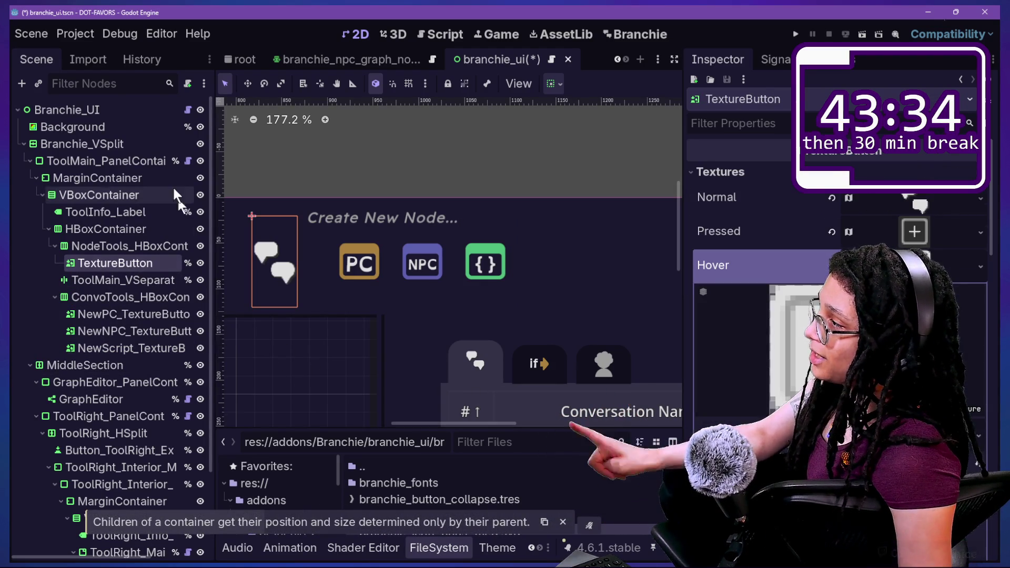
pyautogui.click(188, 109)
pyautogui.click(357, 288)
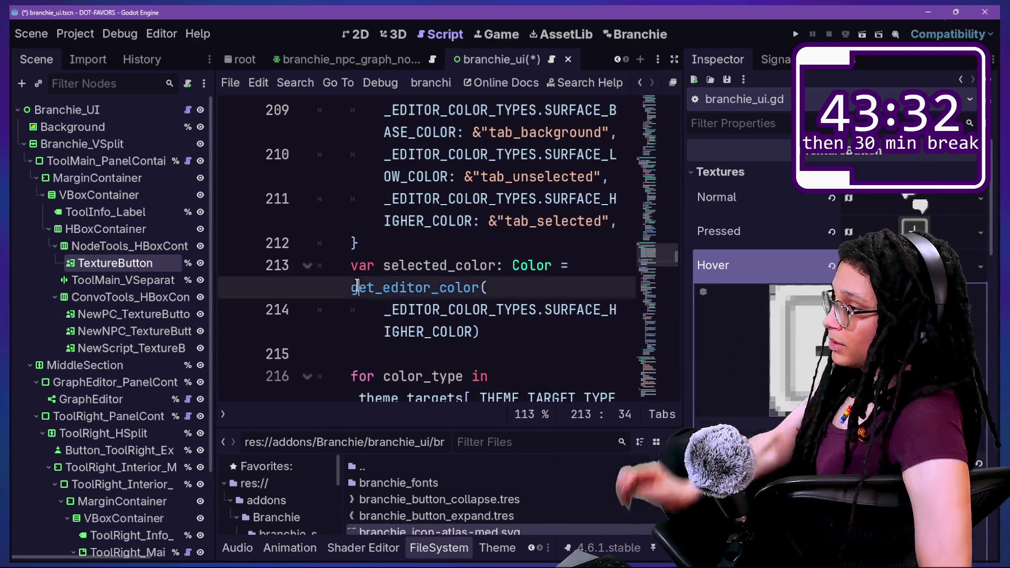
# - Open branchie_tool-main-panel-container.gd at _ready_toolbar_buttons() and widen the Scene dock for full node names
pyautogui.click(188, 160)
pyautogui.scroll(-1, 499, 232)
pyautogui.scroll(-2, 499, 232)
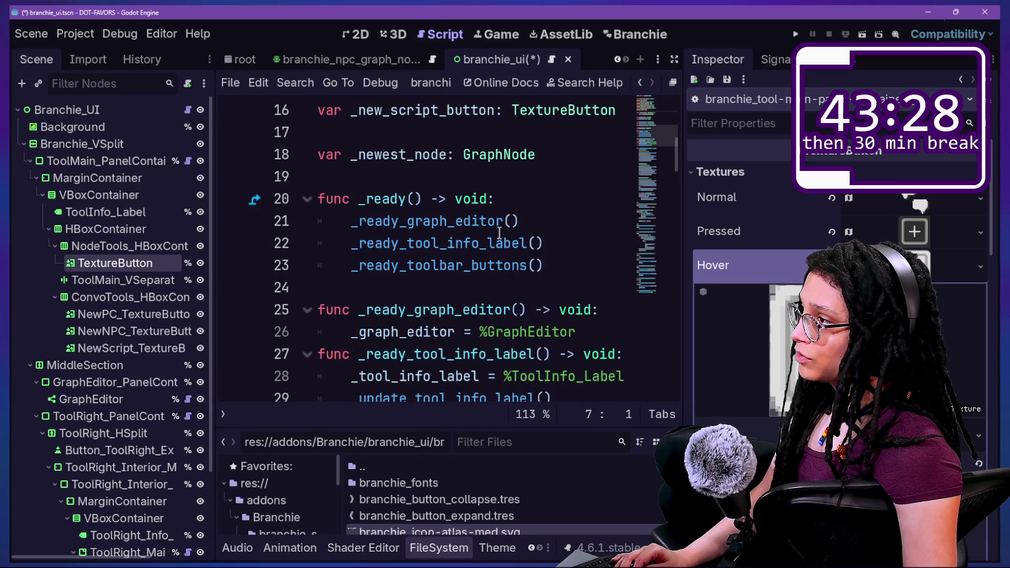
pyautogui.scroll(1, 500, 232)
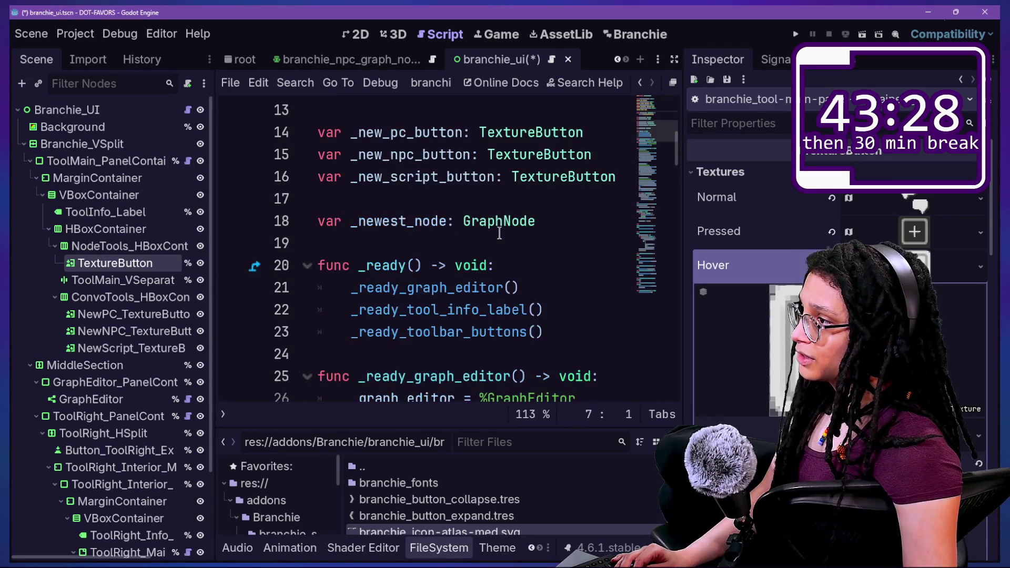
pyautogui.click(498, 203)
pyautogui.scroll(-4, 494, 203)
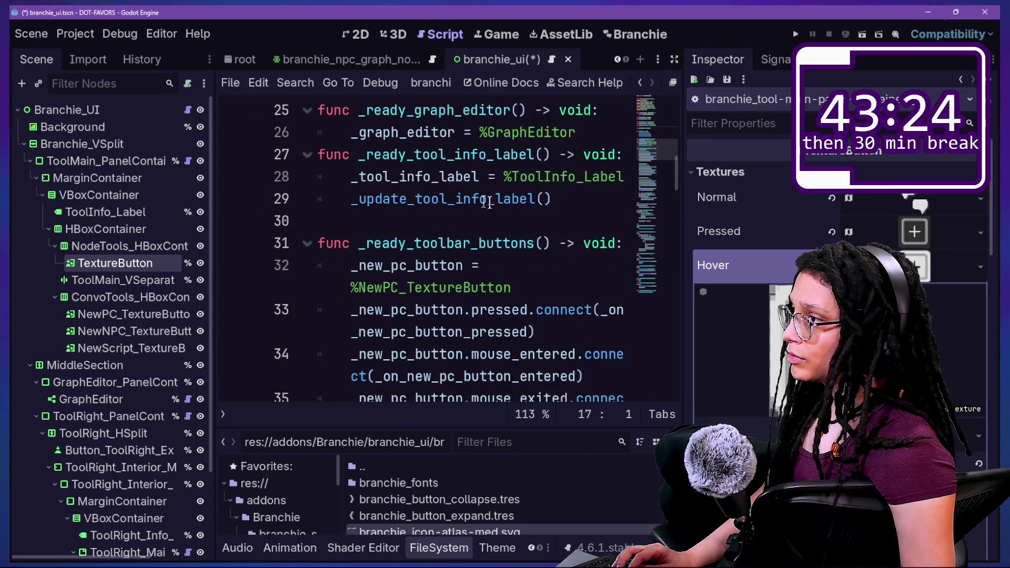
pyautogui.scroll(-2, 483, 203)
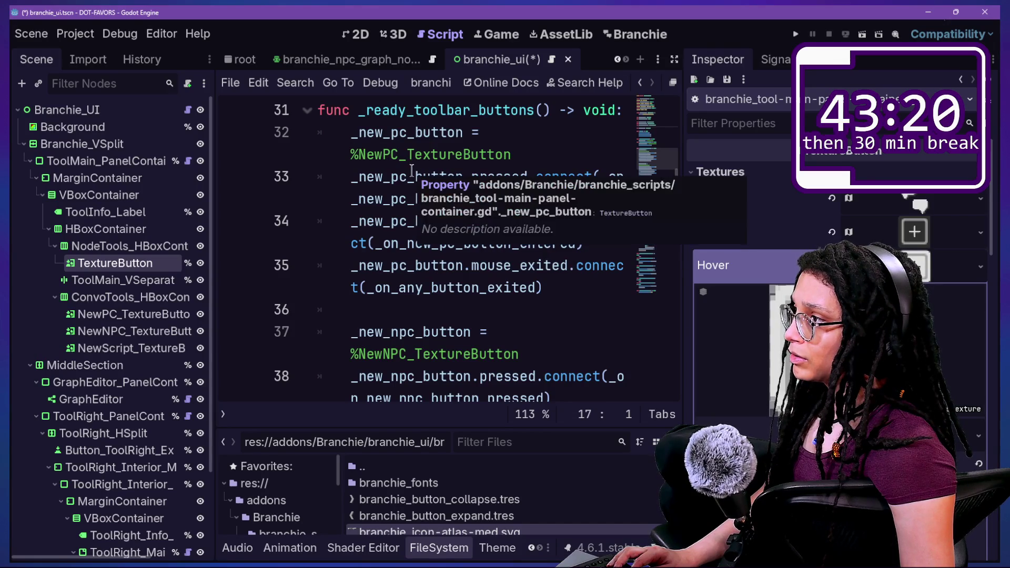
pyautogui.scroll(-2, 406, 185)
pyautogui.click(390, 213)
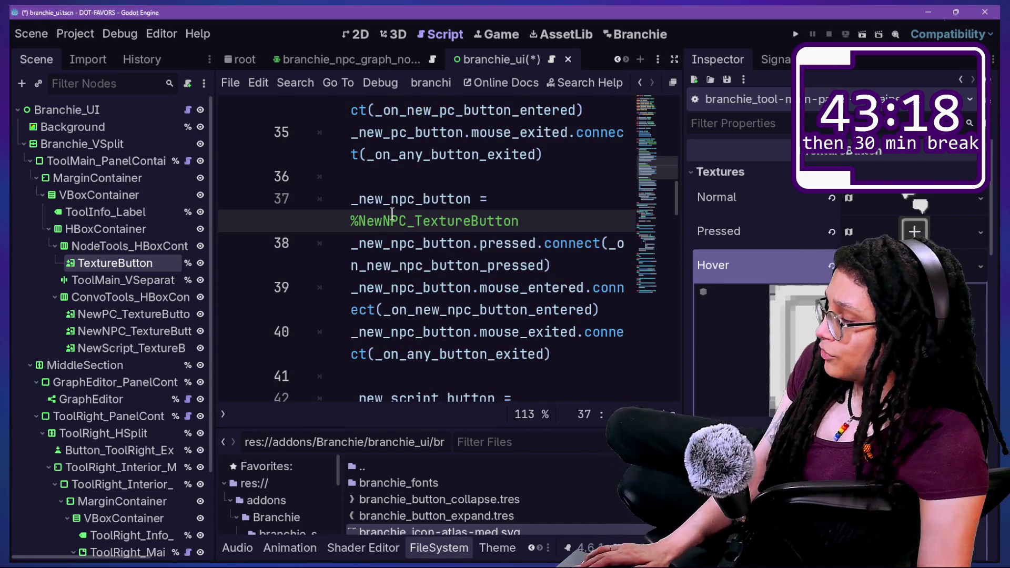
pyautogui.scroll(3, 390, 214)
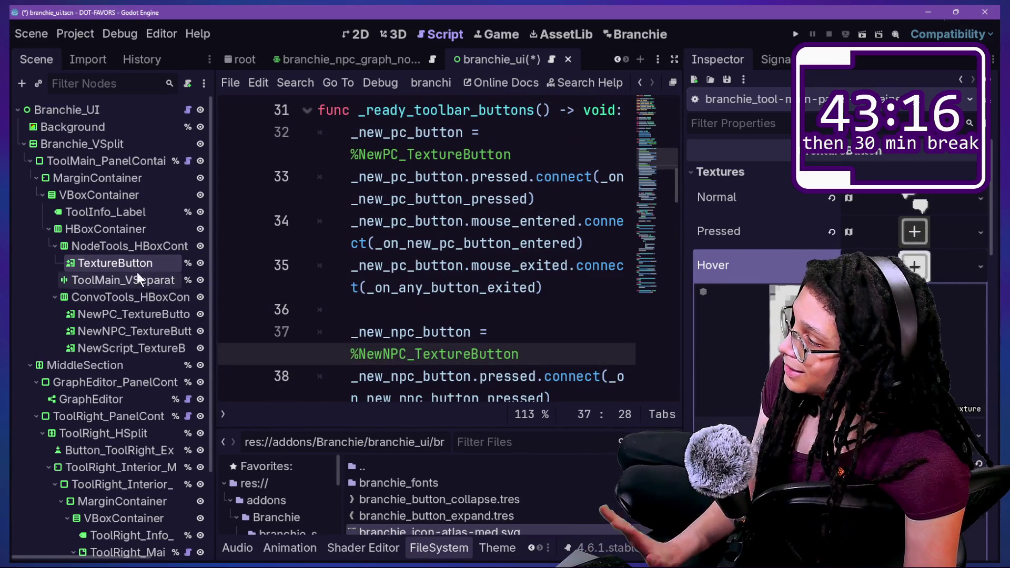
pyautogui.click(137, 314)
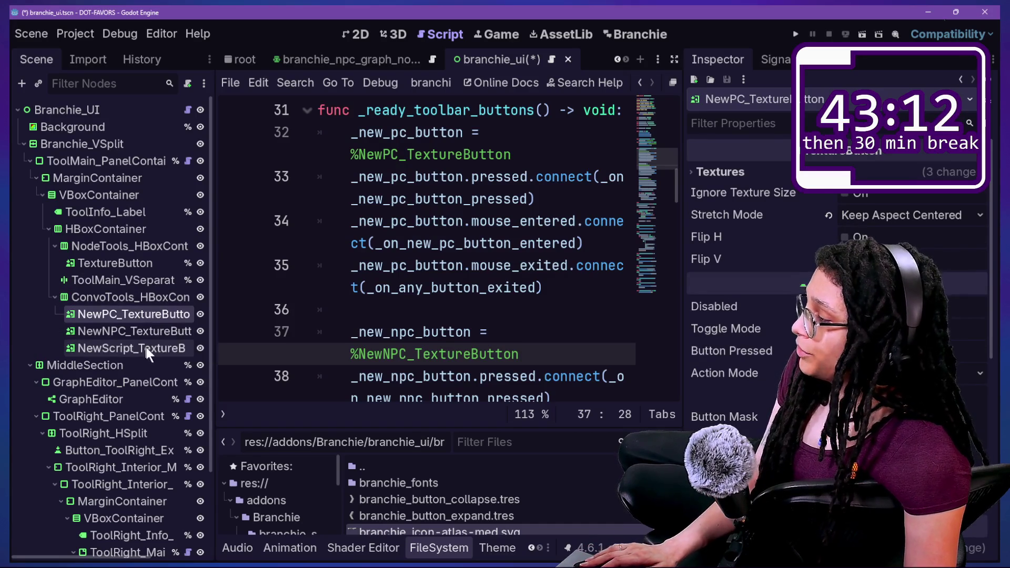
pyautogui.moveTo(213, 296); pyautogui.dragTo(289, 296)
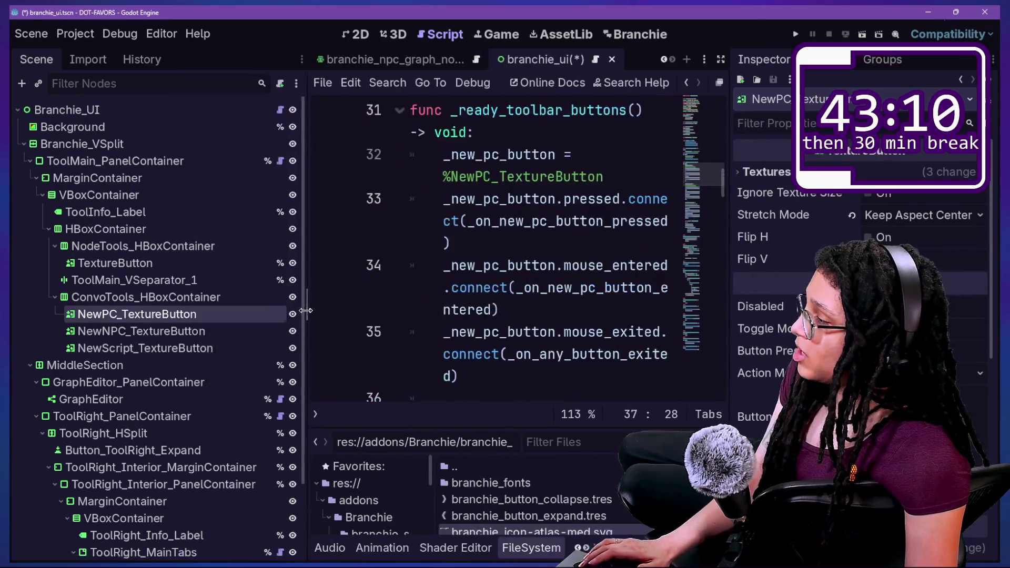
# - Make the NewPC, NewNPC and NewScript texture buttons accessible by unique name
pyautogui.keyDown('ctrl'); pyautogui.click(175, 337); pyautogui.keyUp('ctrl')
pyautogui.keyDown('ctrl'); pyautogui.click(175, 347); pyautogui.keyUp('ctrl')
pyautogui.rightClick(175, 343)
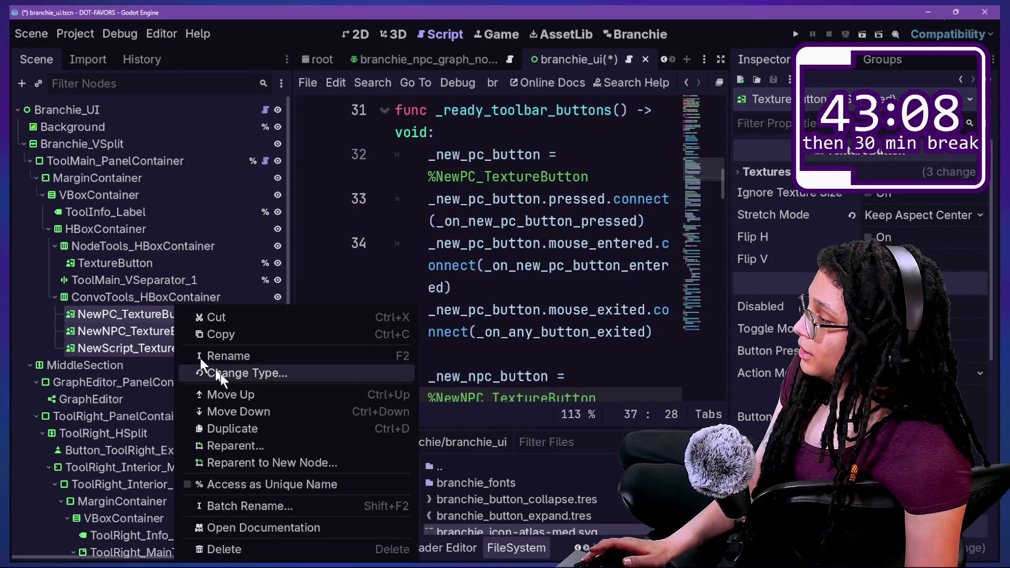
pyautogui.click(245, 487)
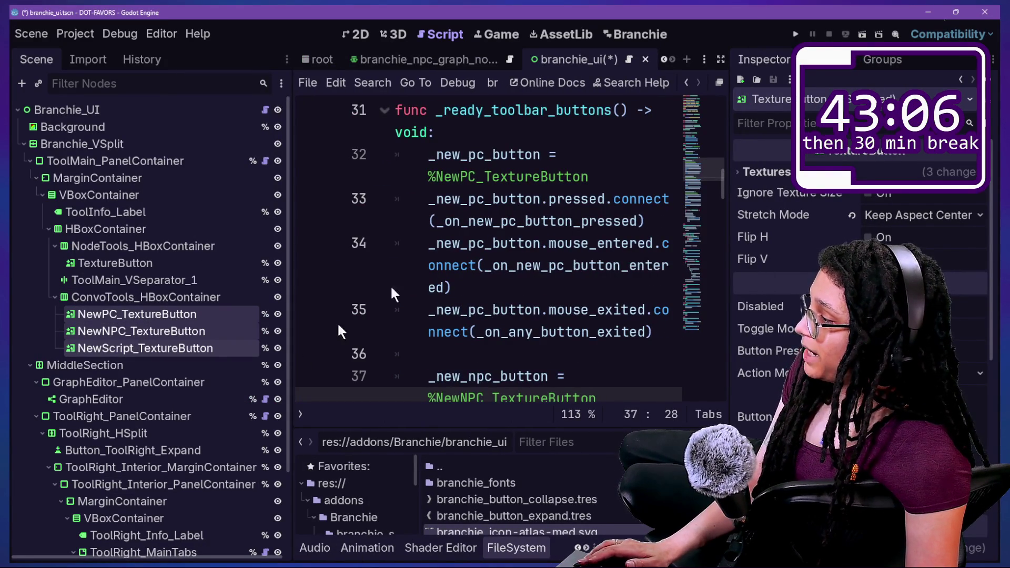
pyautogui.click(533, 155)
pyautogui.click(147, 295)
pyautogui.click(132, 263)
pyautogui.rightClick(203, 262)
pyautogui.click(677, 261)
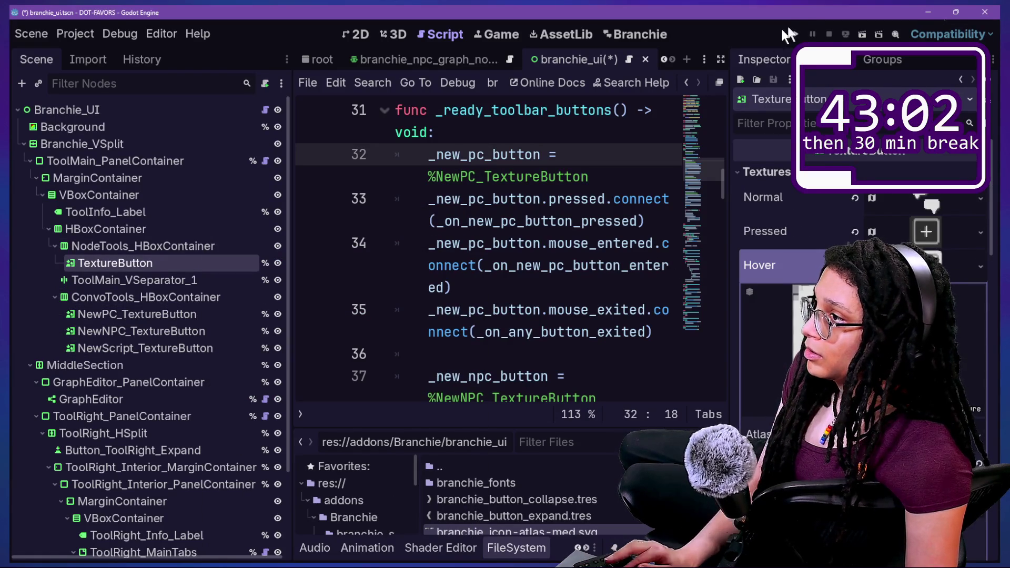
# - Save the scene and open Project Settings on the Plugins list
pyautogui.hotkey('ctrl', 's')
pyautogui.click(75, 33)
pyautogui.click(106, 51)
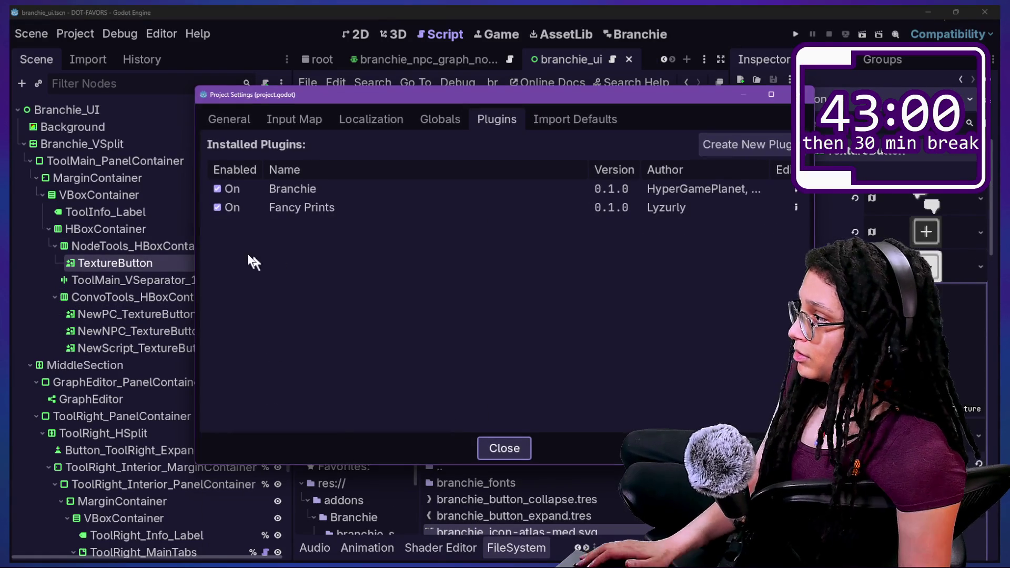
# - Reload Branchie by toggling it off and on, add an NPC node to the graph, then return to 2D
pyautogui.doubleClick(225, 190)
pyautogui.press('Escape')
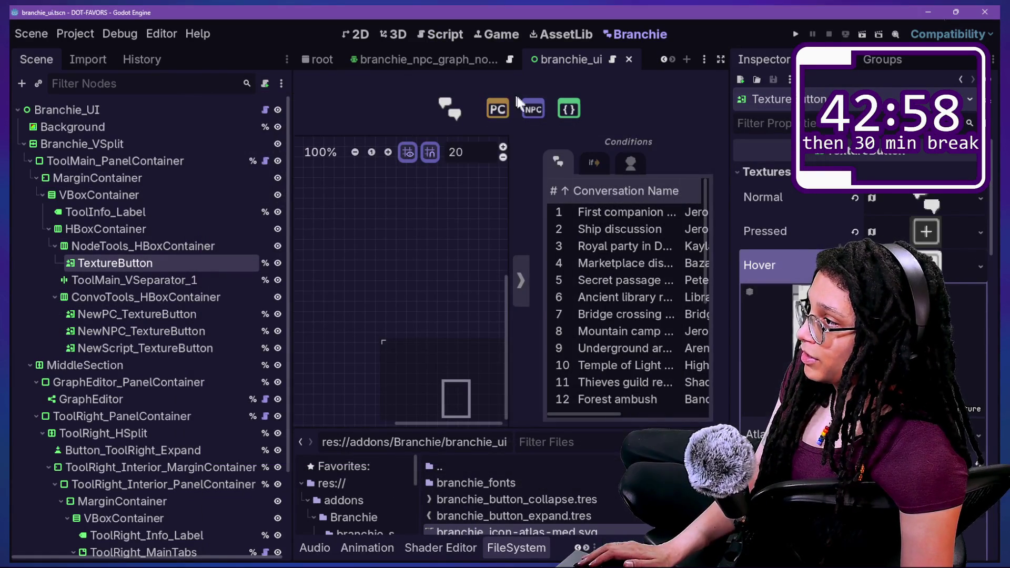
pyautogui.click(533, 109)
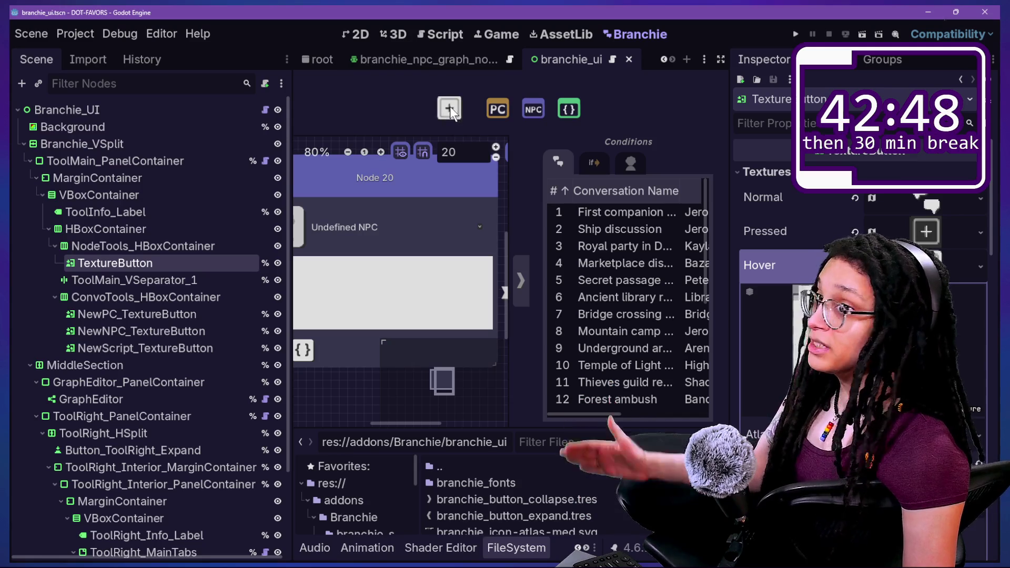
pyautogui.click(370, 31)
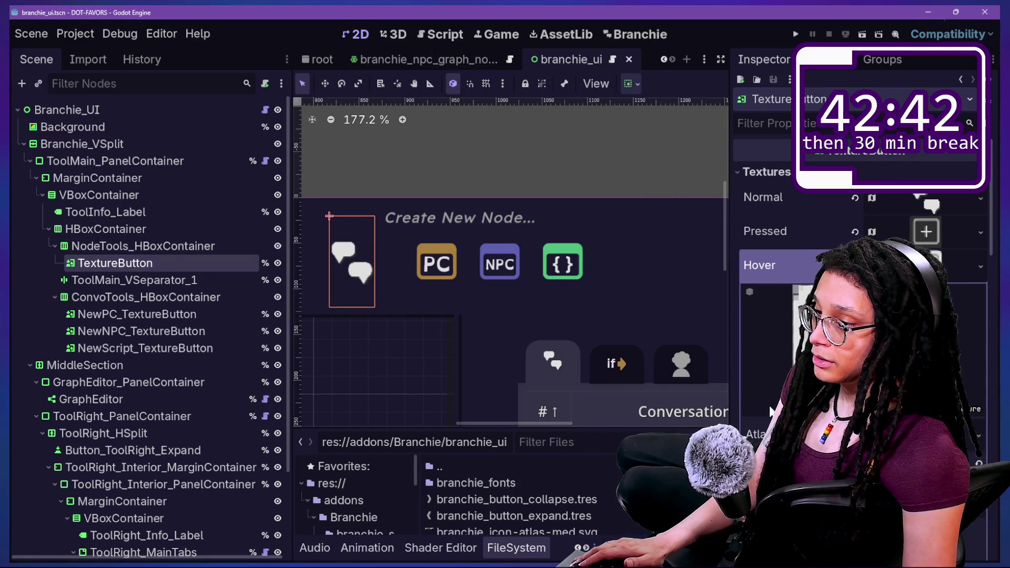
# - Back in Godot, reload the externally changed script from disk
pyautogui.scroll(-3, 771, 411)
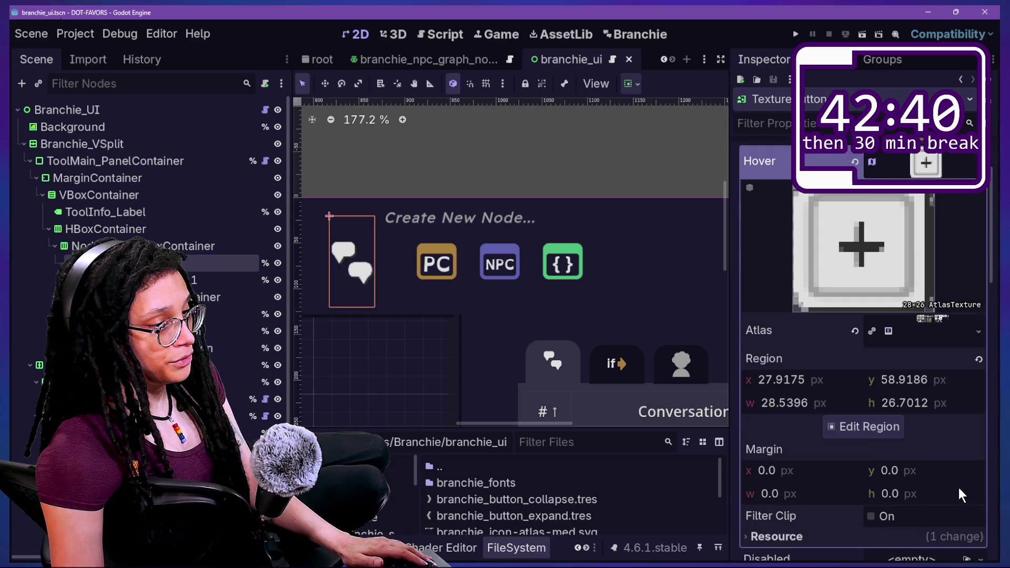
pyautogui.scroll(3, 959, 488)
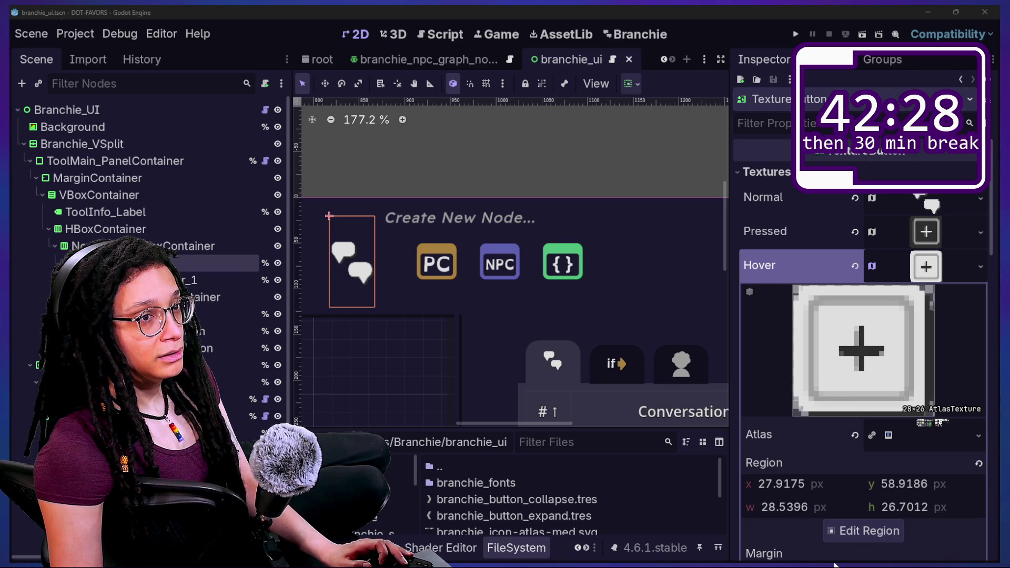
pyautogui.click(695, 510)
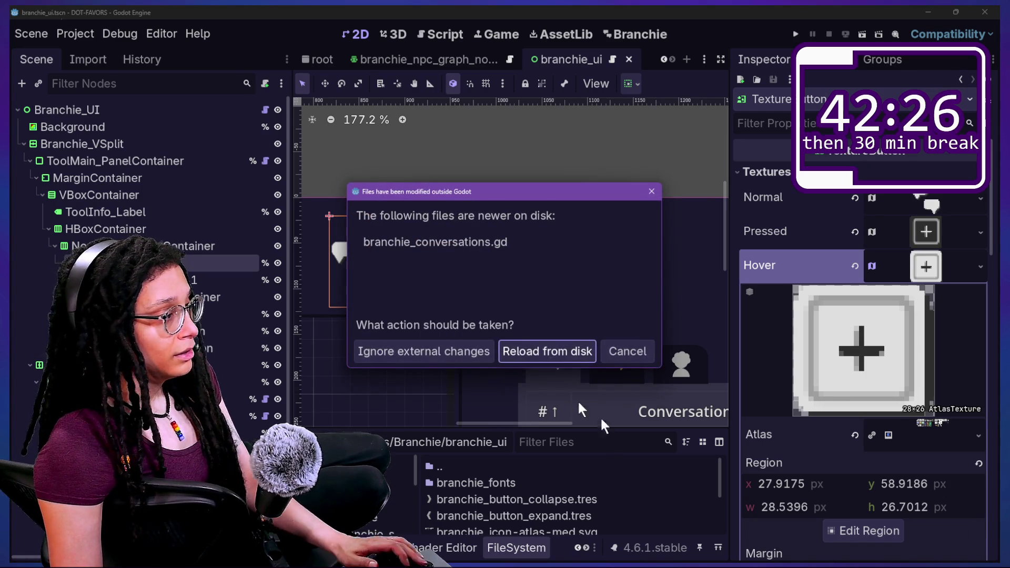
pyautogui.click(555, 350)
pyautogui.scroll(-14, 560, 360)
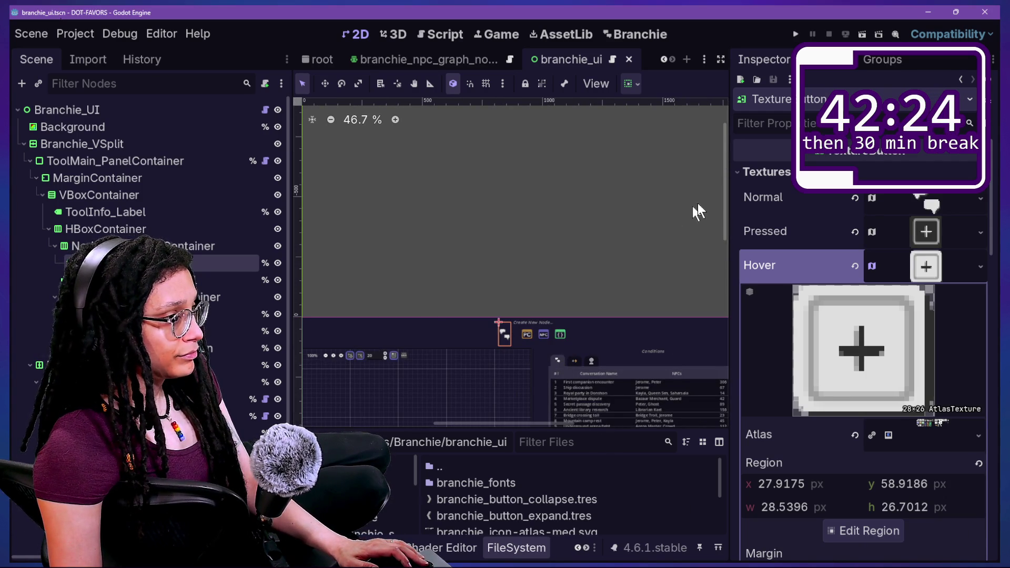
pyautogui.scroll(-5, 723, 241)
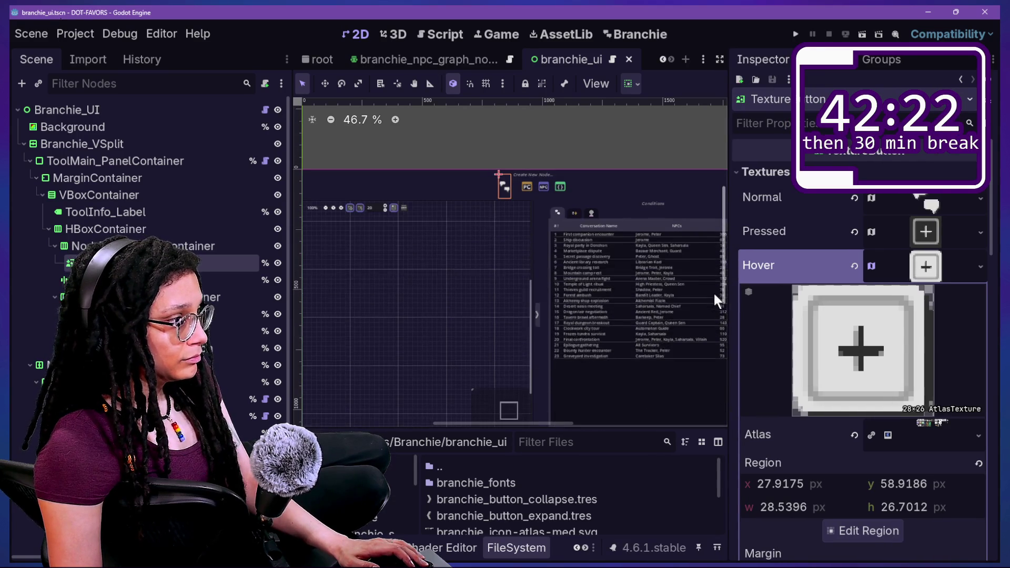
pyautogui.scroll(15, 608, 213)
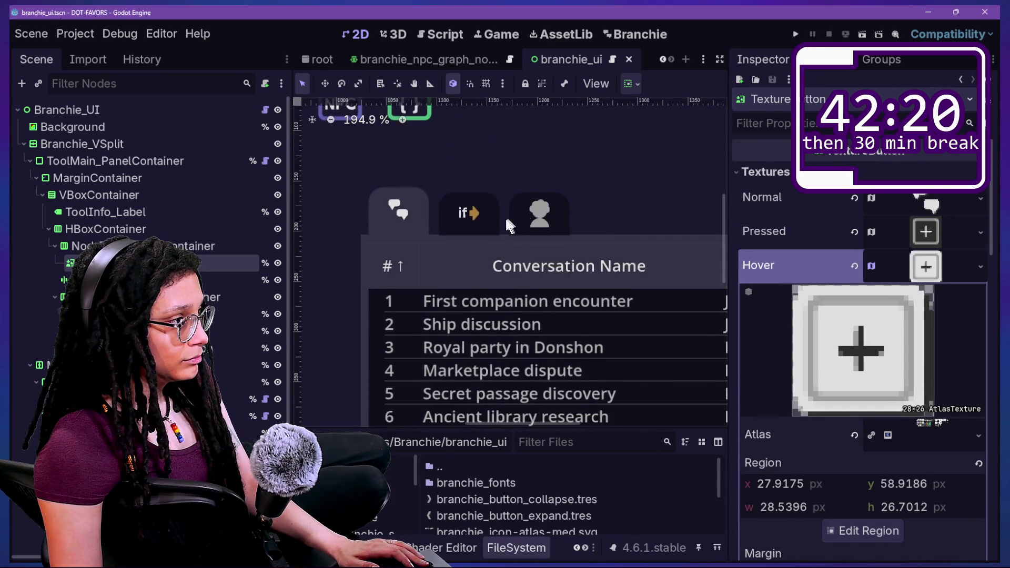
# - Switch between the Branchie screen and the 2D layout, ending on the Branchie plugin screen
pyautogui.click(633, 40)
pyautogui.click(361, 39)
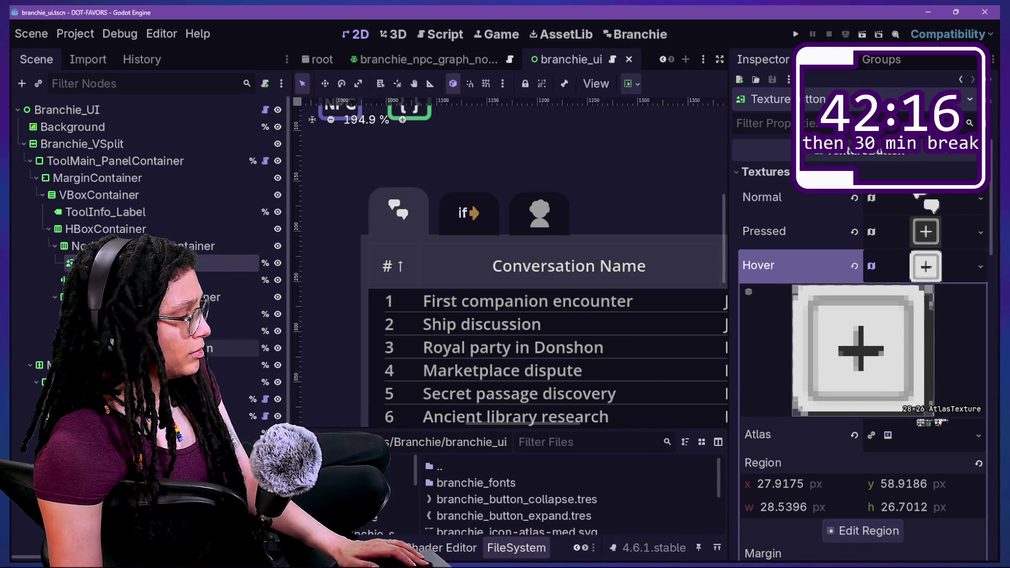
pyautogui.scroll(-6, 429, 334)
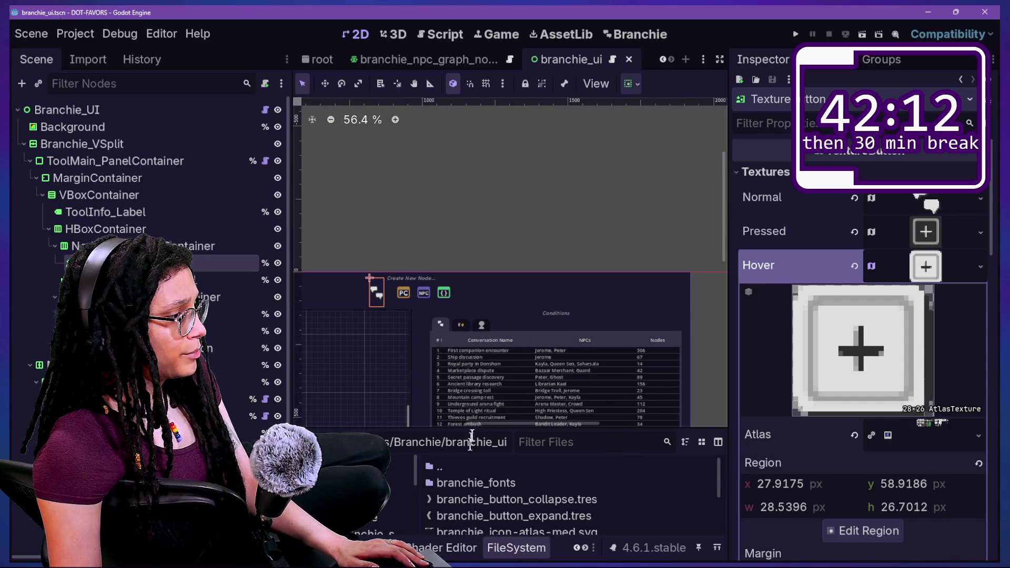
pyautogui.moveTo(485, 421)
pyautogui.mouseDown()
pyautogui.moveTo(404, 425)
pyautogui.moveTo(423, 421)
pyautogui.mouseUp()
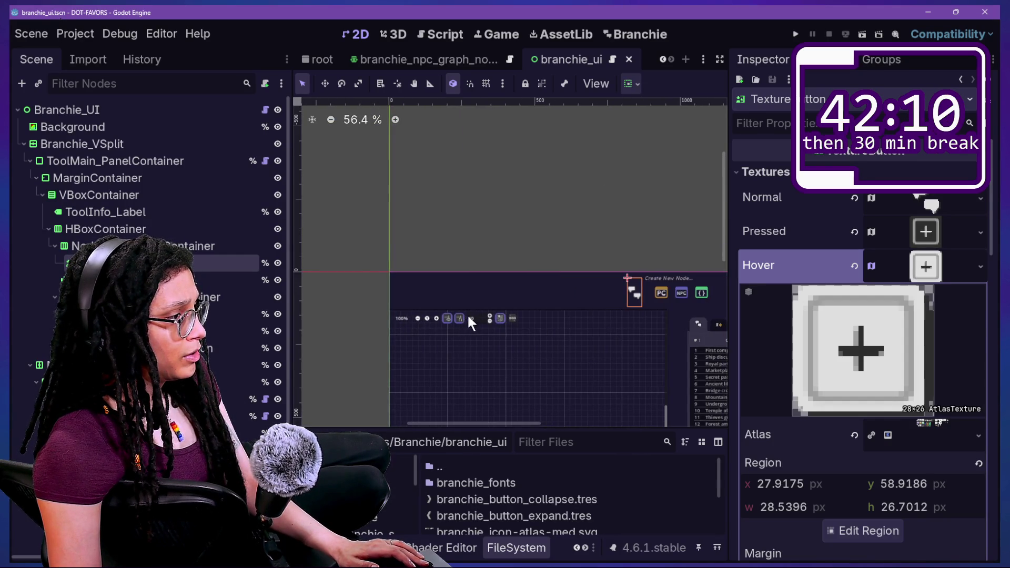
pyautogui.scroll(7, 468, 314)
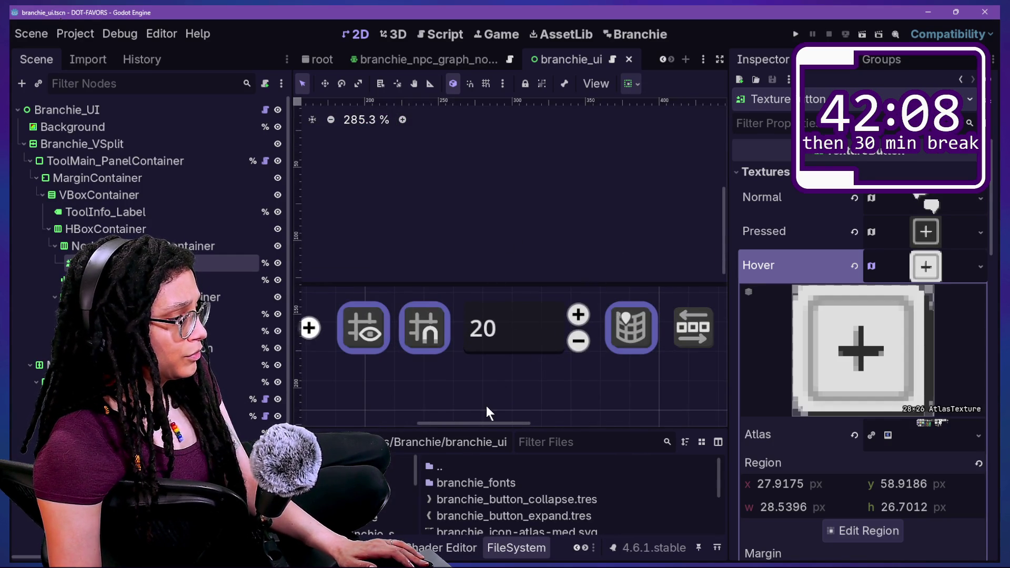
pyautogui.moveTo(511, 421)
pyautogui.mouseDown()
pyautogui.moveTo(557, 425)
pyautogui.moveTo(535, 424)
pyautogui.moveTo(545, 401)
pyautogui.mouseUp()
pyautogui.scroll(7, 465, 163)
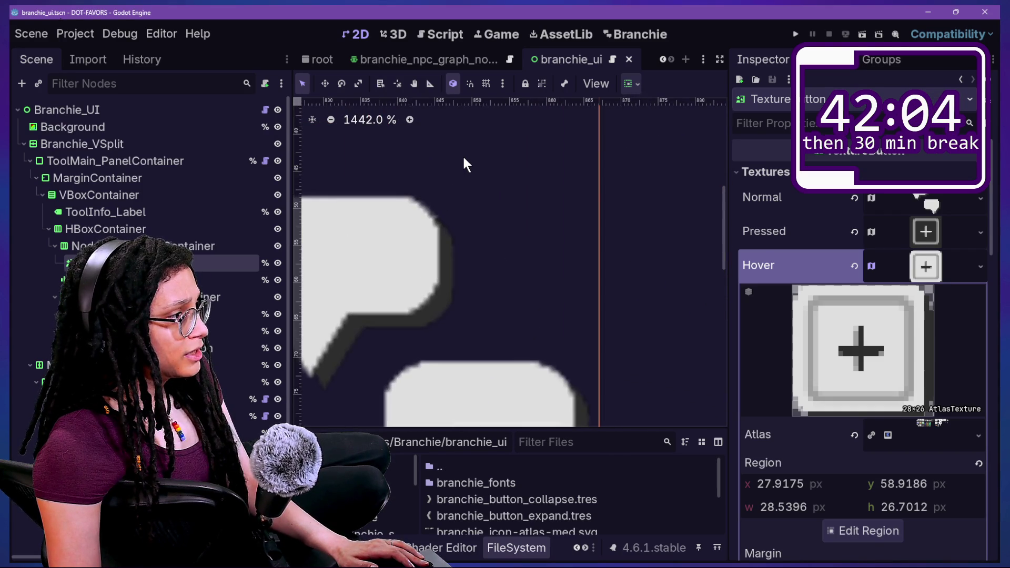
pyautogui.click(611, 30)
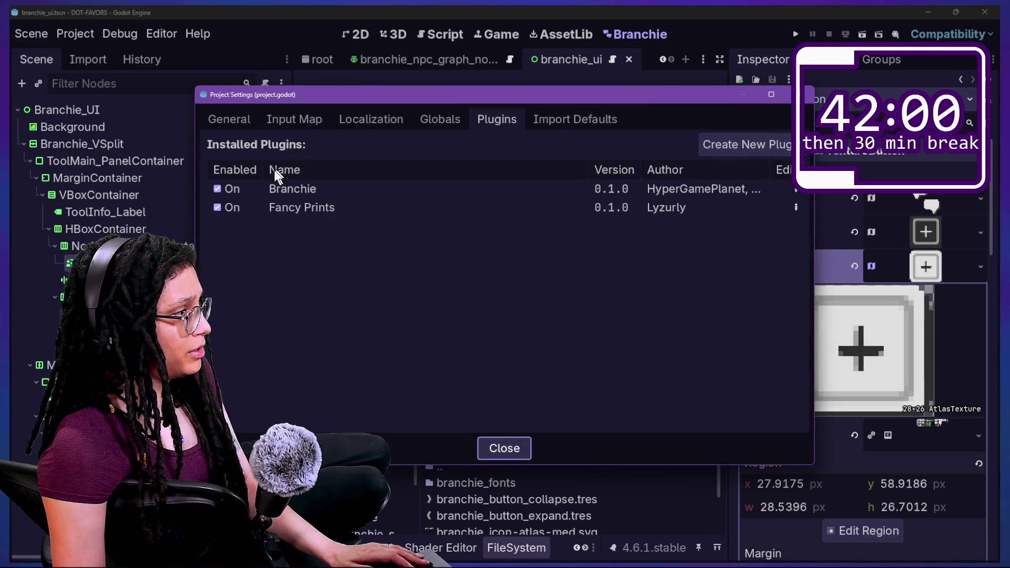
# - Toggle Branchie's Enabled box off and on, close Project Settings, and nudge the graph splitter down and back
pyautogui.doubleClick(245, 190)
pyautogui.press('Escape')
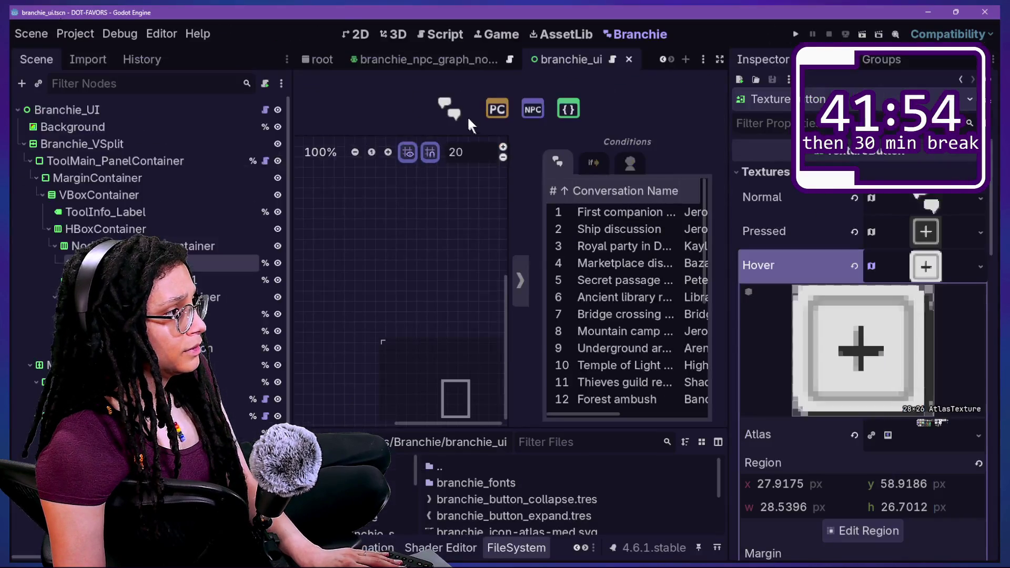
pyautogui.moveTo(515, 135)
pyautogui.mouseDown()
pyautogui.moveTo(515, 248)
pyautogui.moveTo(516, 137)
pyautogui.moveTo(516, 166)
pyautogui.mouseUp()
pyautogui.moveTo(588, 88)
pyautogui.mouseDown()
pyautogui.moveTo(588, 250)
pyautogui.moveTo(588, 57)
pyautogui.mouseUp()
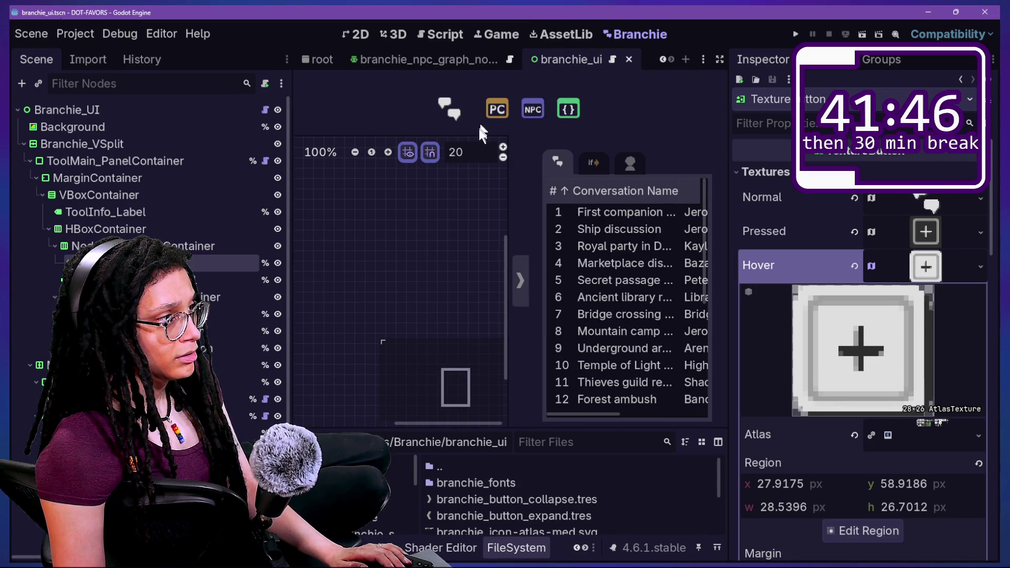
# - Expand the TextureButton's Normal speech-bubble texture, check its Atlas options, and narrow the Scene dock
pyautogui.scroll(-3, 816, 440)
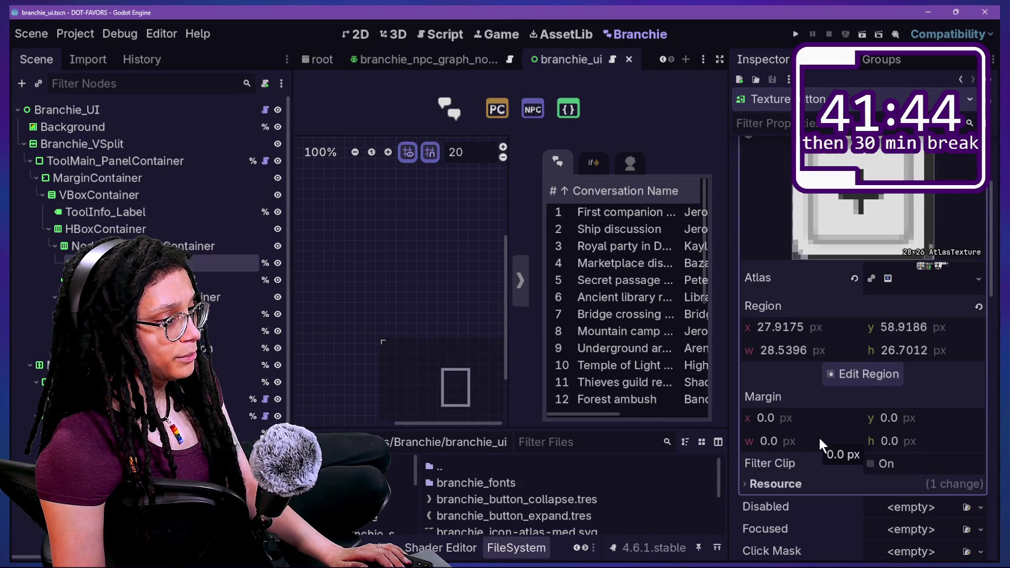
pyautogui.scroll(-1, 819, 437)
pyautogui.scroll(-2, 820, 442)
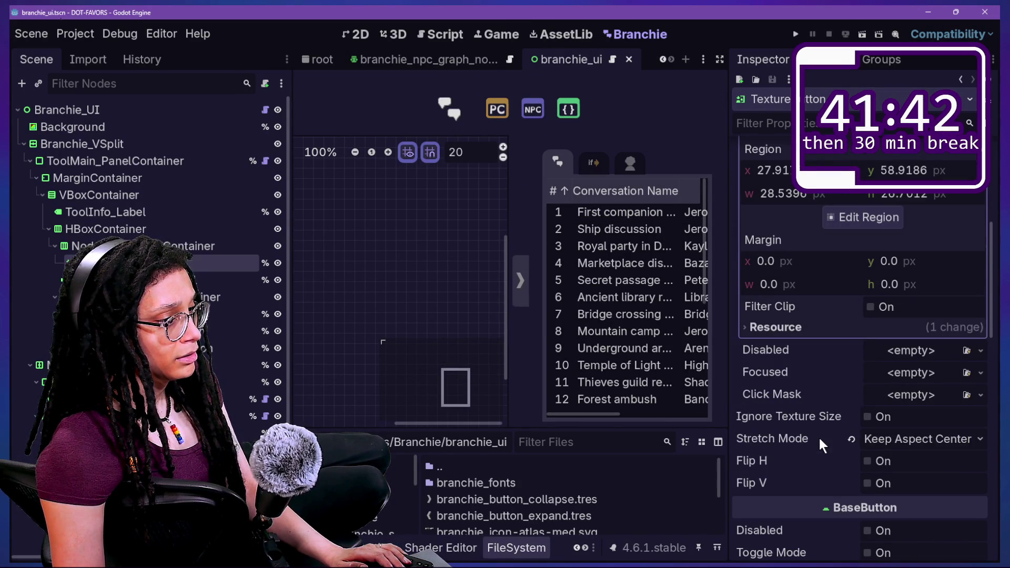
pyautogui.scroll(5, 818, 440)
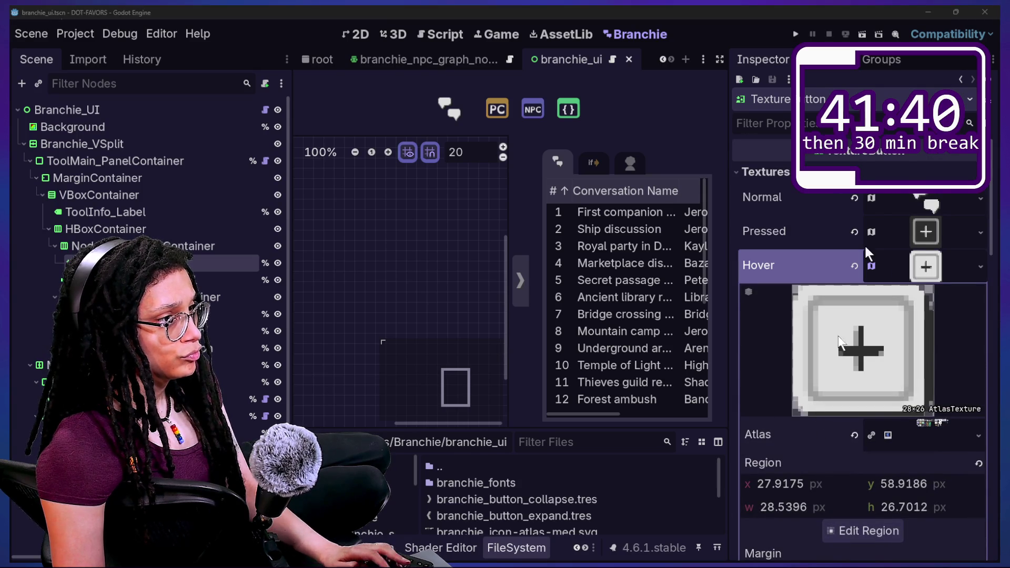
pyautogui.click(921, 203)
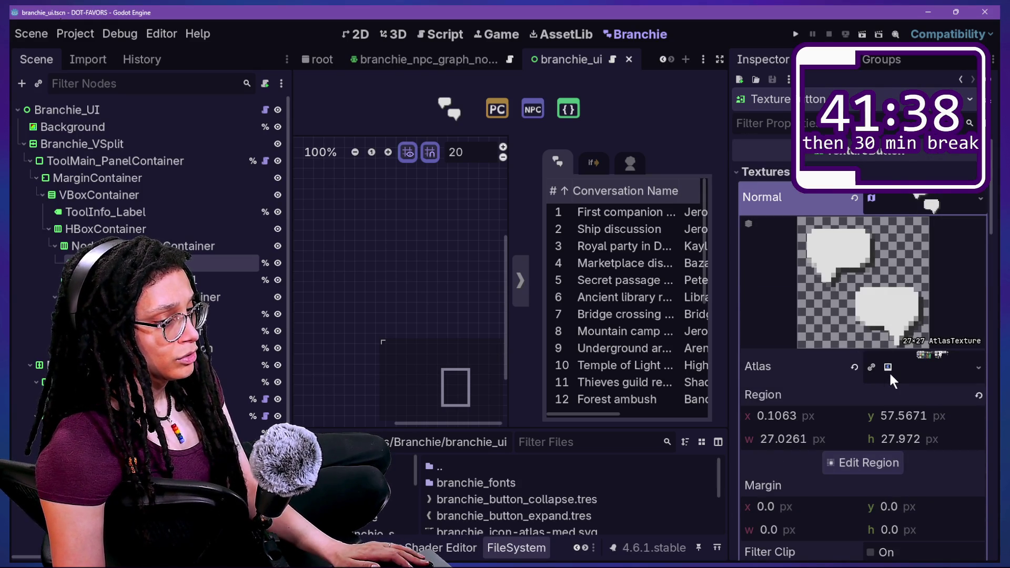
pyautogui.click(980, 369)
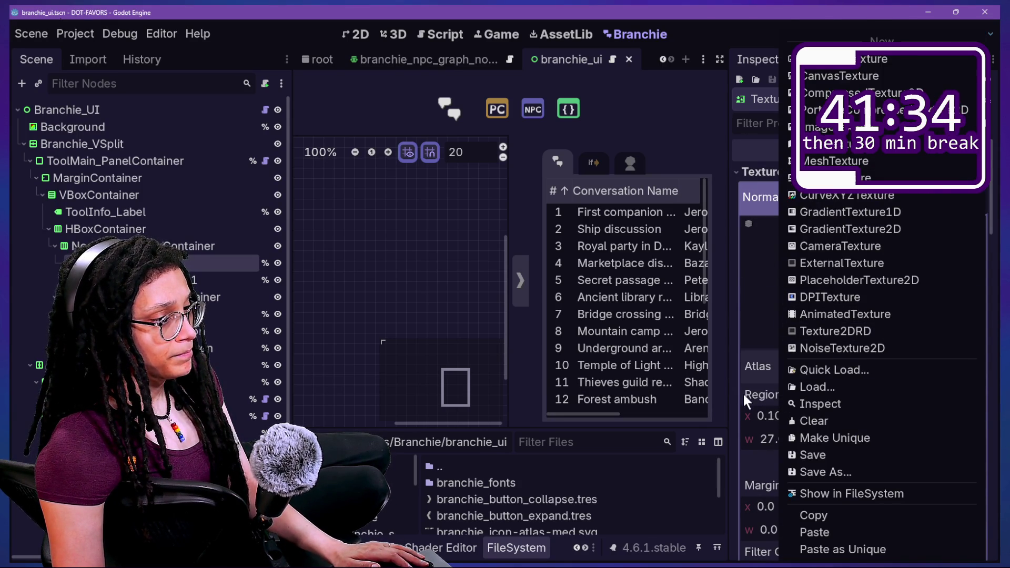
pyautogui.click(743, 395)
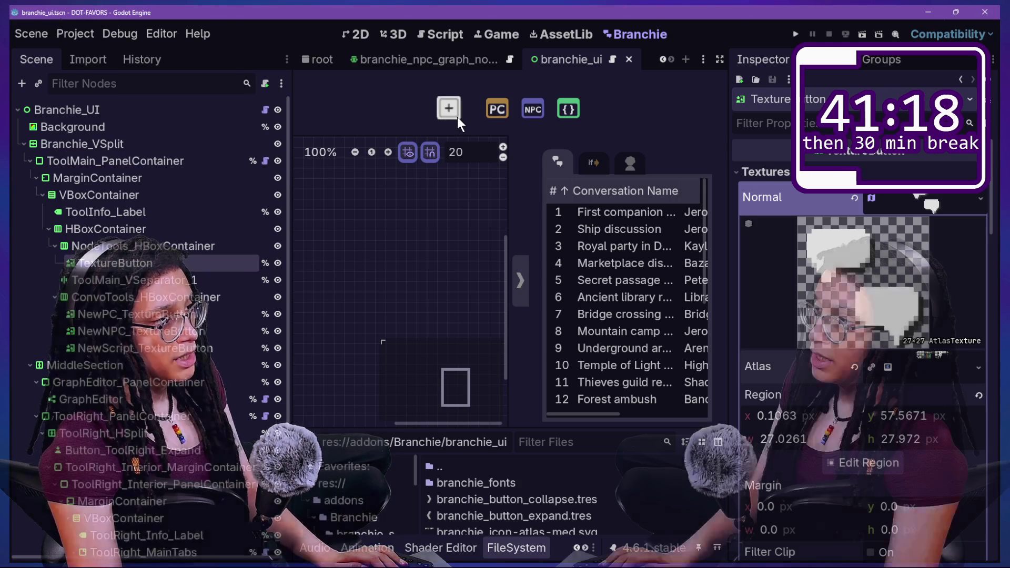
pyautogui.moveTo(291, 159); pyautogui.dragTo(172, 159)
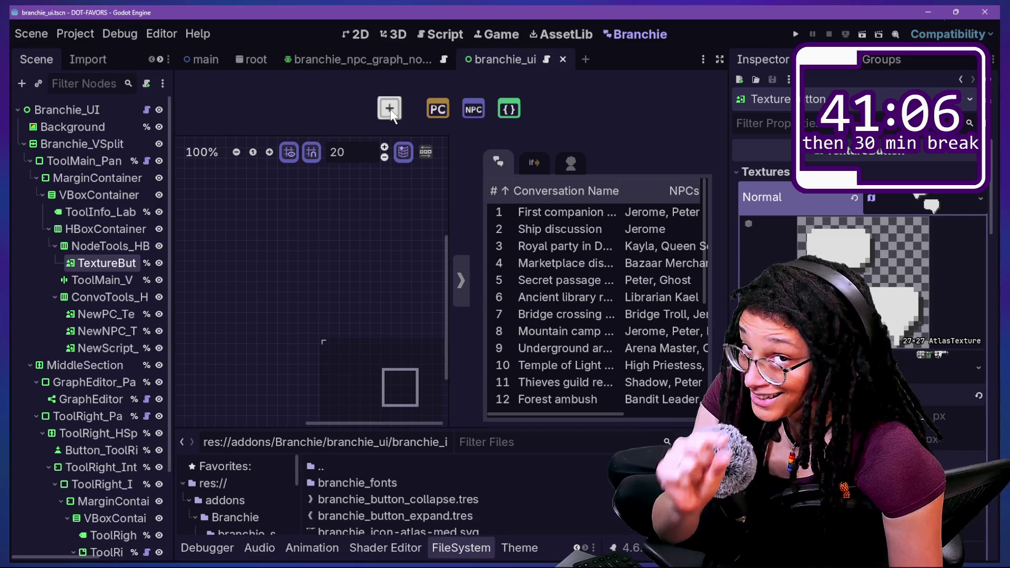
pyautogui.click(454, 27)
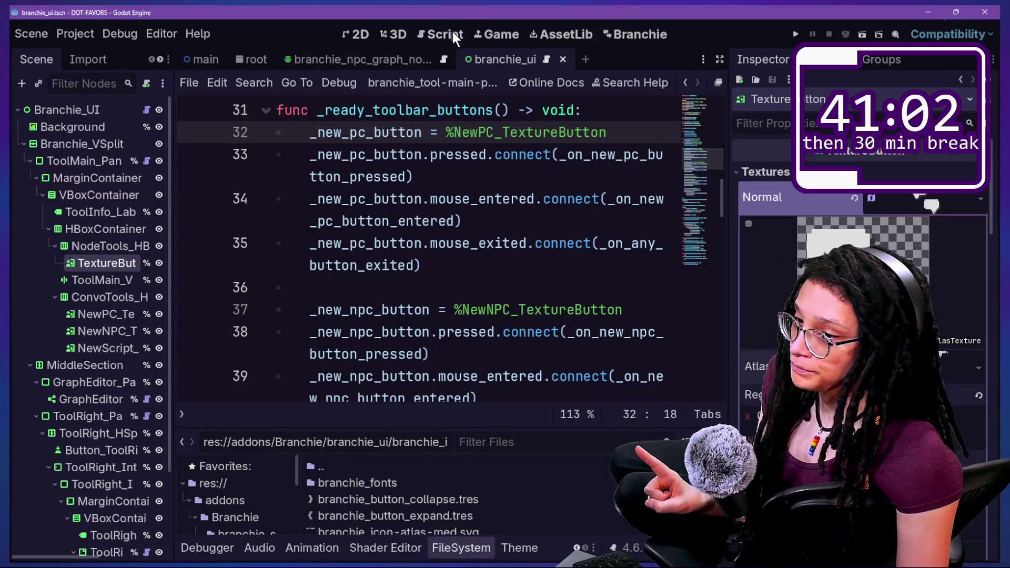
pyautogui.click(492, 198)
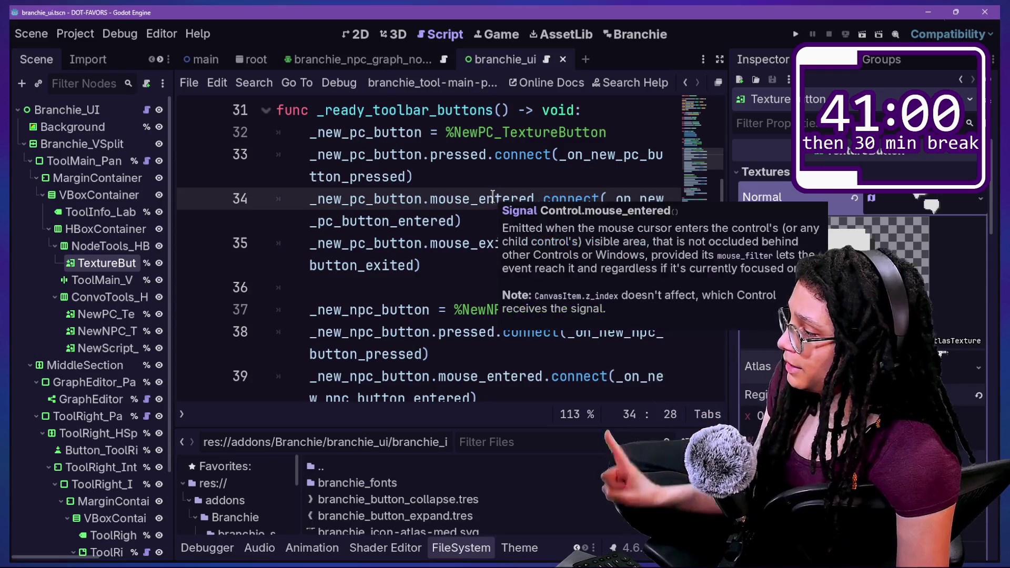
pyautogui.scroll(3, 492, 195)
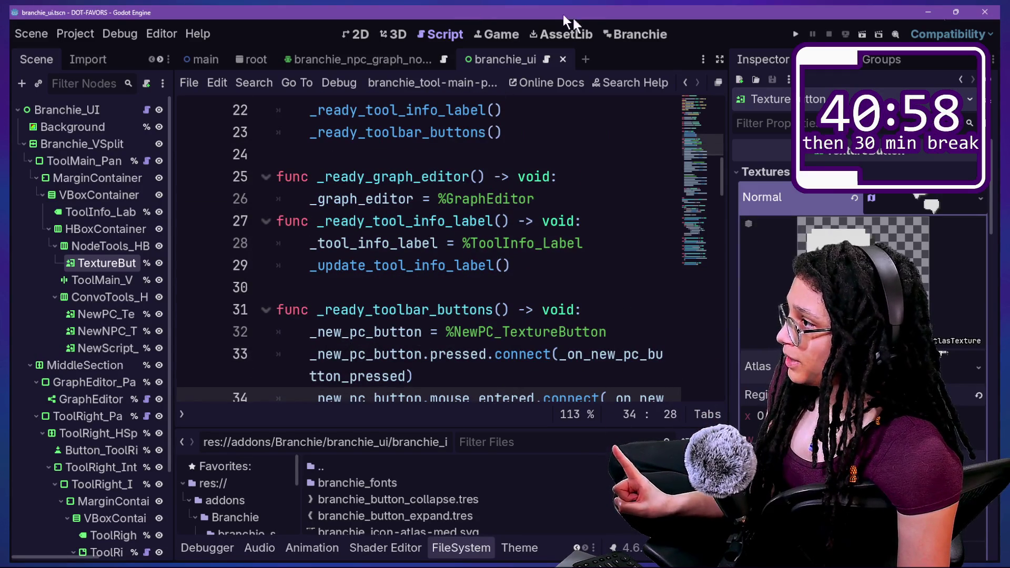
pyautogui.click(608, 36)
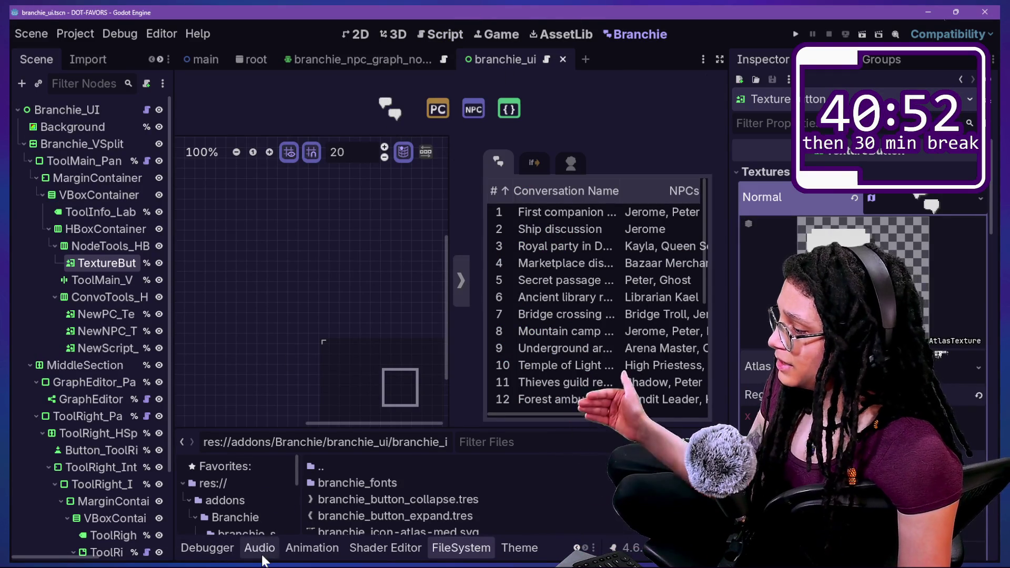
# - Show the Output log and clear the Branchie theme stylebox warnings from it
pyautogui.scroll(1, 221, 548)
pyautogui.click(204, 548)
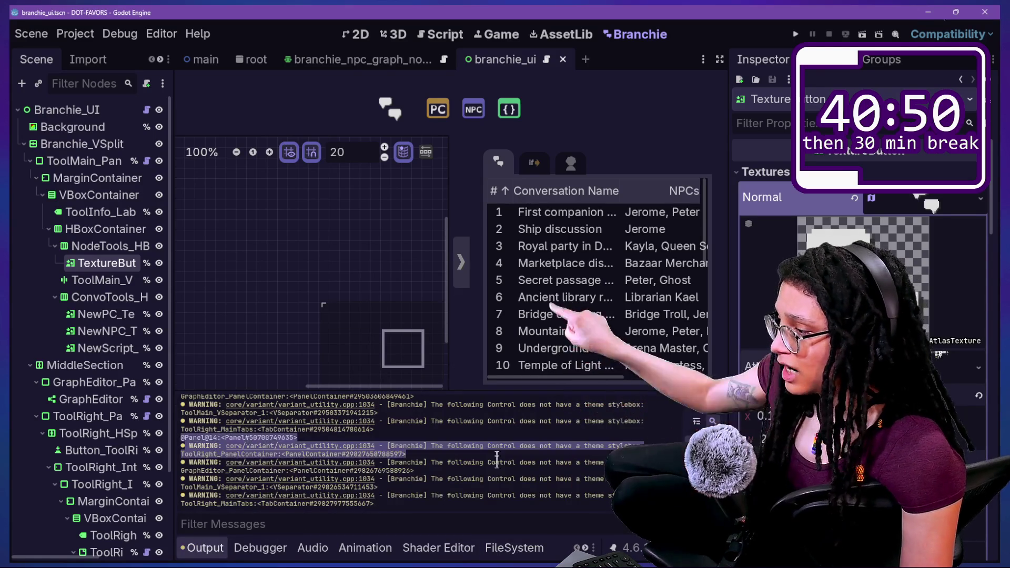
pyautogui.click(698, 401)
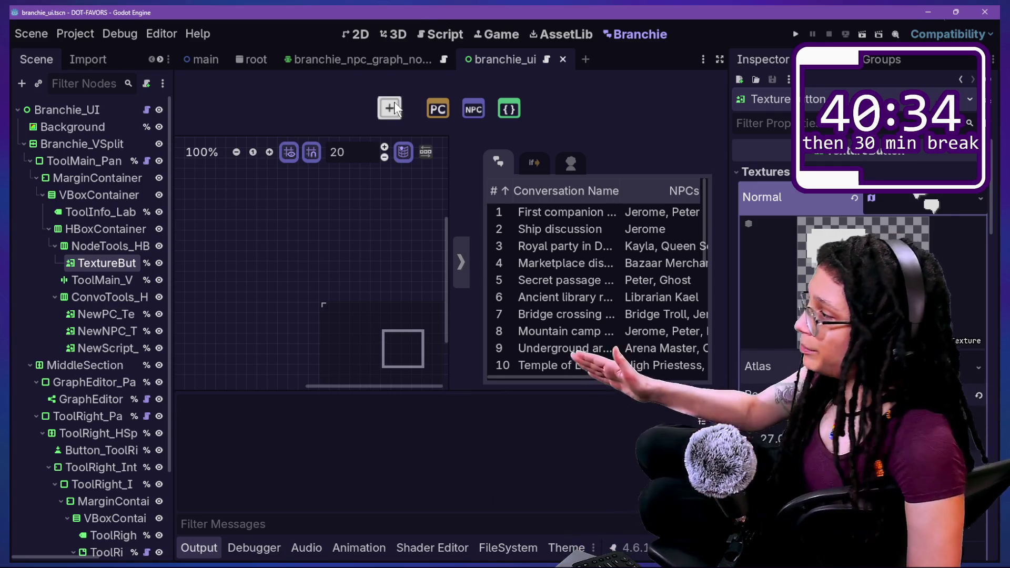
# - Widen the Scene dock and rename the TextureButton to NewConvo_TextureButton
pyautogui.moveTo(172, 229)
pyautogui.mouseDown()
pyautogui.moveTo(272, 228)
pyautogui.moveTo(245, 229)
pyautogui.mouseUp()
pyautogui.doubleClick(147, 262)
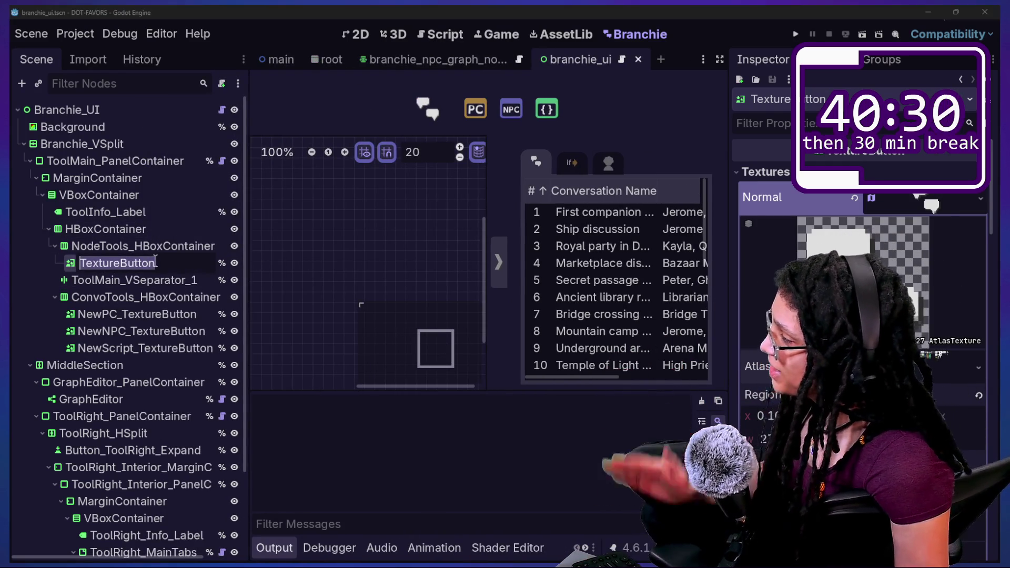
pyautogui.write('NewC')
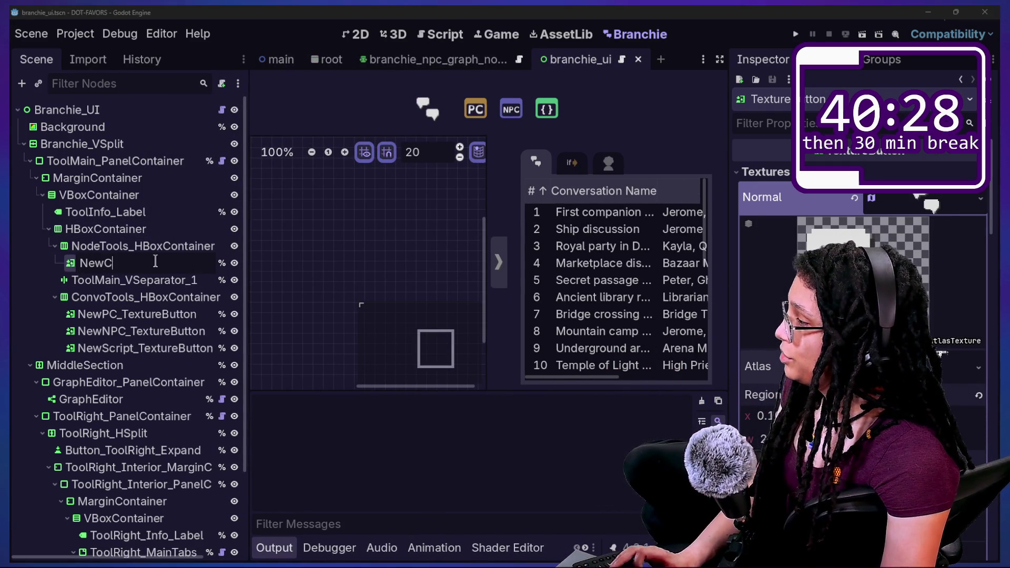
pyautogui.write('ureButton')
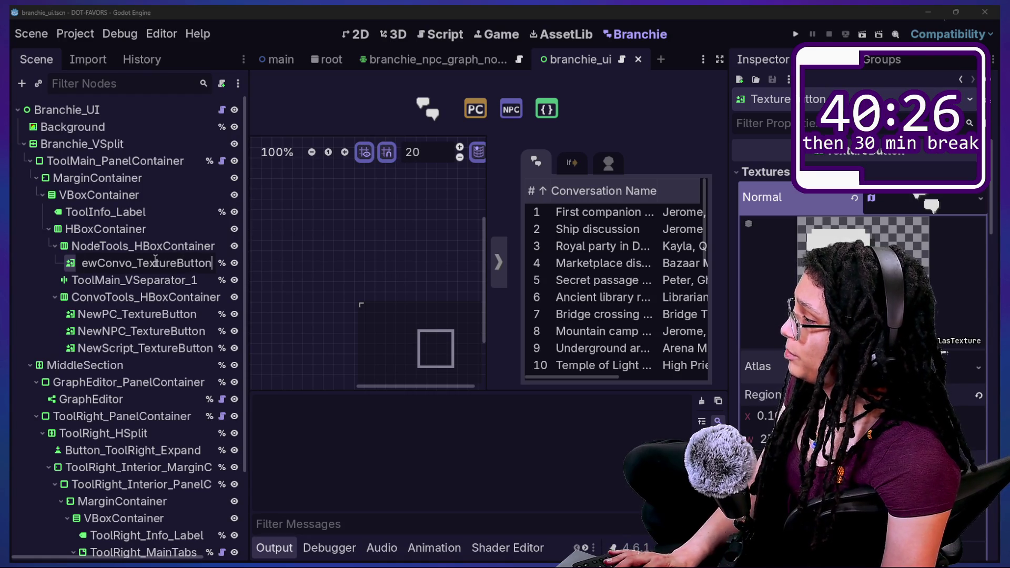
pyautogui.press('Return')
# - Rename the first container to ConTools_HBoxContainer and the second button row to NodeTools_HBoxContainer
pyautogui.click(107, 247)
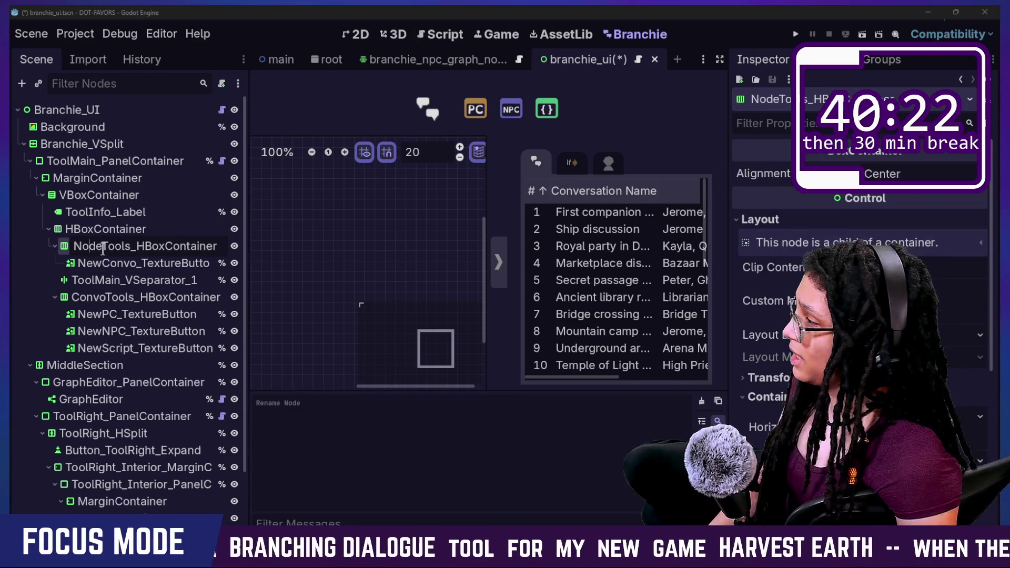
pyautogui.press('BackSpace')
pyautogui.press('BackSpace')
pyautogui.press('BackSpace')
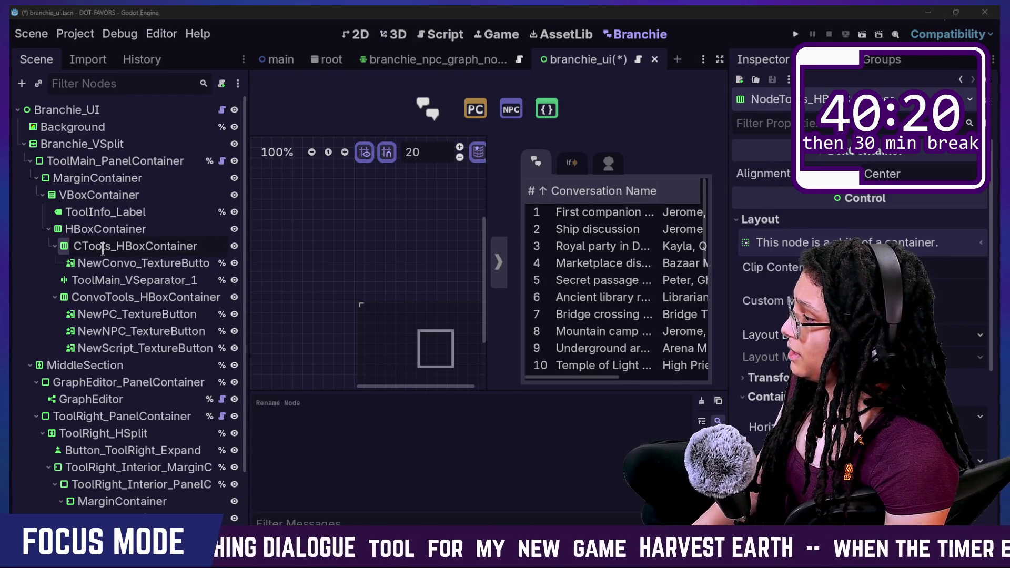
pyautogui.press('Return')
pyautogui.rightClick(96, 299)
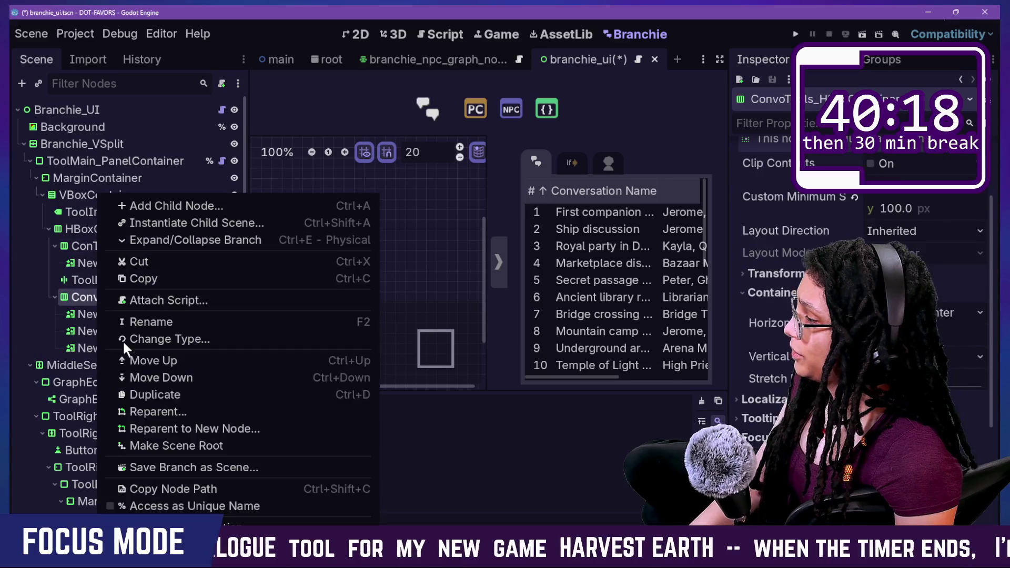
pyautogui.click(166, 319)
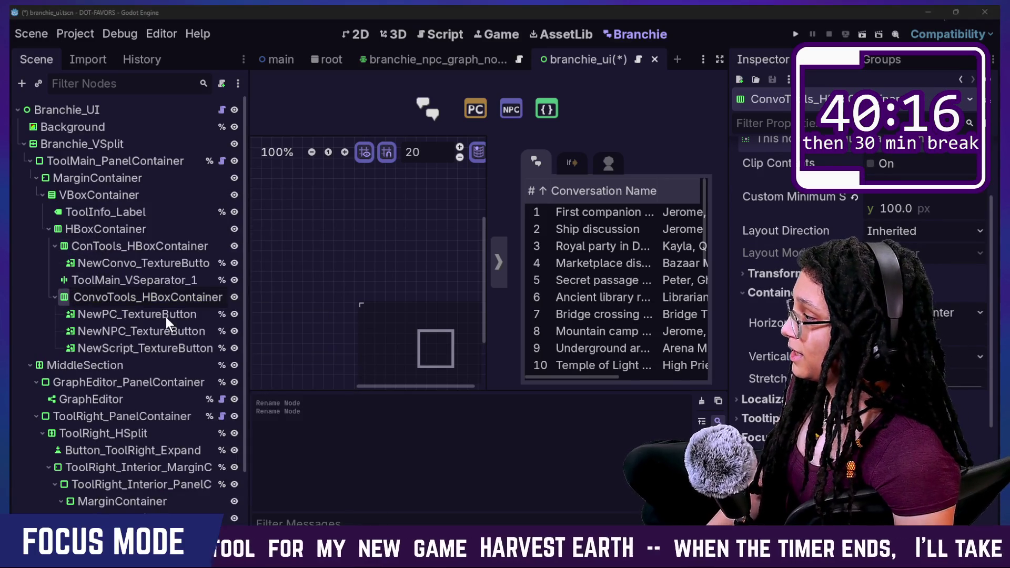
pyautogui.press('Home')
pyautogui.press('Right')
pyautogui.press('Right')
pyautogui.press('Right')
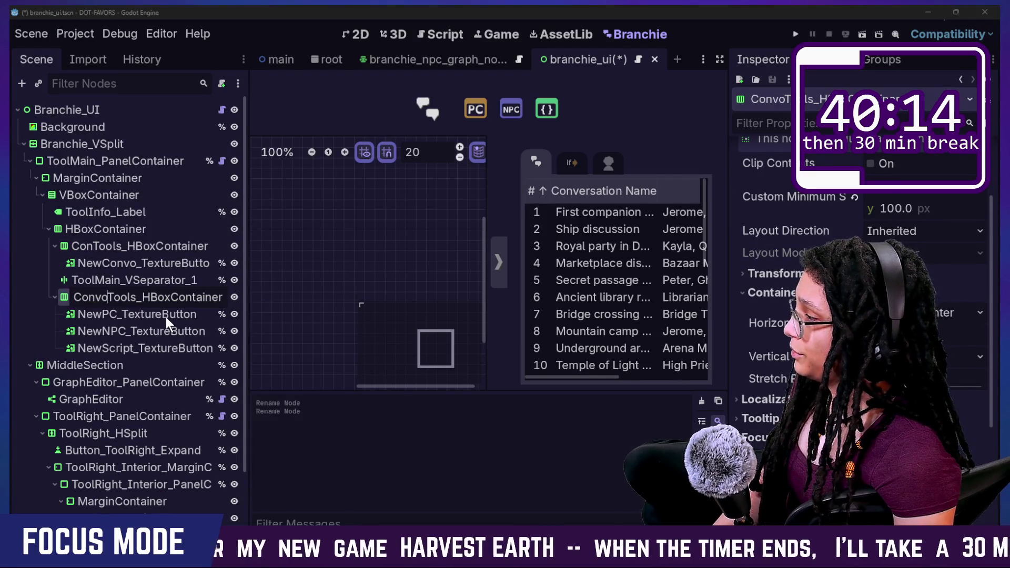
pyautogui.hotkey('shift', 'Home')
pyautogui.press('BackSpace')
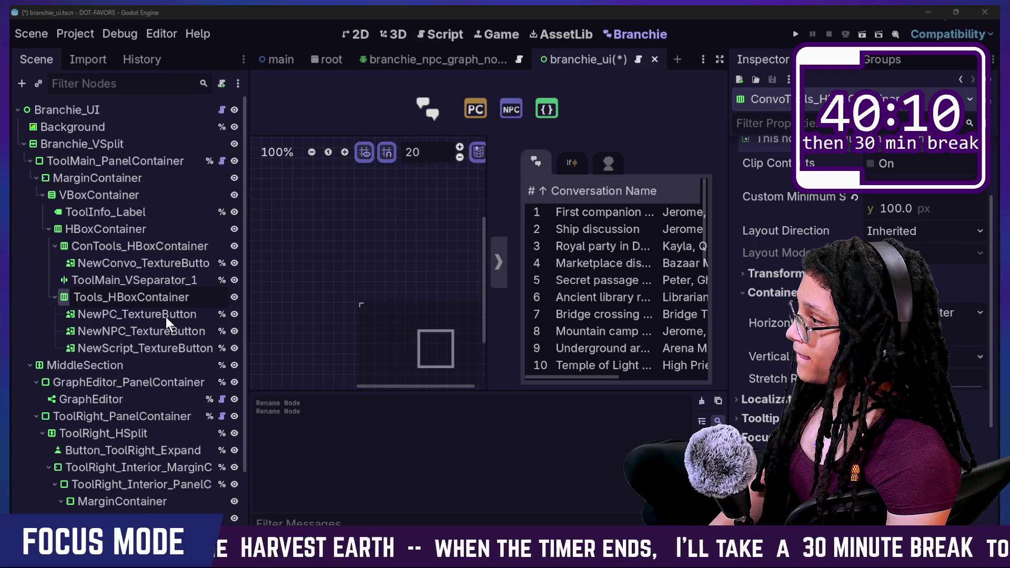
pyautogui.write('Node')
pyautogui.press('Return')
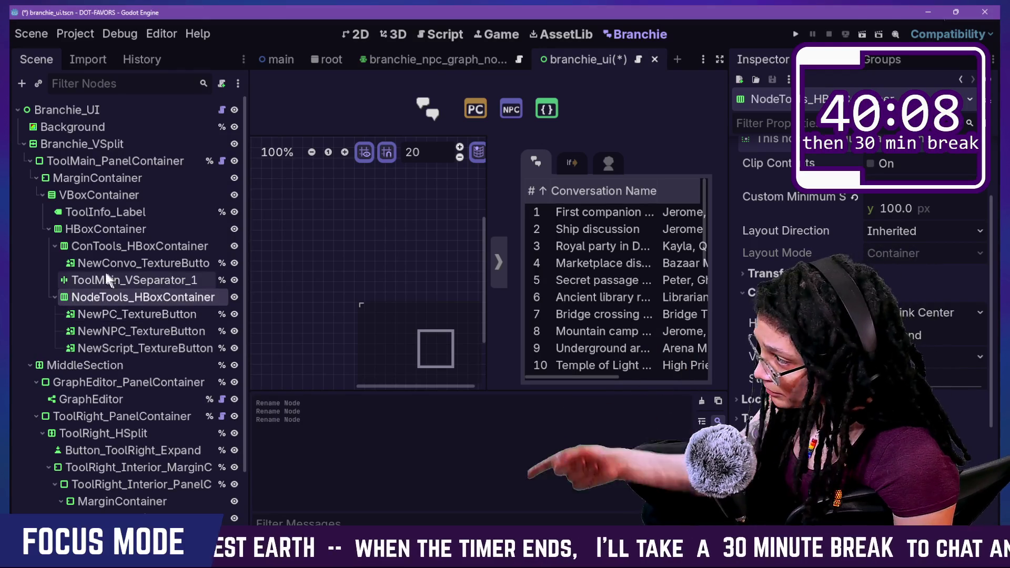
# - Correct the first container's name to ConvoTools_HBoxContainer, save the scene, and switch to the Script workspace
pyautogui.click(89, 247)
pyautogui.write('vo')
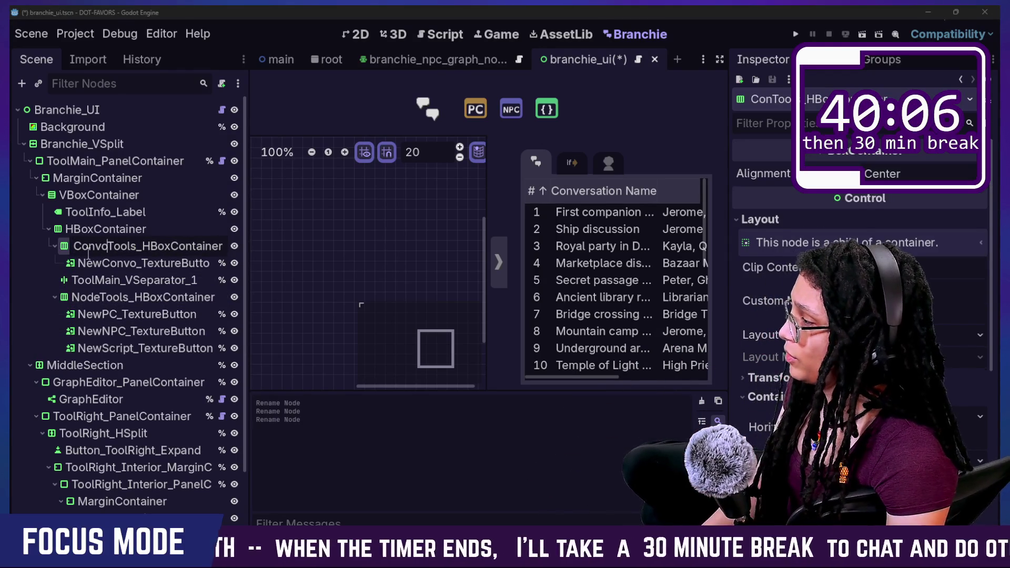
pyautogui.press('Return')
pyautogui.hotkey('ctrl', 's')
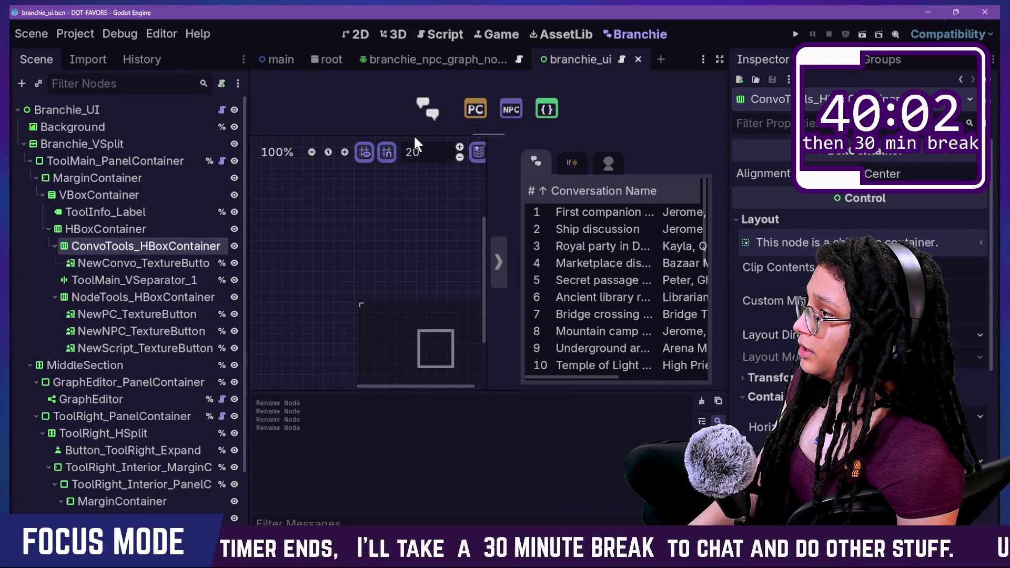
pyautogui.click(445, 33)
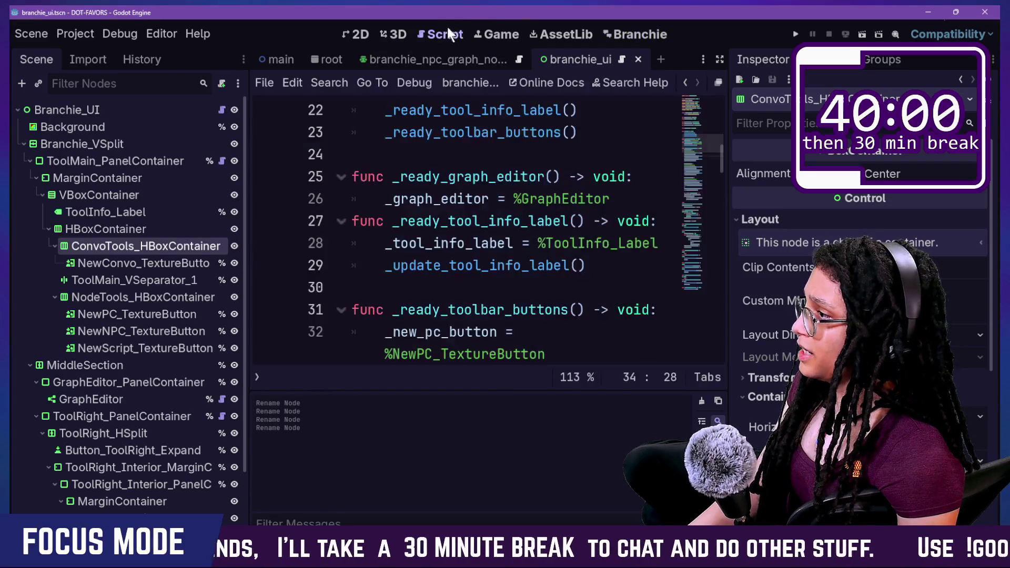
# - Duplicate _NEW_PC_TOOL_INFO as _NEW_CONVO_TOOL_INFO with the text 'Create New Conversation'
pyautogui.click(509, 309)
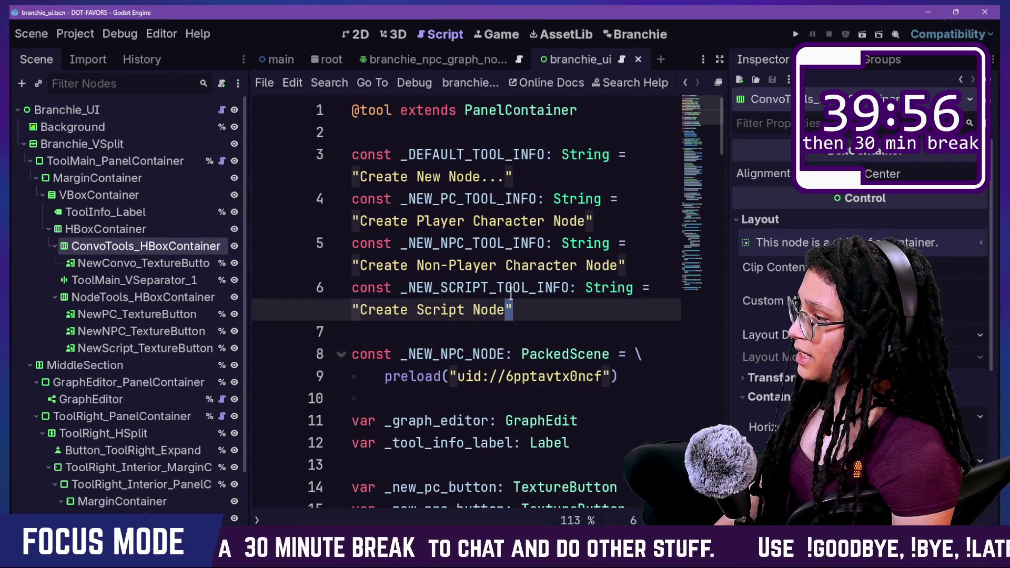
pyautogui.click(479, 258)
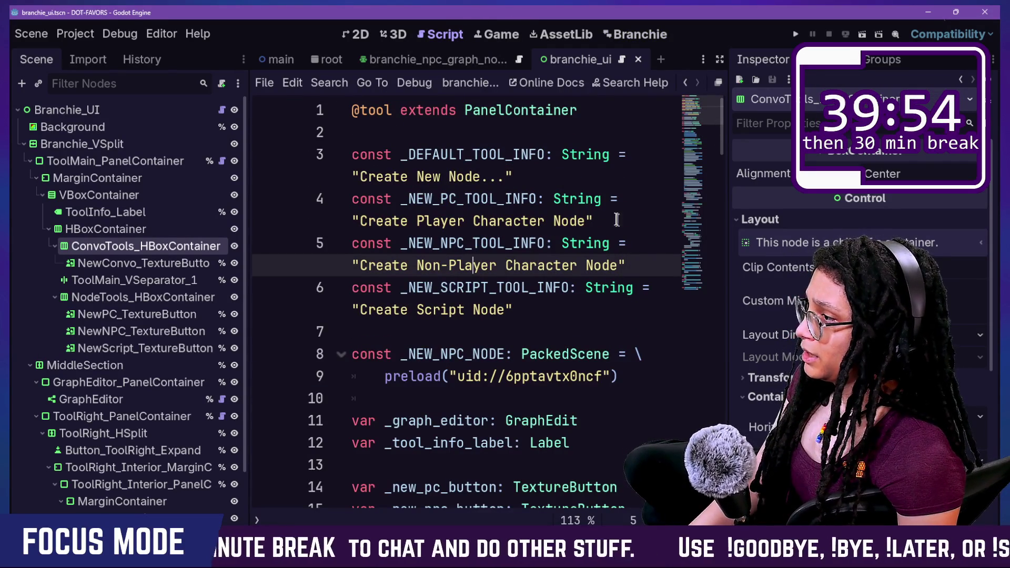
pyautogui.moveTo(617, 221); pyautogui.dragTo(610, 180)
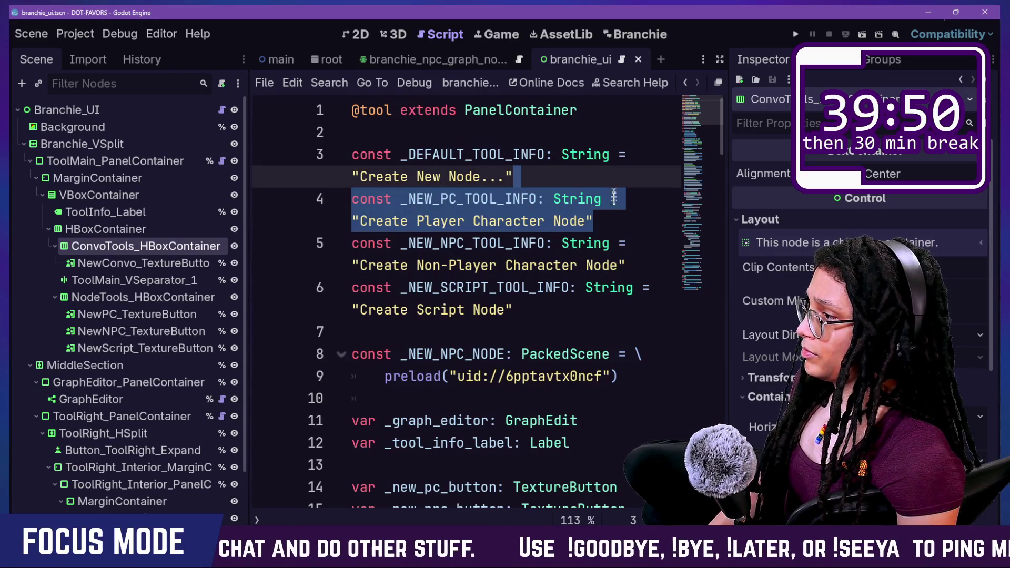
pyautogui.hotkey('ctrl', 'c')
pyautogui.click(542, 176)
pyautogui.hotkey('ctrl', 'v')
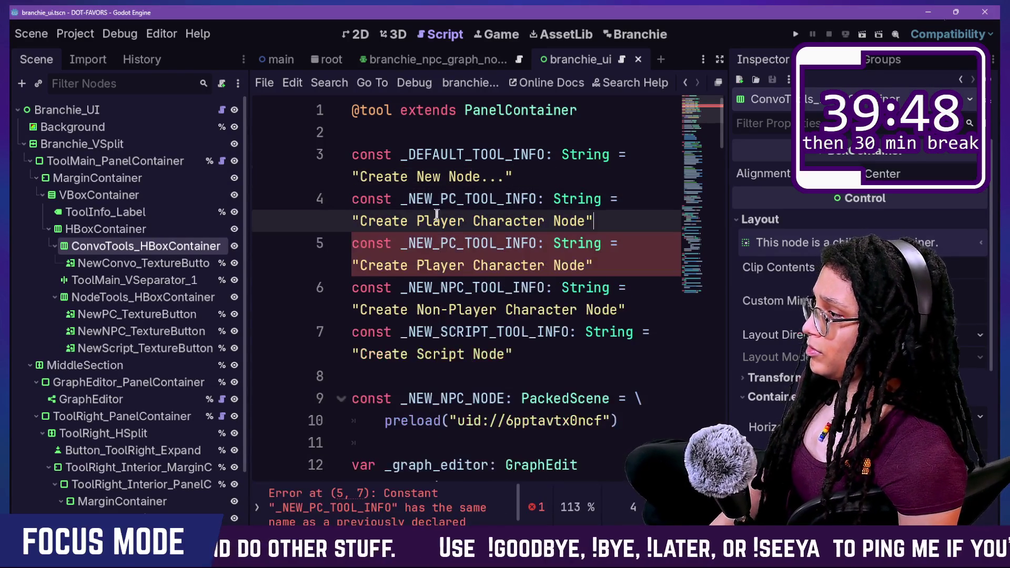
pyautogui.click(409, 200)
pyautogui.moveTo(433, 200); pyautogui.dragTo(457, 200)
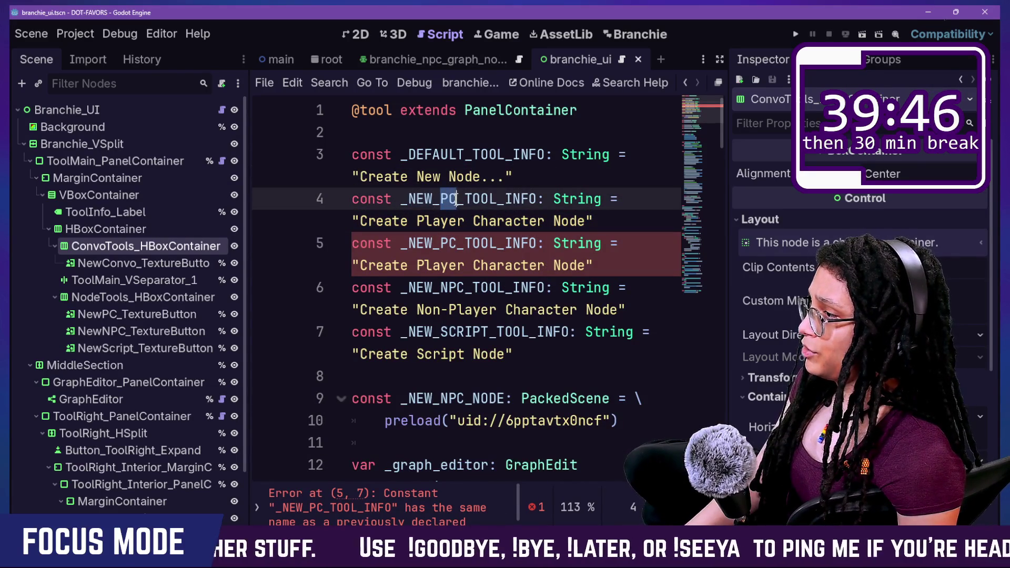
pyautogui.write('_CONVO')
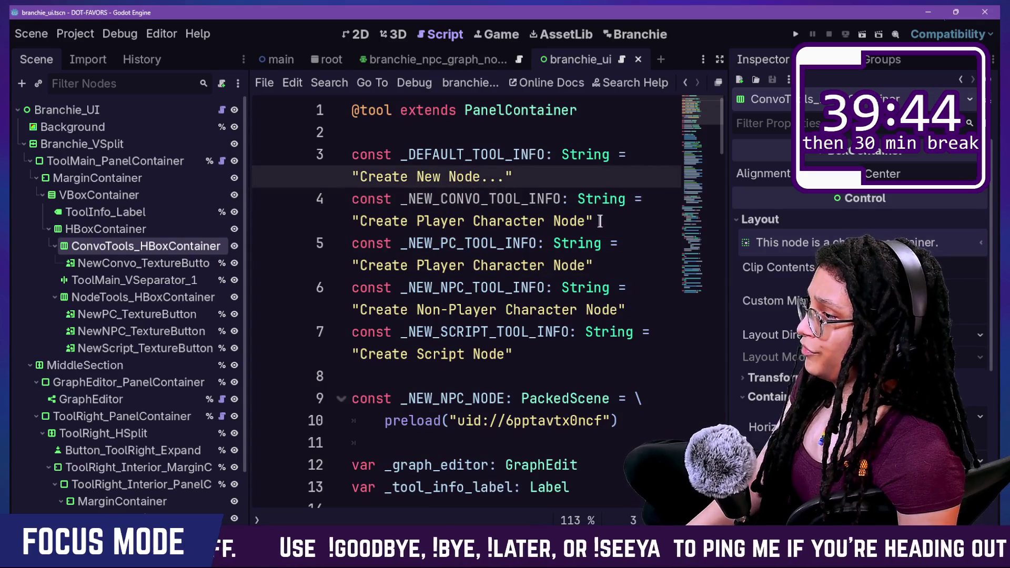
pyautogui.moveTo(586, 224)
pyautogui.mouseDown()
pyautogui.moveTo(450, 243)
pyautogui.moveTo(420, 221)
pyautogui.mouseUp()
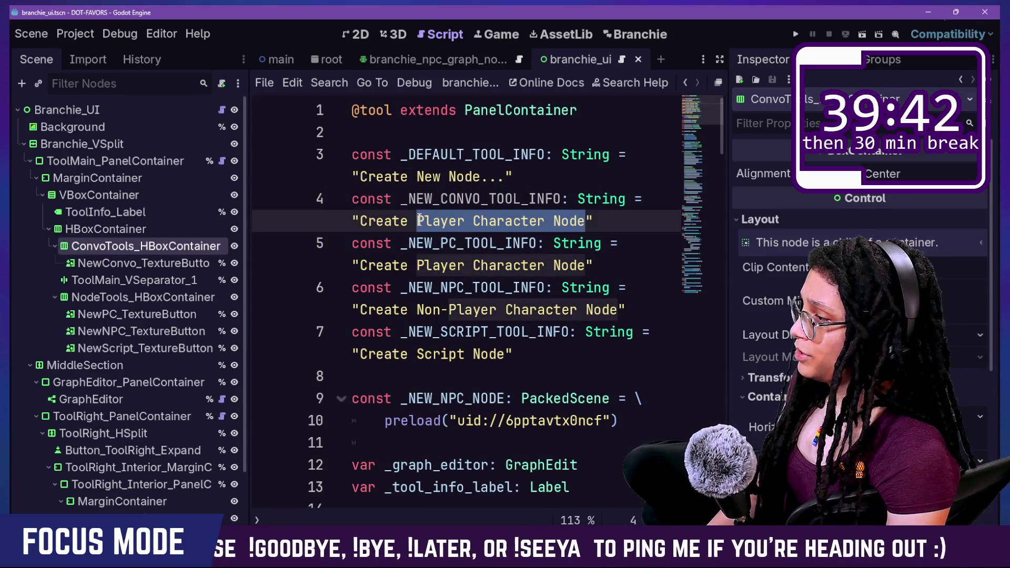
pyautogui.write('New Co')
pyautogui.write('nvers')
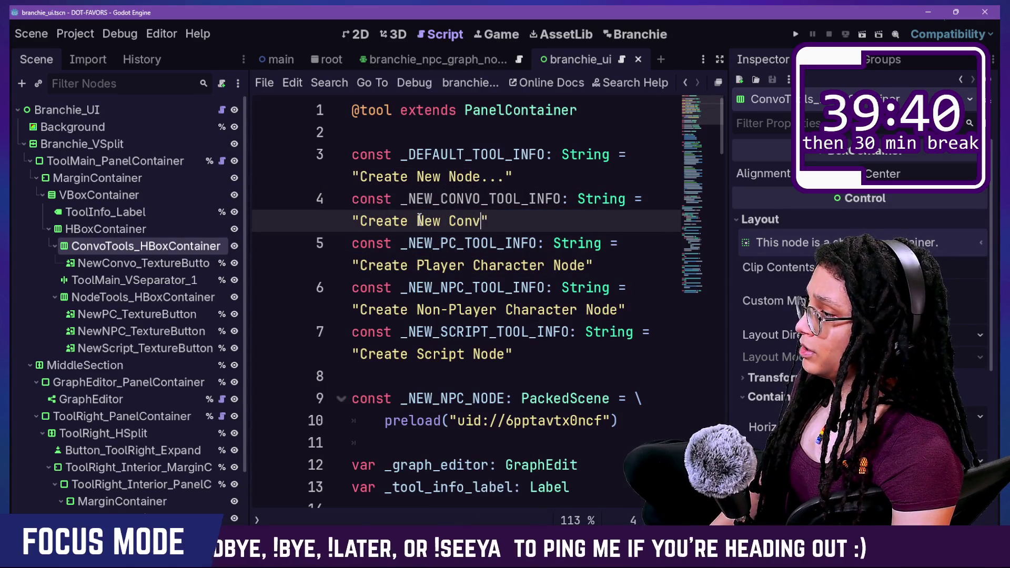
pyautogui.write('ation')
# - Select NewConvo_TextureButton in the Scene tree and narrow the dock to widen the code
pyautogui.click(416, 287)
pyautogui.rightClick(424, 287)
pyautogui.press('Escape')
pyautogui.scroll(-5, 504, 252)
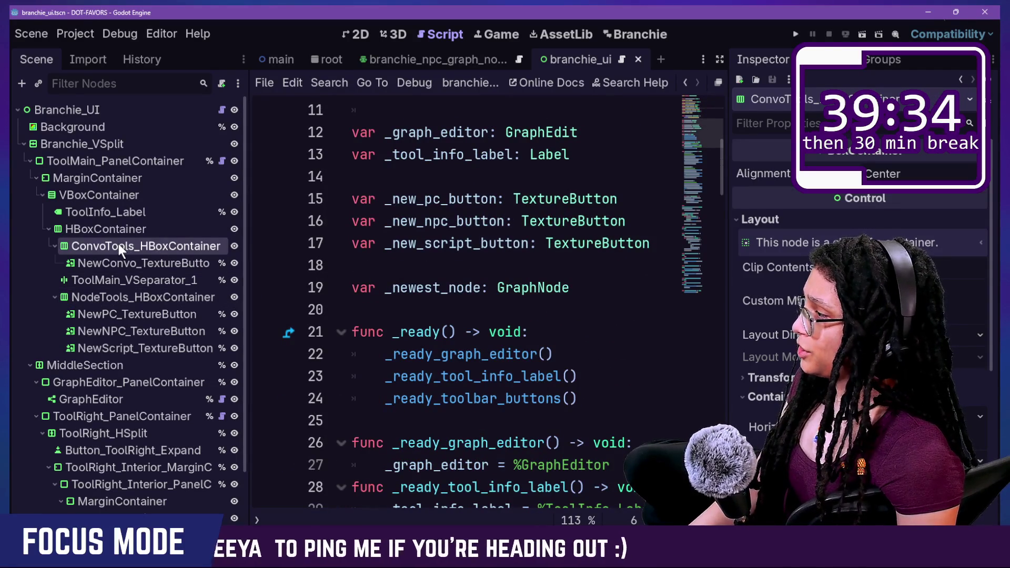
pyautogui.click(121, 264)
pyautogui.click(112, 265)
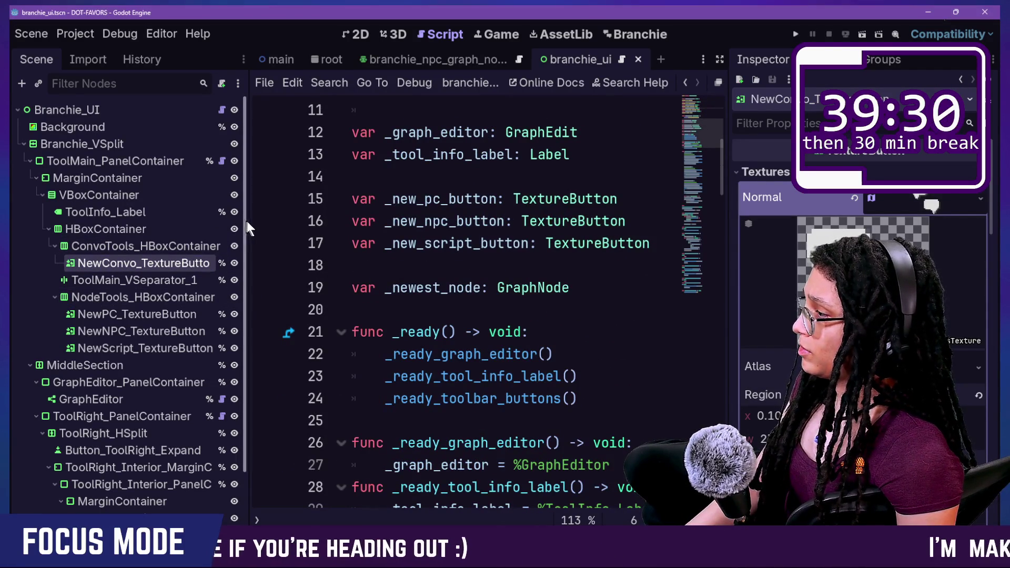
pyautogui.moveTo(248, 221); pyautogui.dragTo(202, 224)
pyautogui.click(361, 287)
# - Switch the script editor to distraction-free mode and enlarge the code text
pyautogui.hotkey('ctrl', 'shift', 'F11')
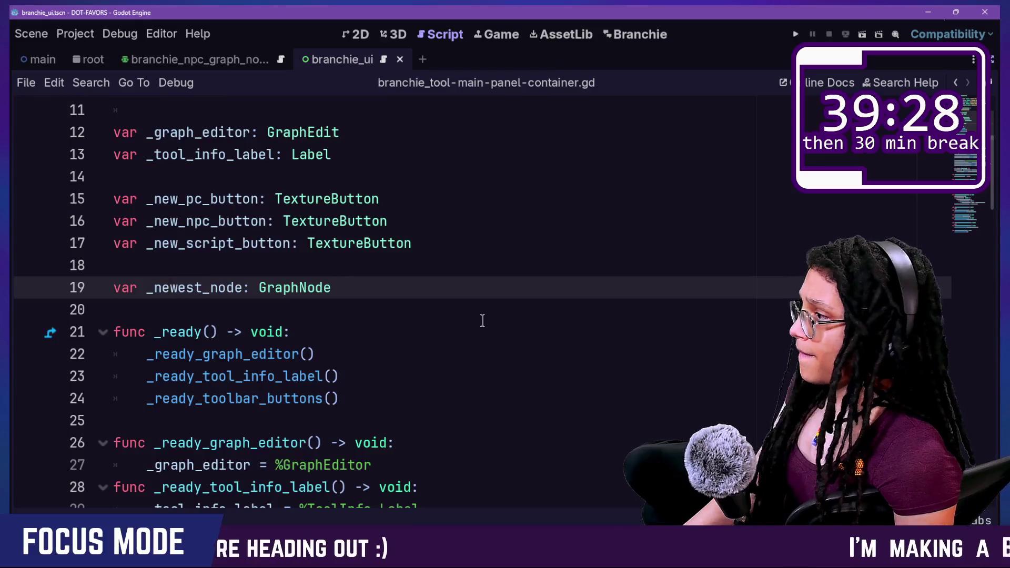
pyautogui.scroll(-2, 480, 321)
pyautogui.hotkey('ctrl', '=')
pyautogui.scroll(-5, 133, 226)
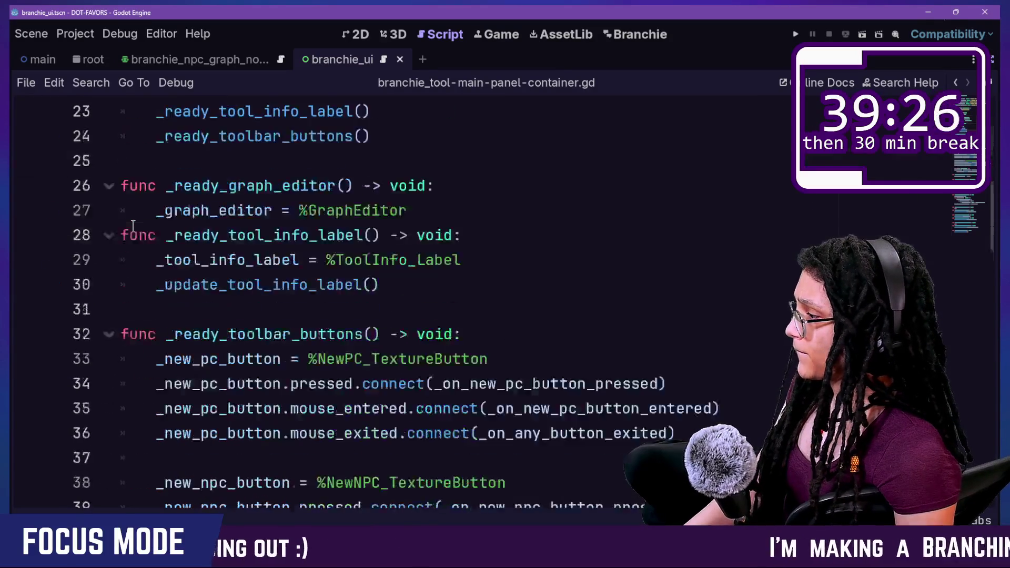
pyautogui.click(620, 310)
pyautogui.scroll(-2, 621, 313)
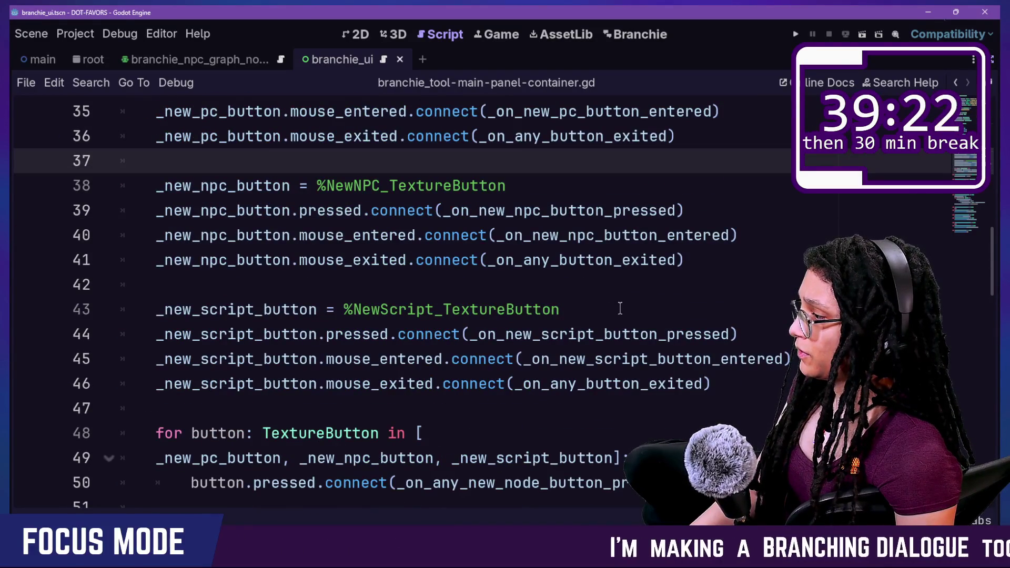
pyautogui.scroll(11, 621, 309)
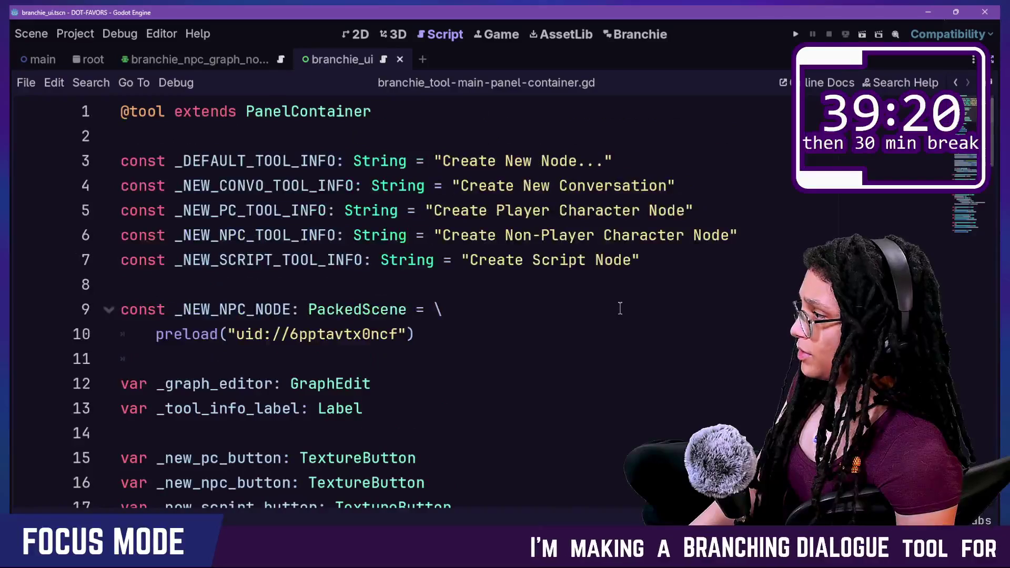
# - Declare var _new_convo_button: TextureButton on a new line after line 14
pyautogui.click(621, 309)
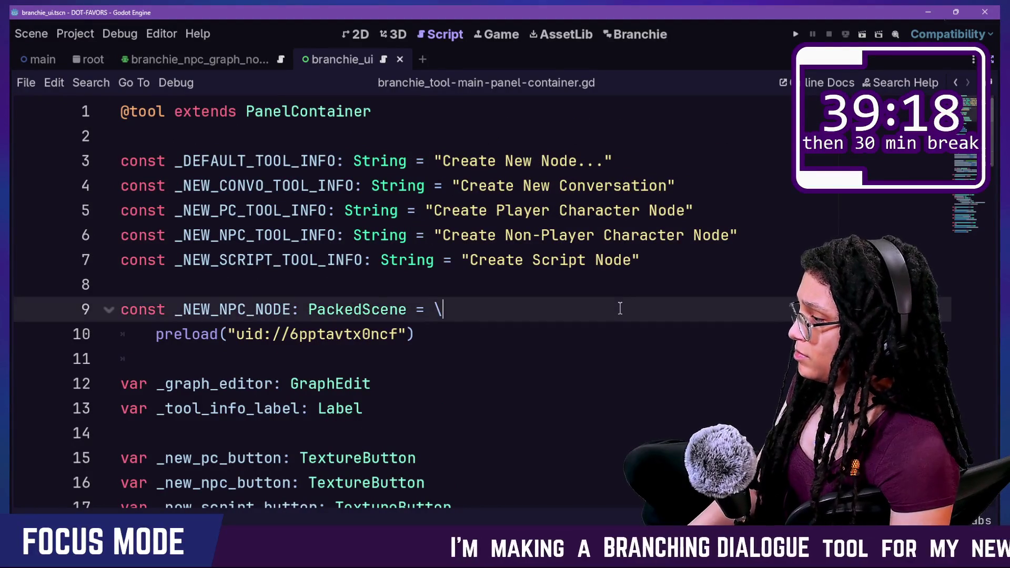
pyautogui.press('Down')
pyautogui.press('Down')
pyautogui.press('Down')
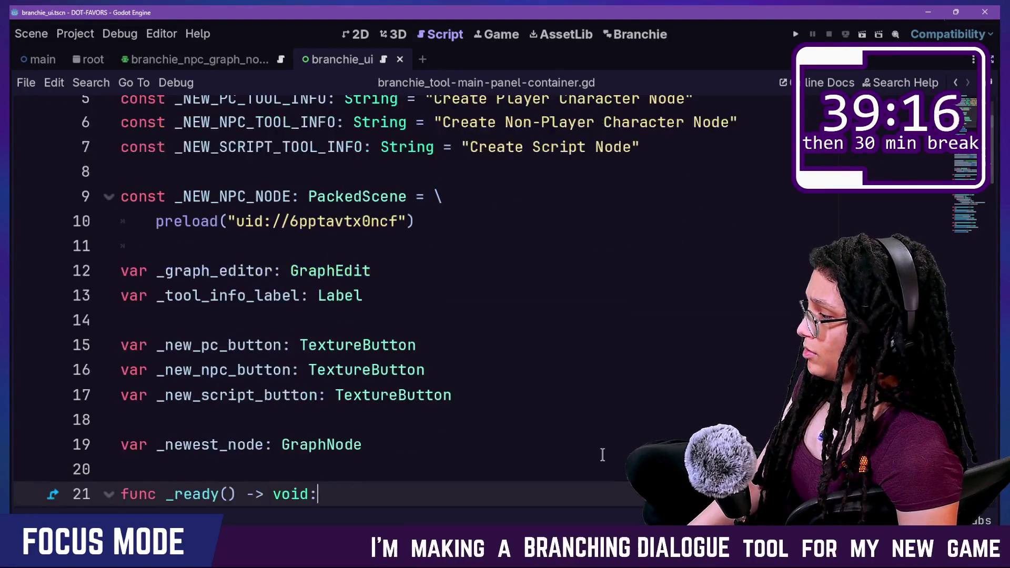
pyautogui.click(469, 342)
pyautogui.click(472, 316)
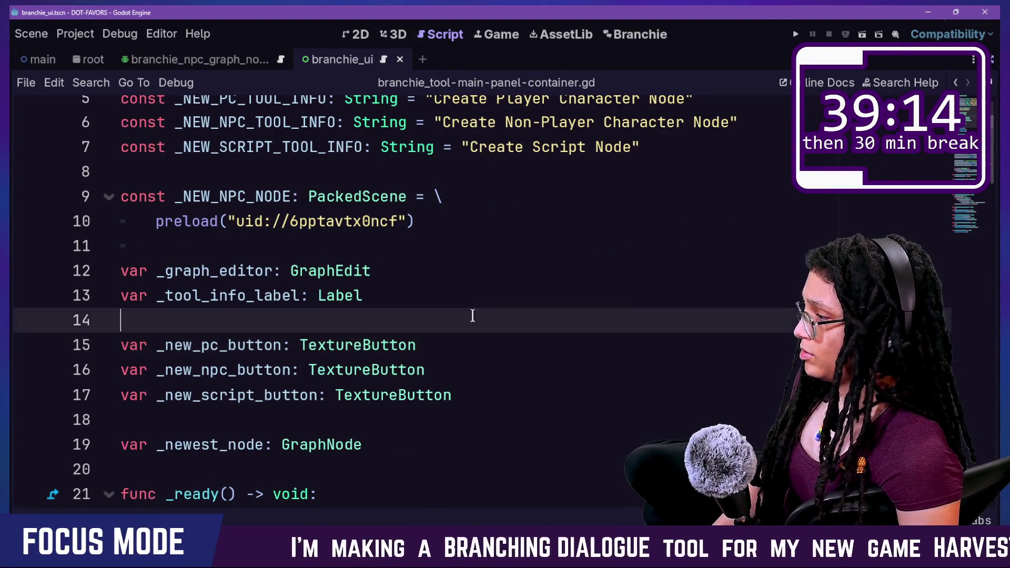
pyautogui.press('Return')
pyautogui.write('var _new_convo_')
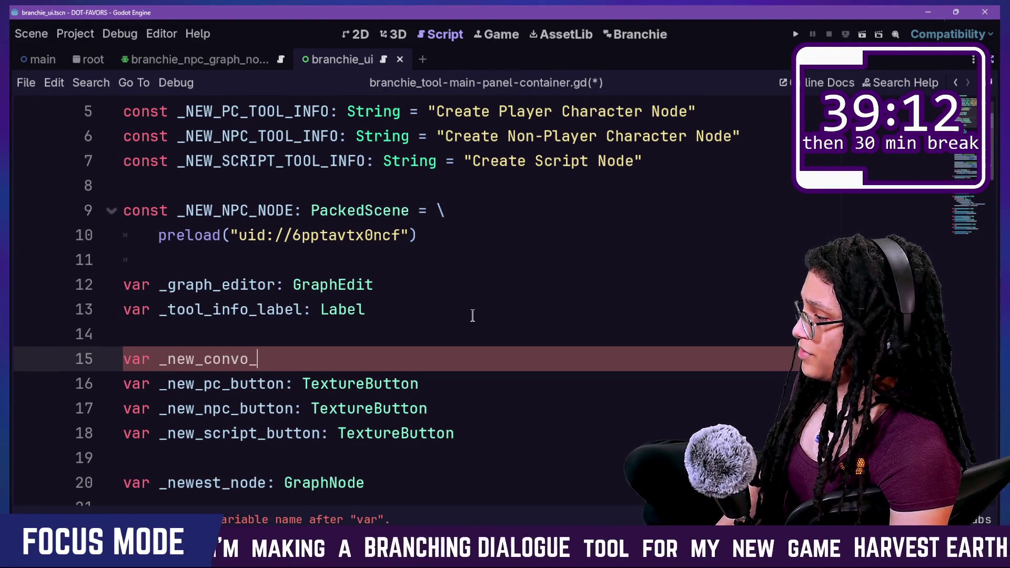
pyautogui.write('button: TextureButton')
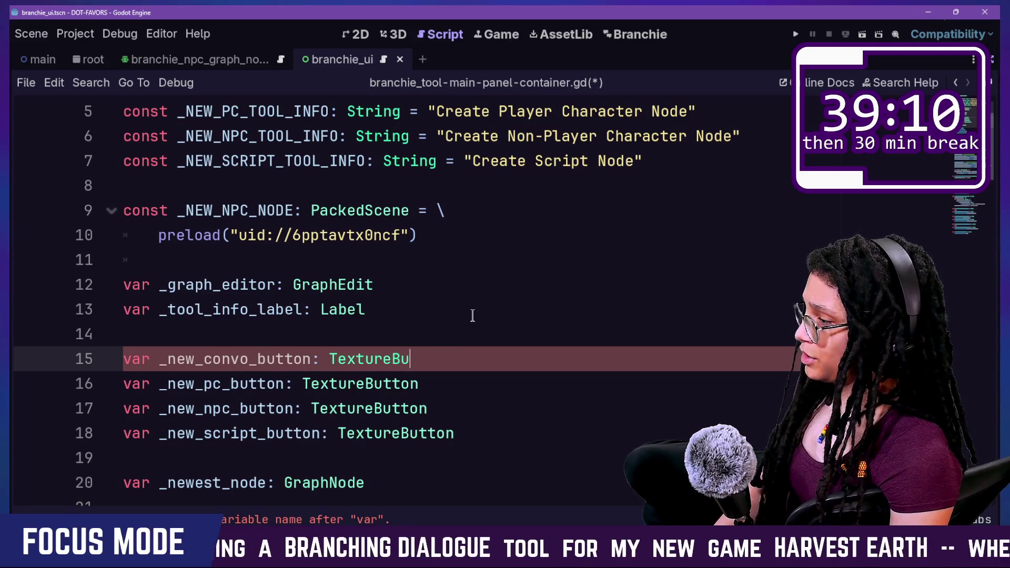
pyautogui.scroll(-7, 473, 316)
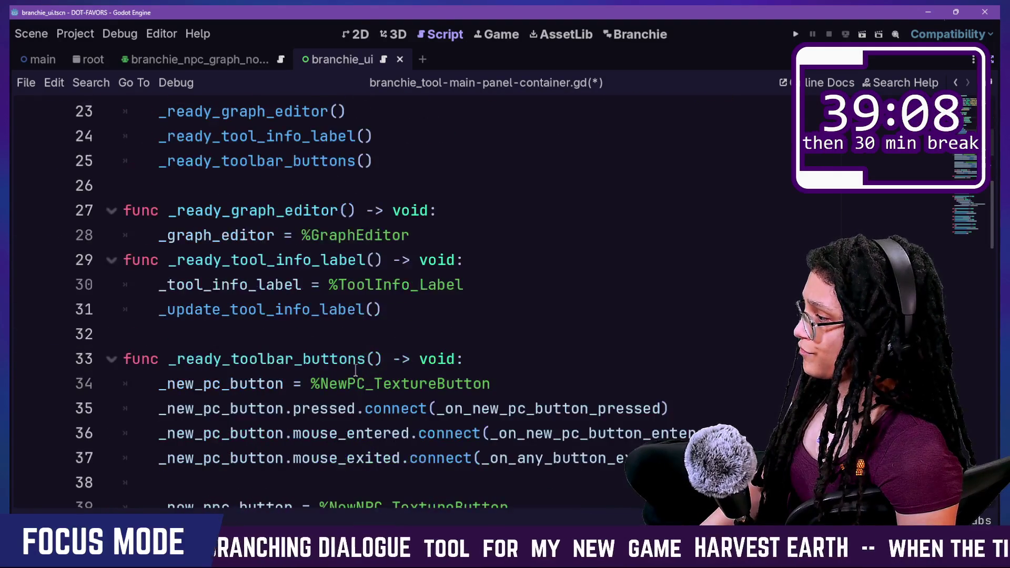
# - Paste a second copy of the PC button setup block and point it at NewConvo_TextureButton
pyautogui.moveTo(694, 387)
pyautogui.mouseDown()
pyautogui.moveTo(704, 320)
pyautogui.moveTo(521, 282)
pyautogui.mouseUp()
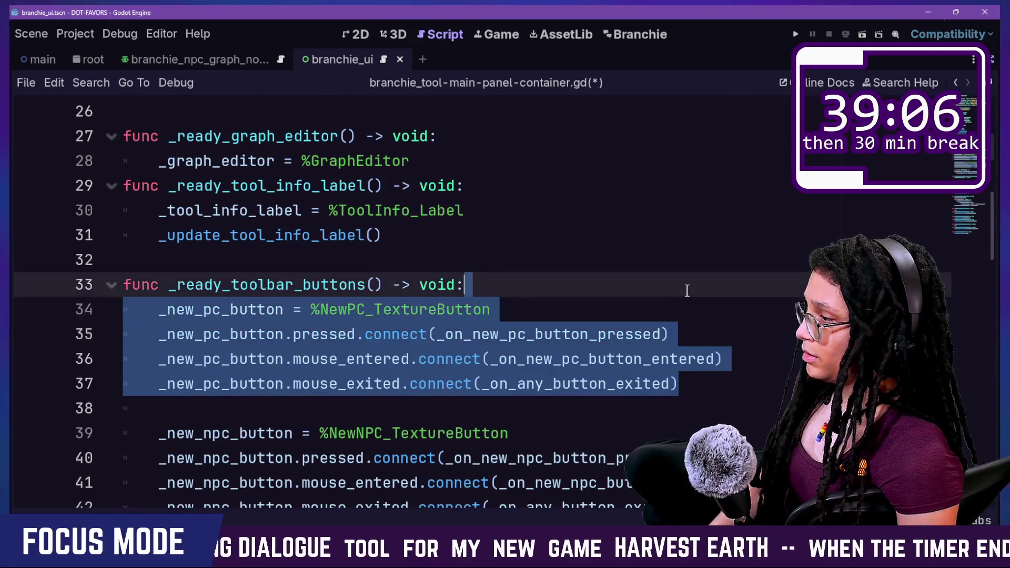
pyautogui.click(522, 280)
pyautogui.click(679, 384)
pyautogui.hotkey('ctrl', 'v')
pyautogui.press('Return')
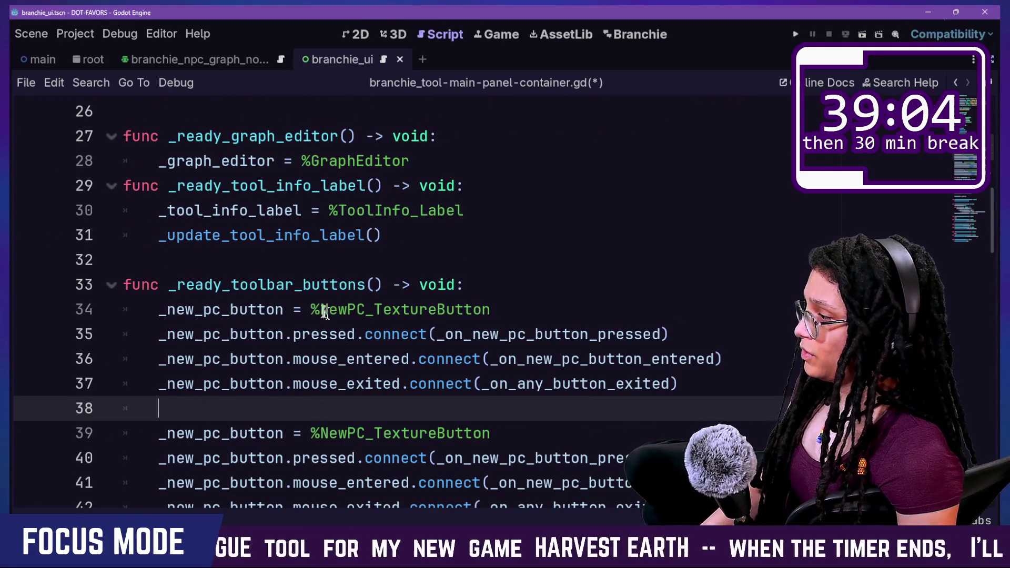
pyautogui.click(324, 308)
pyautogui.doubleClick(324, 307)
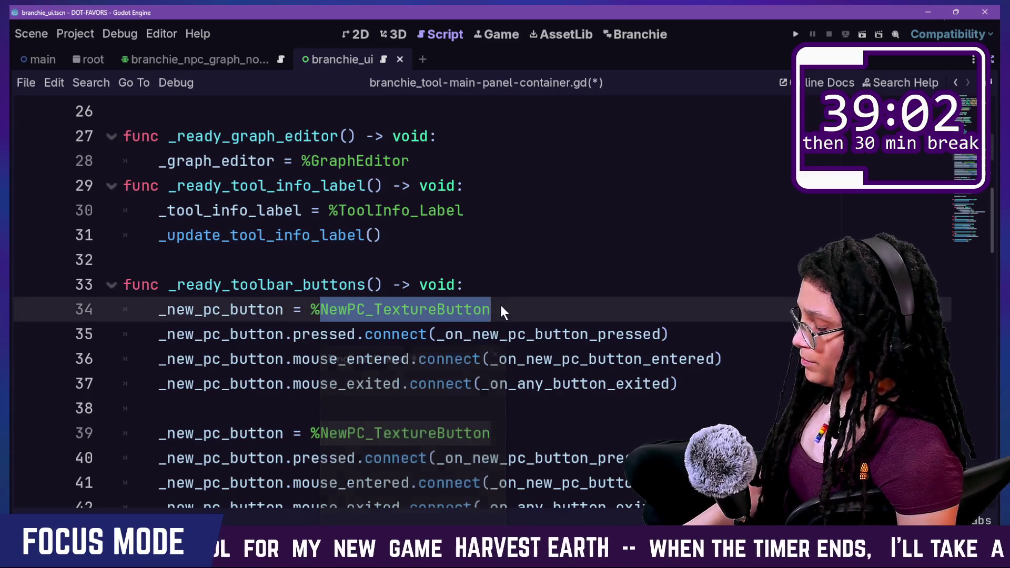
pyautogui.write('NewConvo_TextureButton')
pyautogui.click(421, 516)
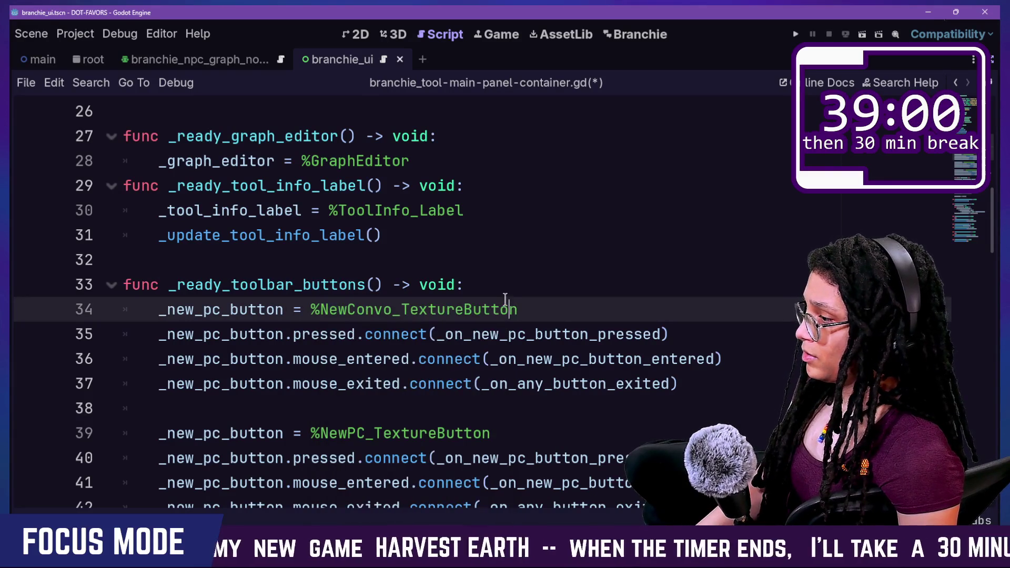
# - Rename the copied block's _on_new_pc handler references on lines 35–36 to _on_new_convo
pyautogui.scroll(-1, 495, 315)
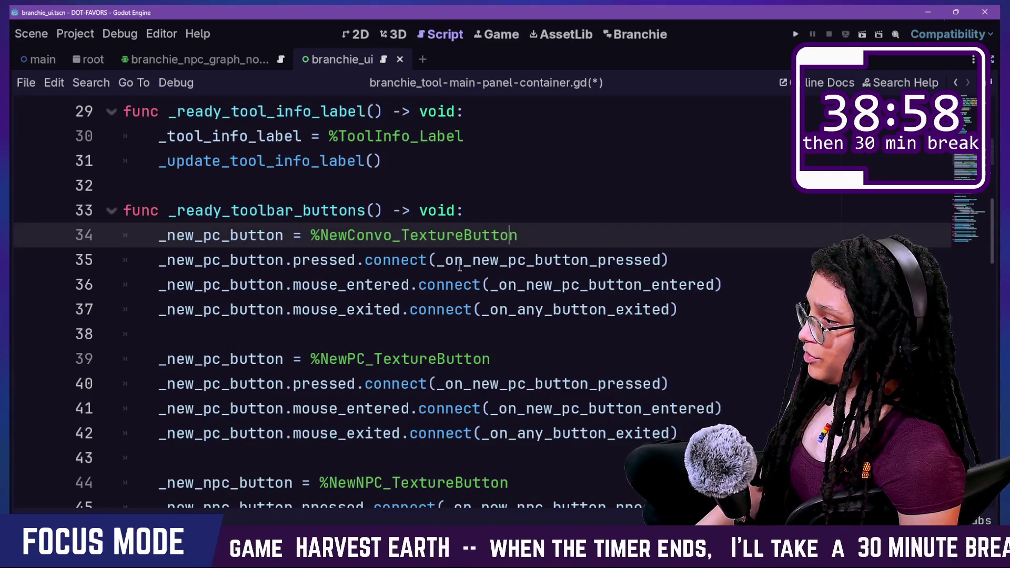
pyautogui.moveTo(508, 265); pyautogui.dragTo(526, 266)
pyautogui.hotkey('ctrl', 'd')
pyautogui.moveTo(437, 264); pyautogui.dragTo(536, 265)
pyautogui.hotkey('ctrl', 'd')
pyautogui.hotkey('ctrl', 'd')
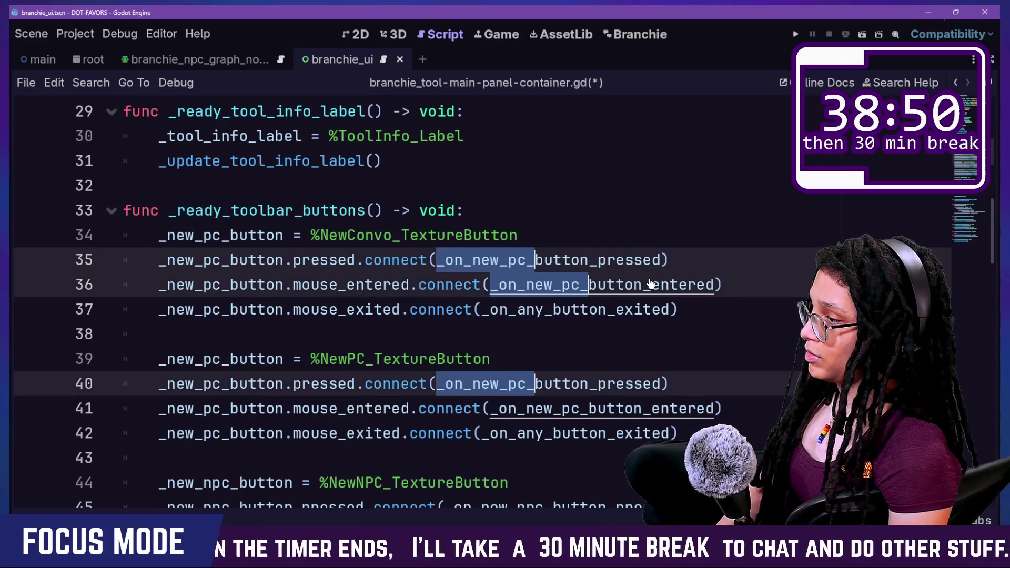
pyautogui.click(550, 261)
pyautogui.moveTo(437, 262); pyautogui.dragTo(535, 262)
pyautogui.hotkey('ctrl', 'd')
pyautogui.hotkey('ctrl', 'd')
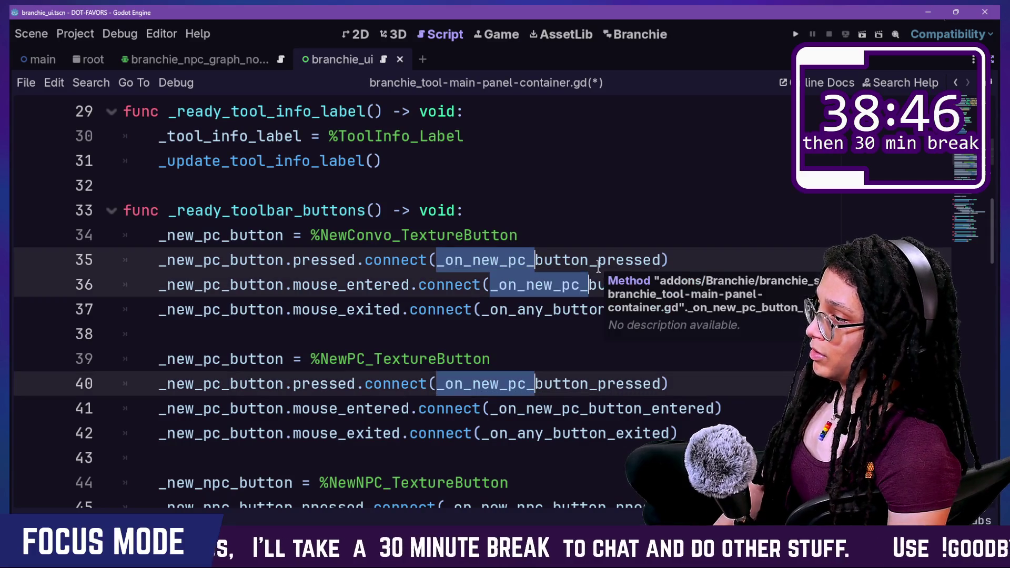
pyautogui.click(357, 260)
pyautogui.moveTo(458, 262); pyautogui.dragTo(537, 262)
pyautogui.hotkey('ctrl', 'd')
pyautogui.write('_on_new_convo')
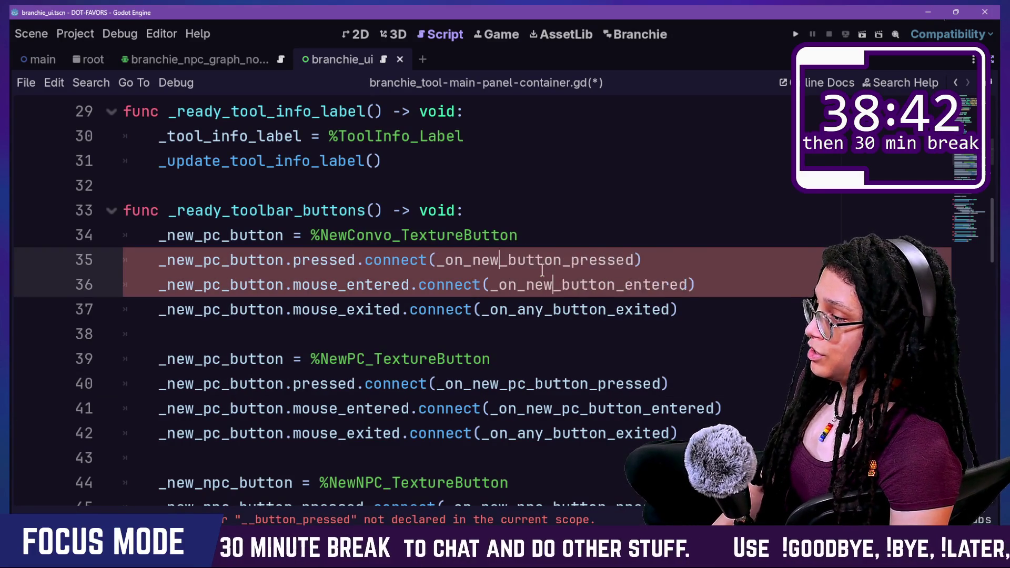
pyautogui.click(445, 260)
# - Duplicate the PC button pressed and entered handler functions
pyautogui.moveTo(437, 260); pyautogui.dragTo(688, 261)
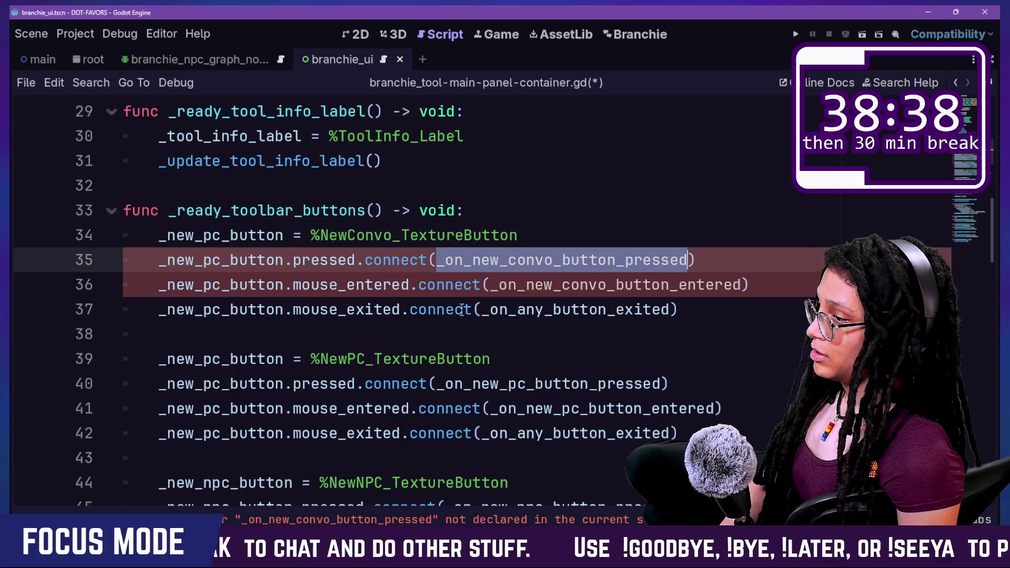
pyautogui.scroll(-20, 461, 309)
pyautogui.scroll(9, 462, 309)
pyautogui.scroll(-2, 462, 309)
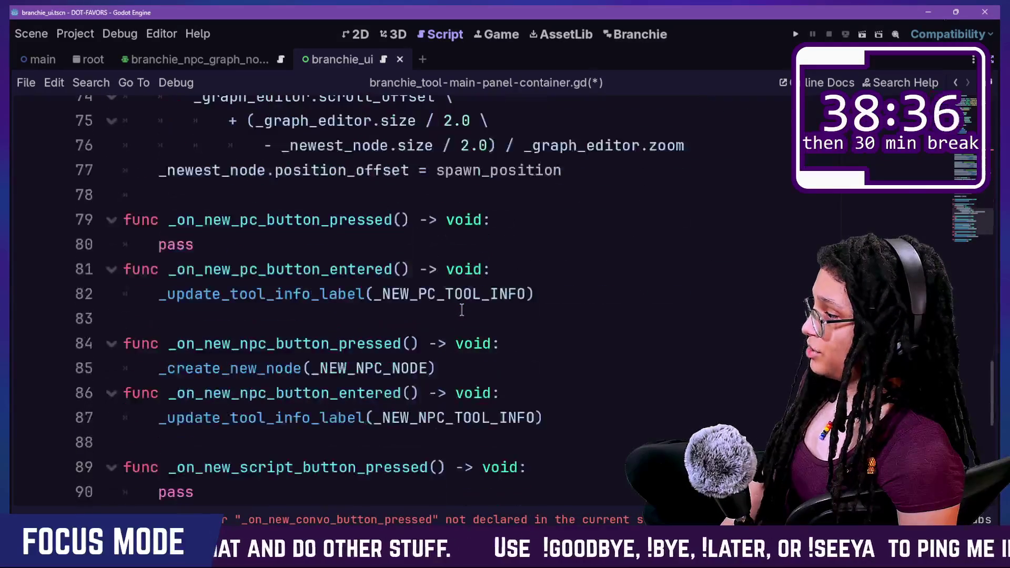
pyautogui.click(389, 220)
pyautogui.click(425, 194)
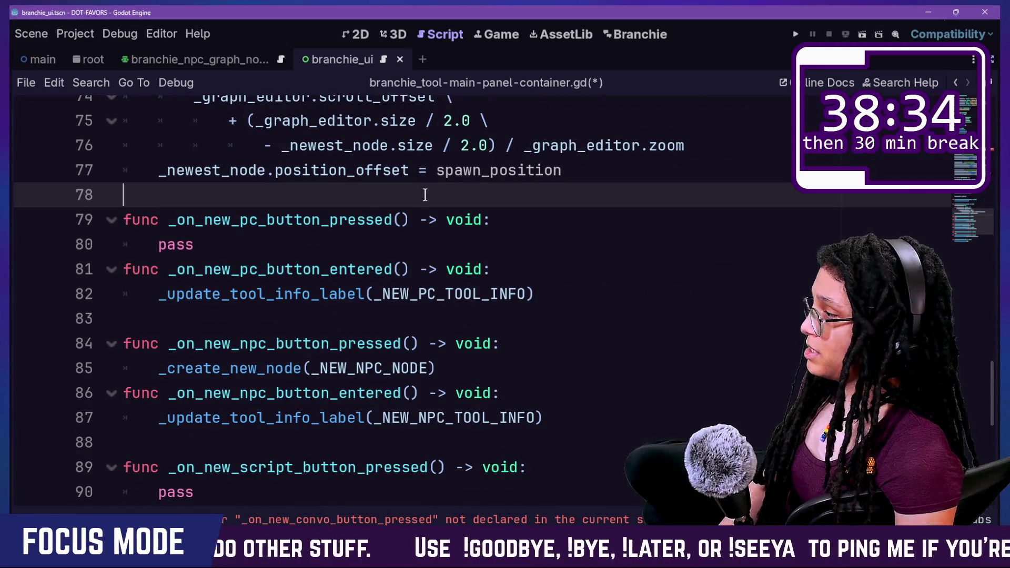
pyautogui.moveTo(261, 325); pyautogui.dragTo(235, 203)
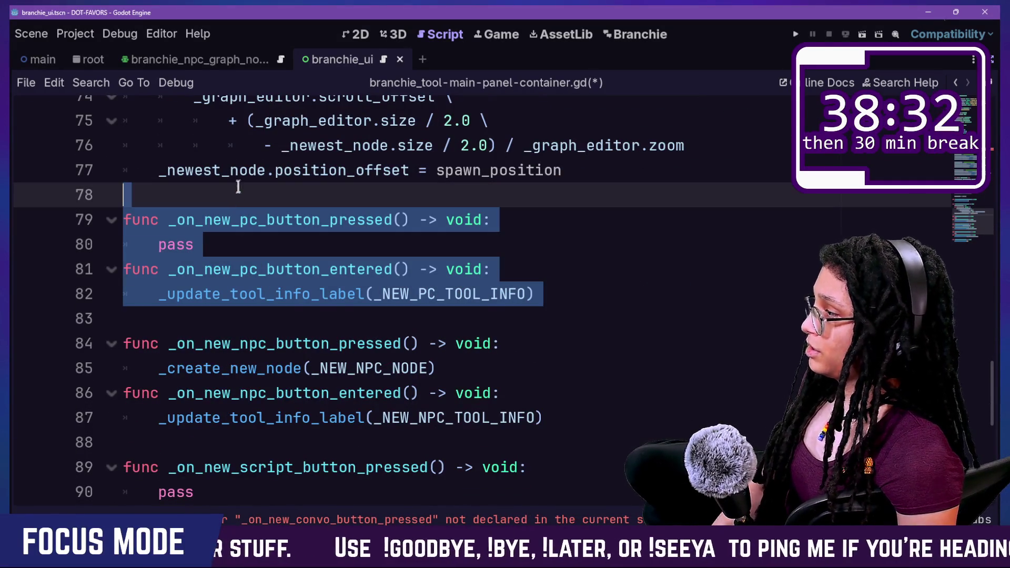
pyautogui.hotkey('ctrl', 'c')
pyautogui.click(275, 192)
pyautogui.press('Down')
pyautogui.press('Down')
pyautogui.press('Down')
pyautogui.hotkey('ctrl', 'v')
# - Rename the copies to _on_new_convo_button handlers using _NEW_CONVO_TOOL_INFO, and save the script
pyautogui.click(214, 209)
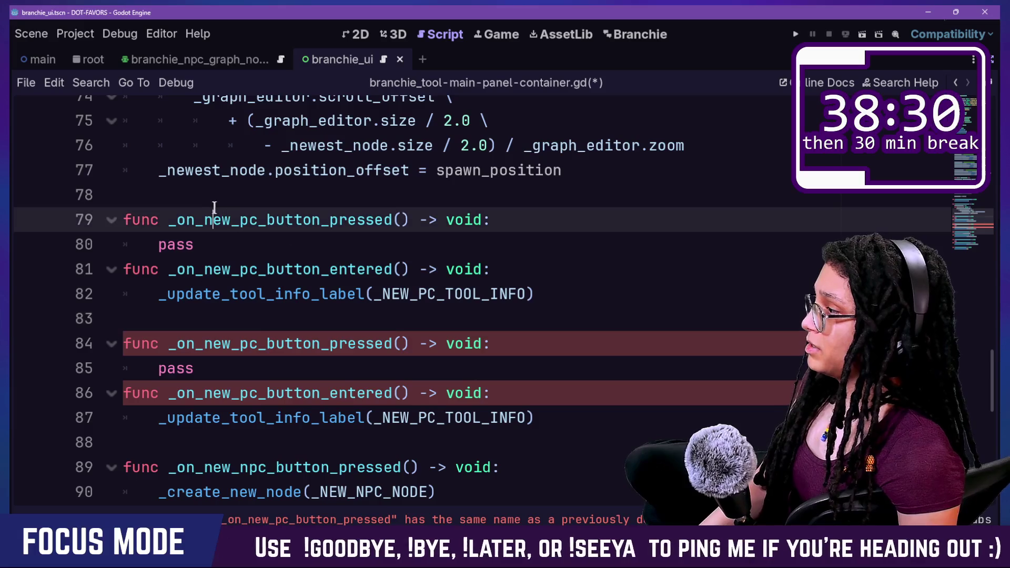
pyautogui.moveTo(241, 220); pyautogui.dragTo(249, 220)
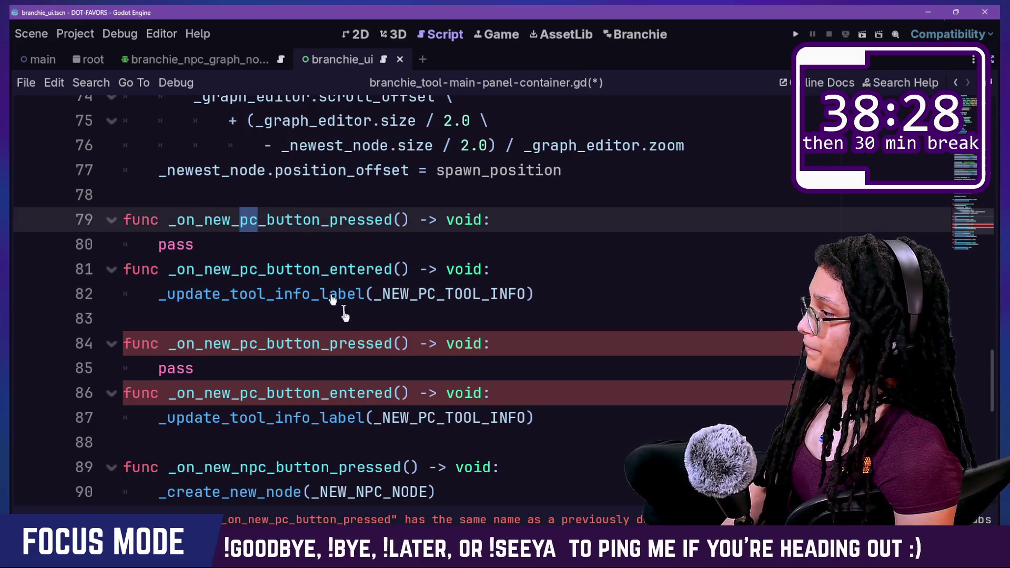
pyautogui.hotkey('ctrl', 'd')
pyautogui.write('convo')
pyautogui.scroll(1, 346, 324)
pyautogui.moveTo(157, 205); pyautogui.dragTo(497, 327)
pyautogui.click(497, 327)
pyautogui.click(480, 311)
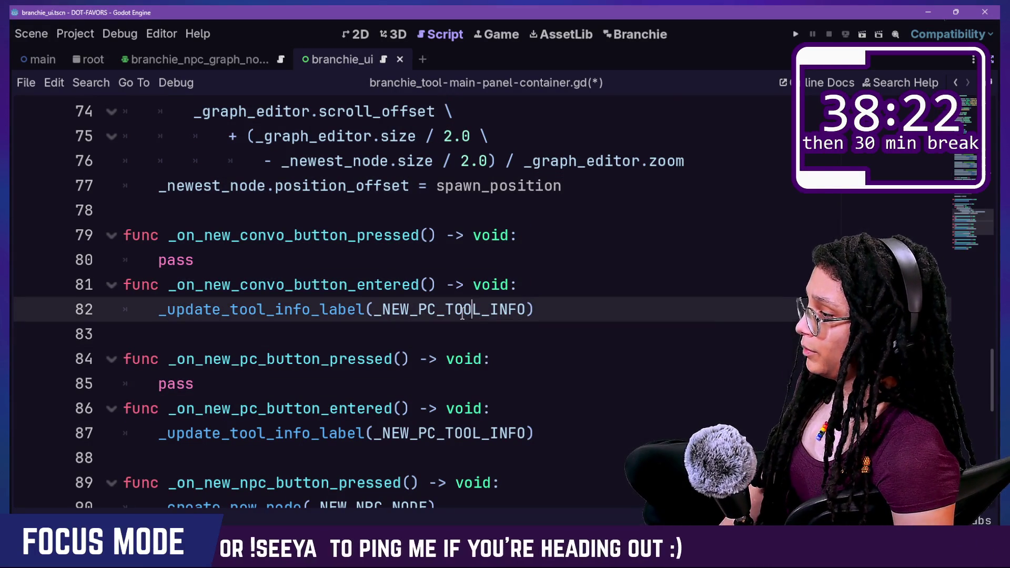
pyautogui.press('BackSpace')
pyautogui.press('BackSpace')
pyautogui.write('CONVO')
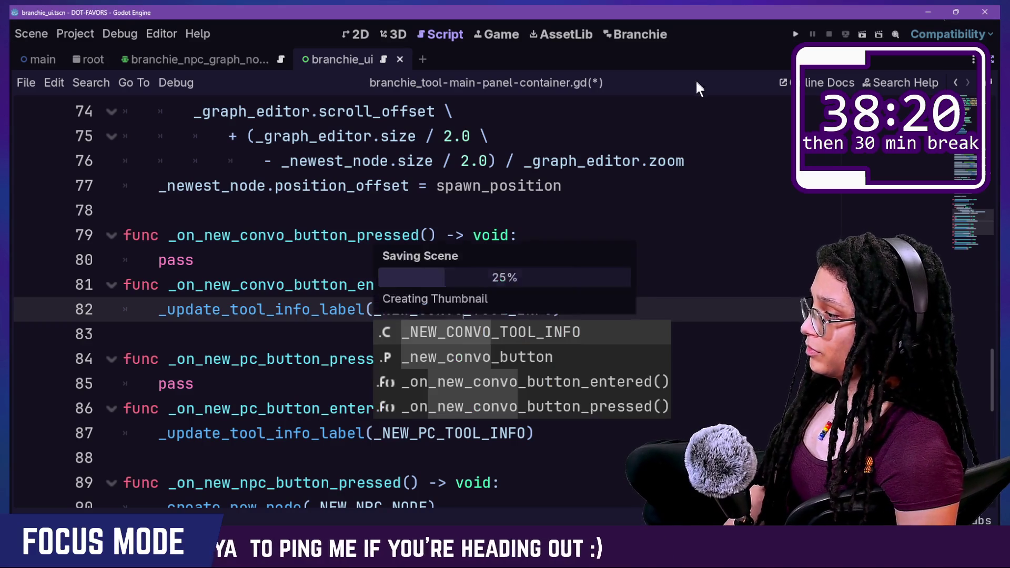
pyautogui.hotkey('ctrl', 's')
# - Toggle the Branchie plugin off and on in Project Settings > Plugins, then return to the script
pyautogui.click(75, 33)
pyautogui.click(105, 51)
pyautogui.click(223, 190)
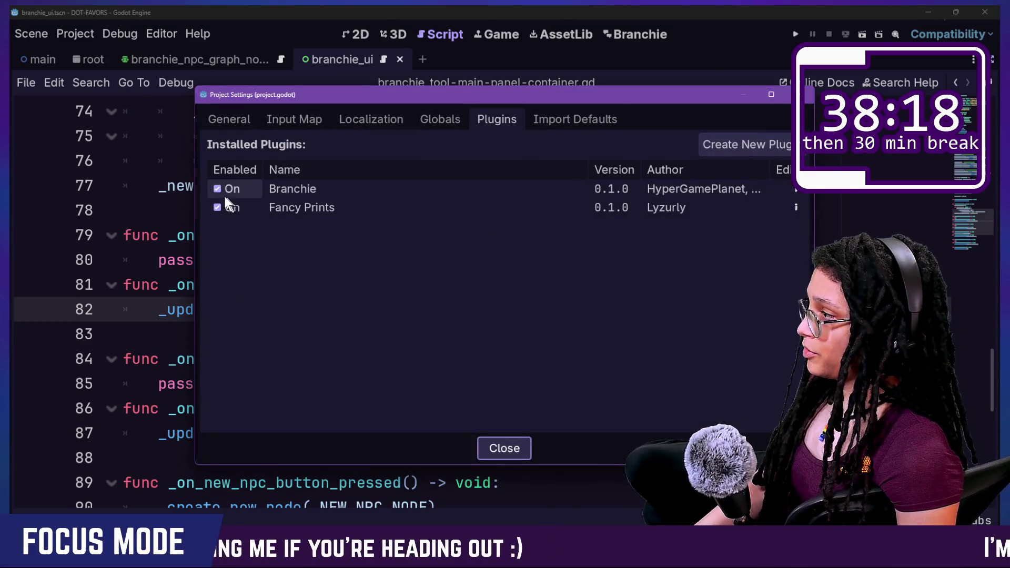
pyautogui.click(222, 191)
pyautogui.press('Escape')
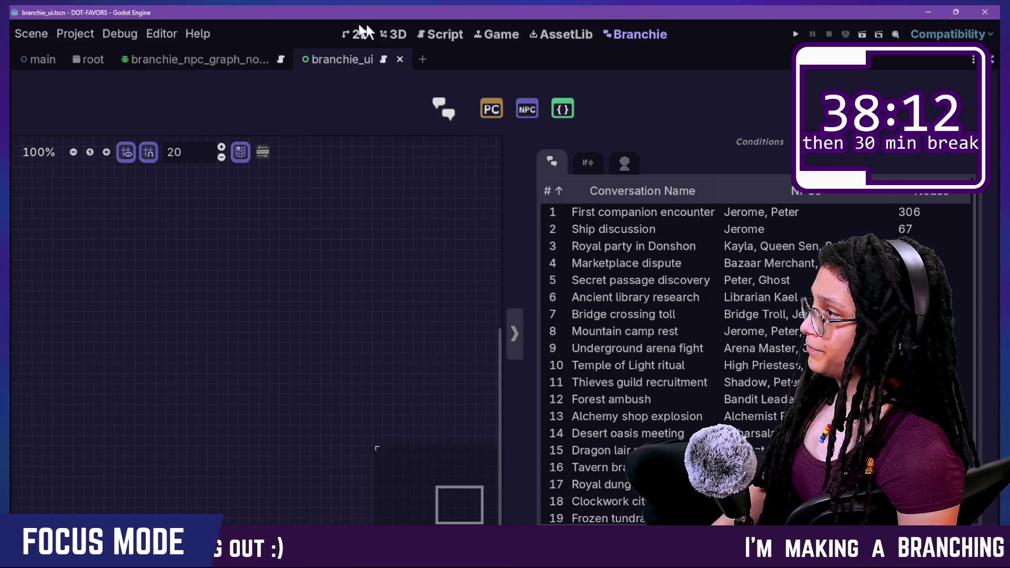
pyautogui.click(421, 35)
pyautogui.scroll(15, 303, 194)
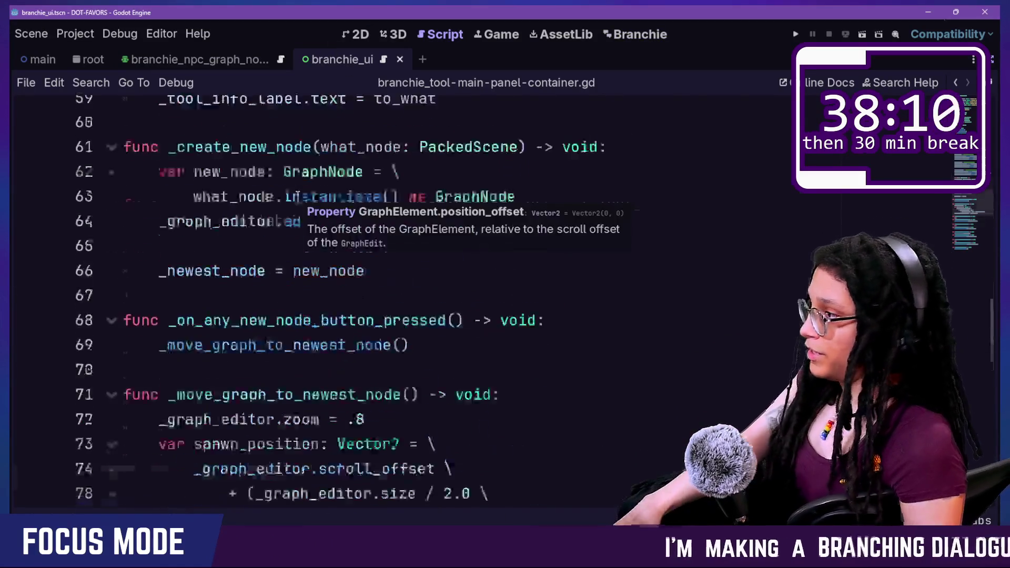
pyautogui.scroll(7, 303, 194)
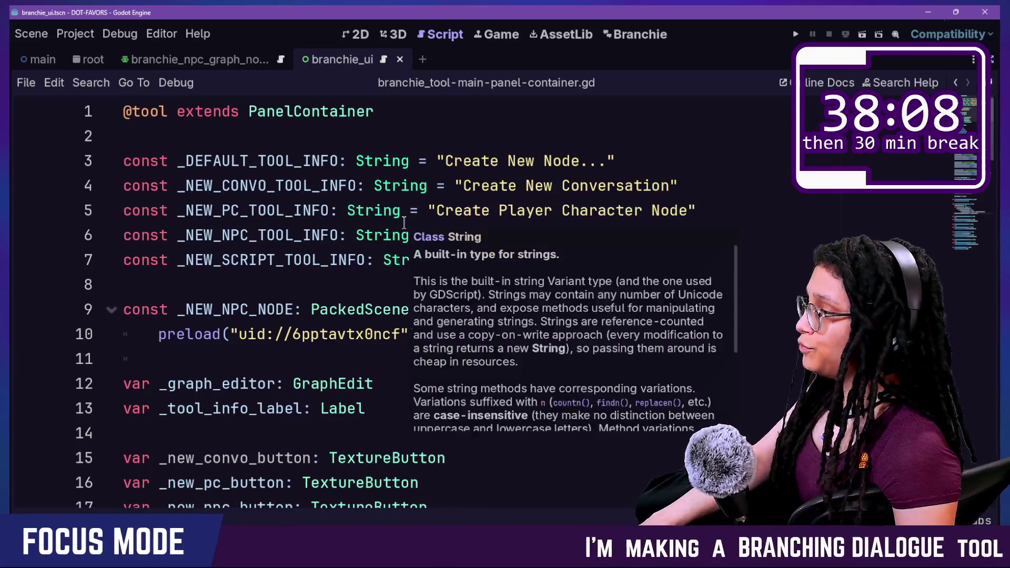
pyautogui.click(395, 260)
pyautogui.scroll(-1, 427, 253)
pyautogui.scroll(-10, 433, 252)
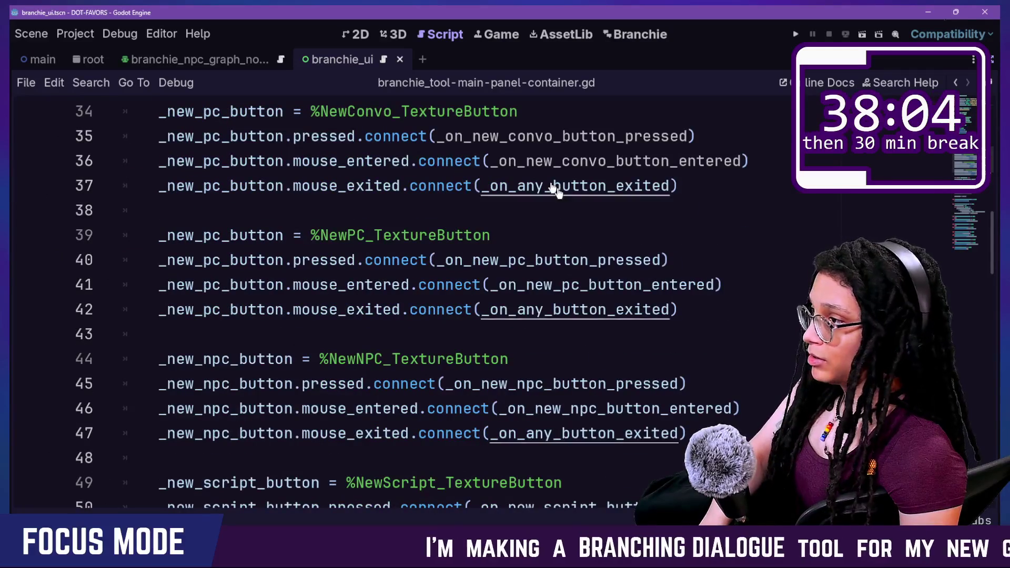
pyautogui.click(518, 266)
pyautogui.keyDown('ctrl'); pyautogui.click(520, 271); pyautogui.keyUp('ctrl')
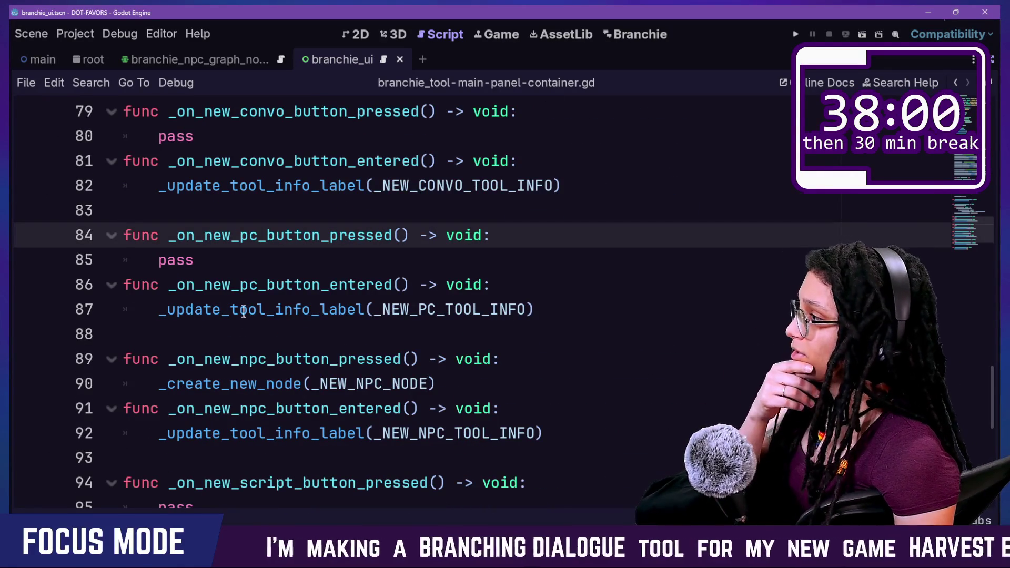
pyautogui.moveTo(168, 264); pyautogui.dragTo(227, 278)
pyautogui.click(203, 269)
pyautogui.moveTo(150, 388); pyautogui.dragTo(462, 408)
pyautogui.click(453, 389)
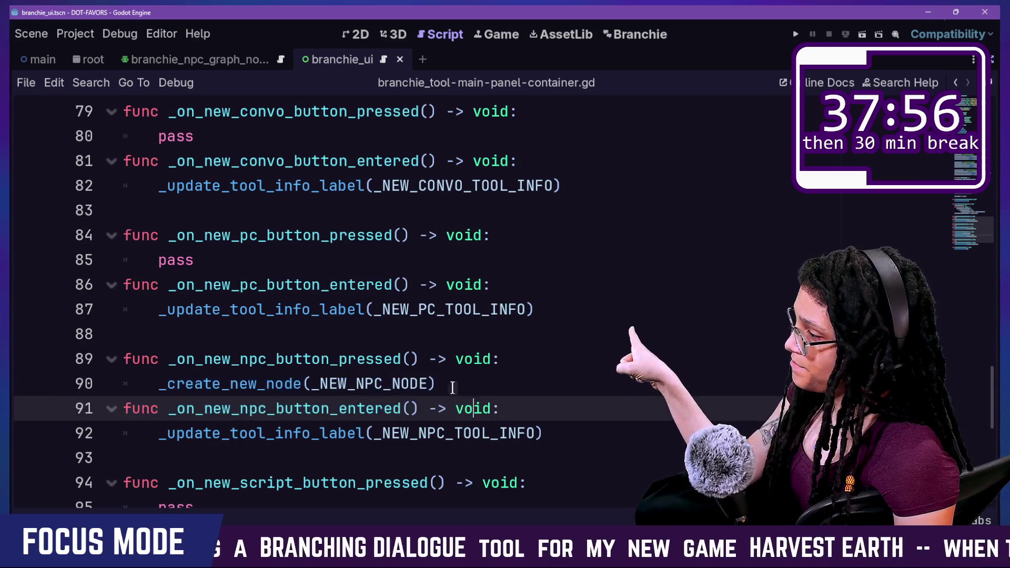
pyautogui.moveTo(167, 392); pyautogui.dragTo(370, 394)
pyautogui.click(370, 394)
pyautogui.scroll(-1, 378, 389)
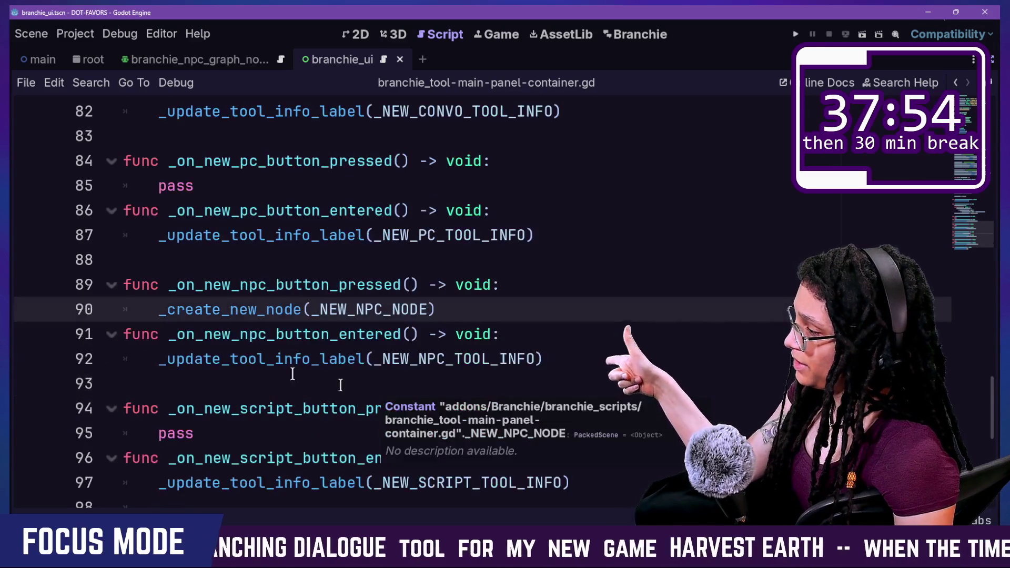
pyautogui.moveTo(158, 309); pyautogui.dragTo(485, 309)
pyautogui.click(489, 314)
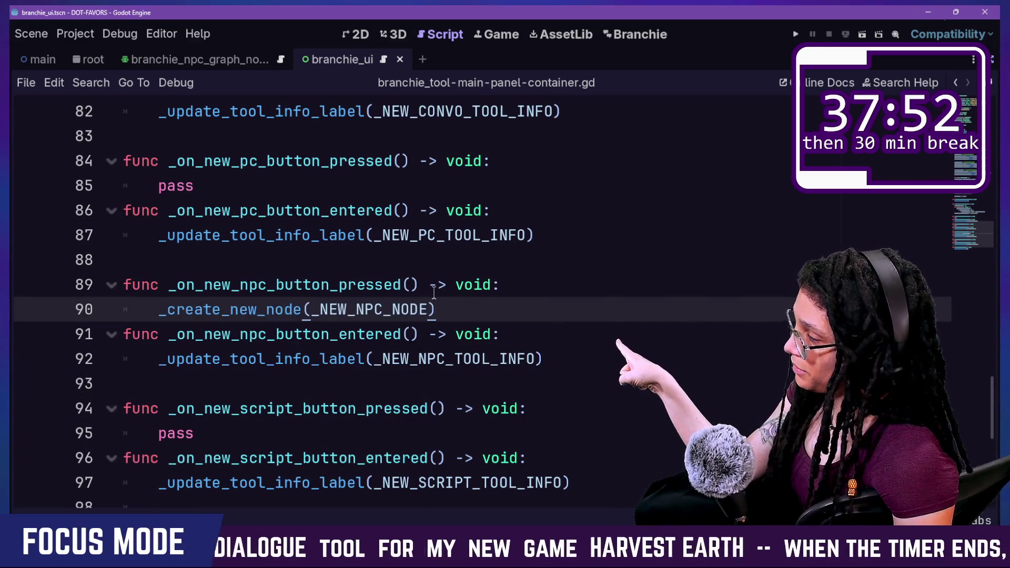
pyautogui.scroll(2, 463, 306)
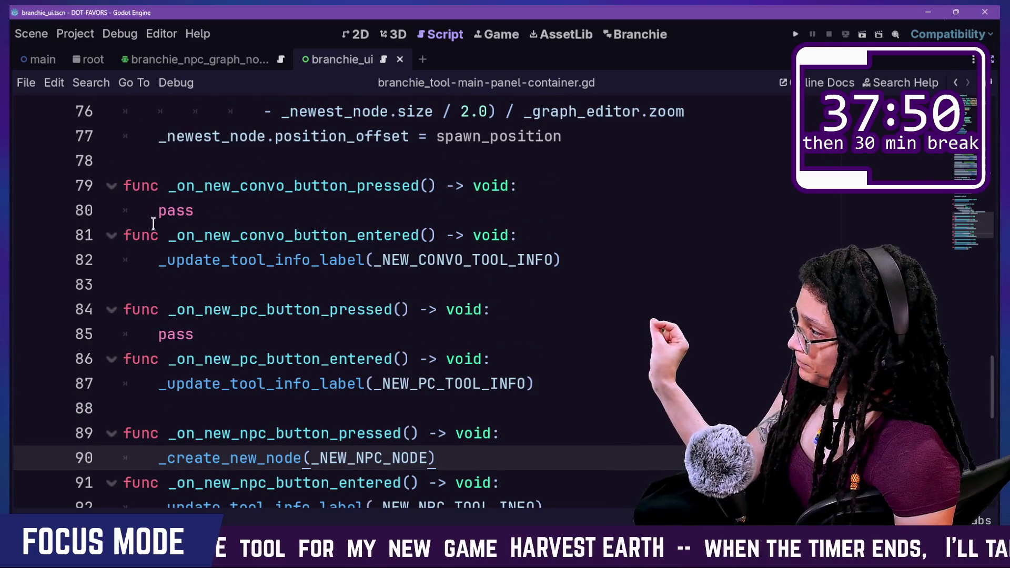
pyautogui.click(272, 216)
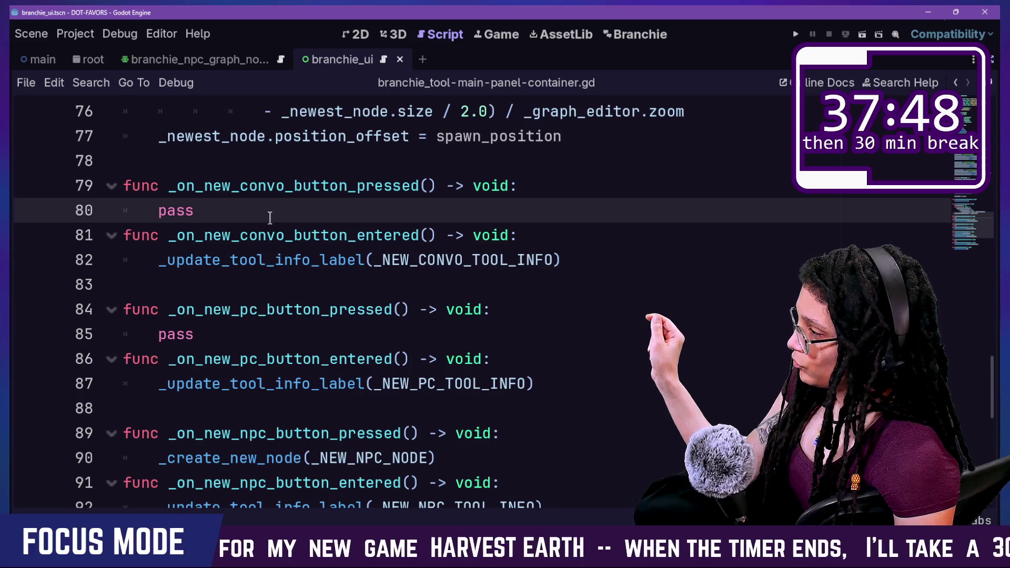
pyautogui.scroll(1, 269, 218)
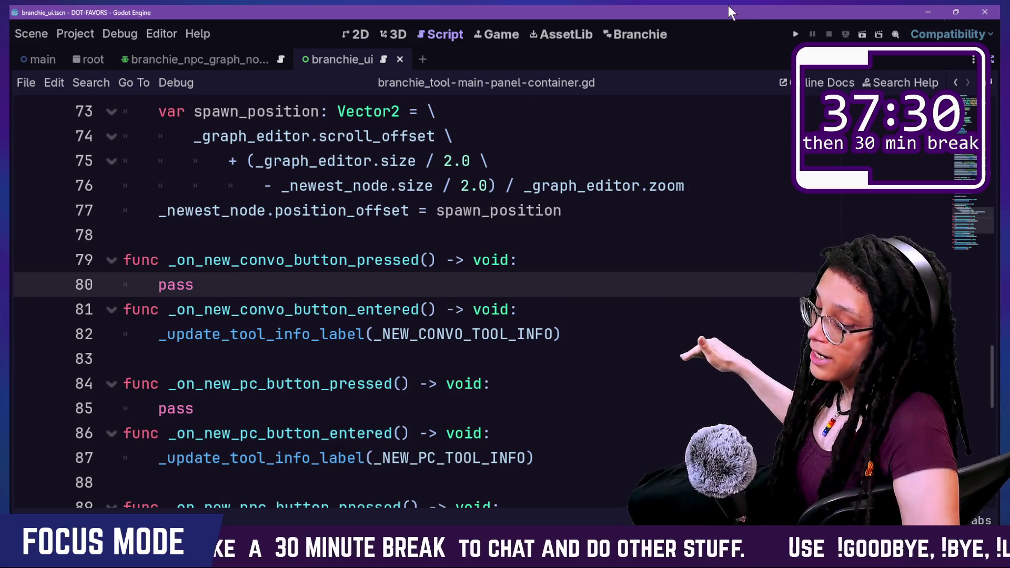
# - Leave distraction-free mode, open the Branchie tab, and resize panels to widen the conversation list
pyautogui.click(992, 60)
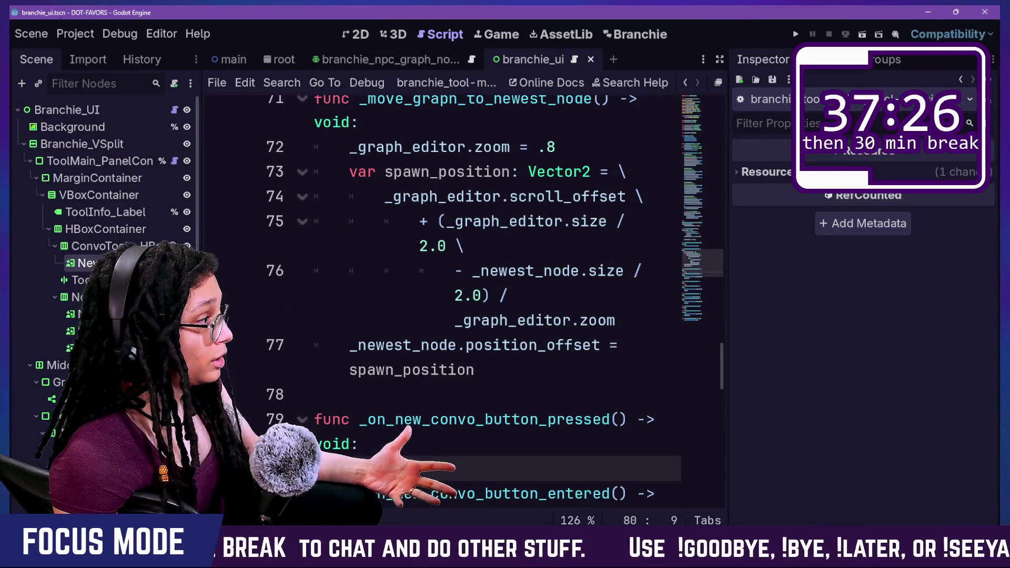
pyautogui.click(637, 37)
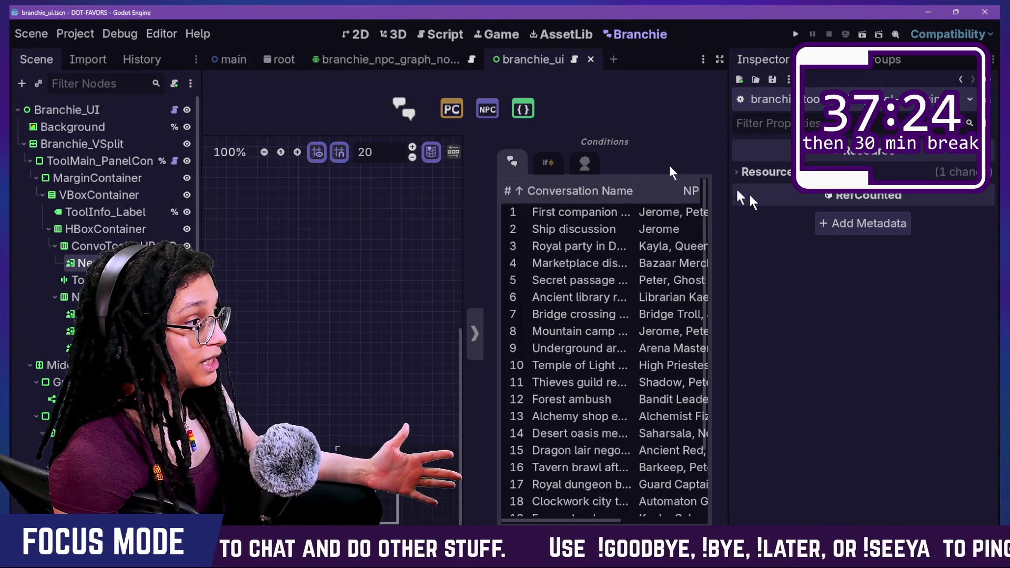
pyautogui.moveTo(729, 193); pyautogui.dragTo(885, 196)
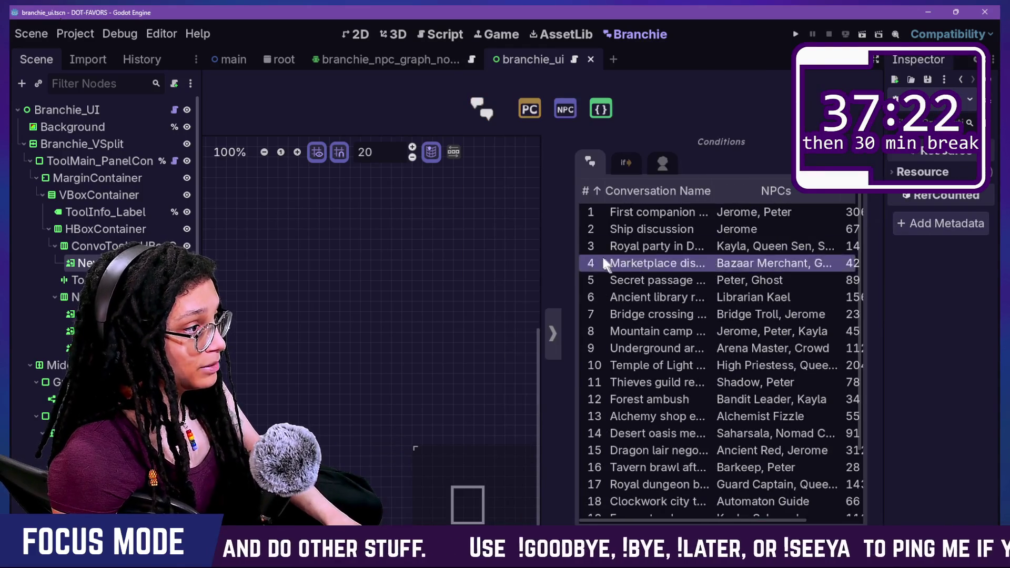
pyautogui.moveTo(539, 232); pyautogui.dragTo(319, 231)
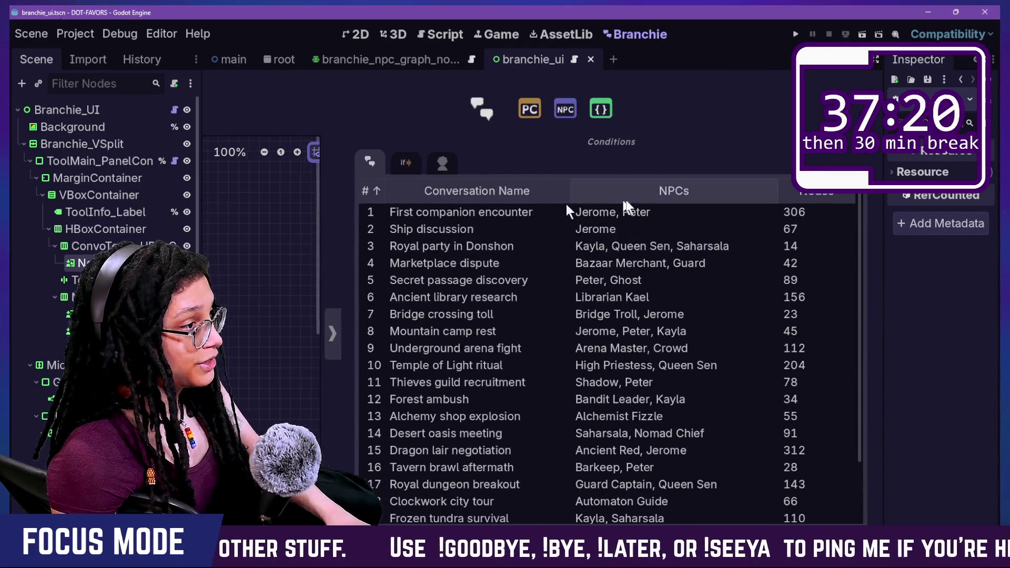
pyautogui.moveTo(606, 203)
pyautogui.mouseDown()
pyautogui.moveTo(859, 289)
pyautogui.moveTo(252, 274)
pyautogui.moveTo(973, 221)
pyautogui.moveTo(343, 302)
pyautogui.mouseUp()
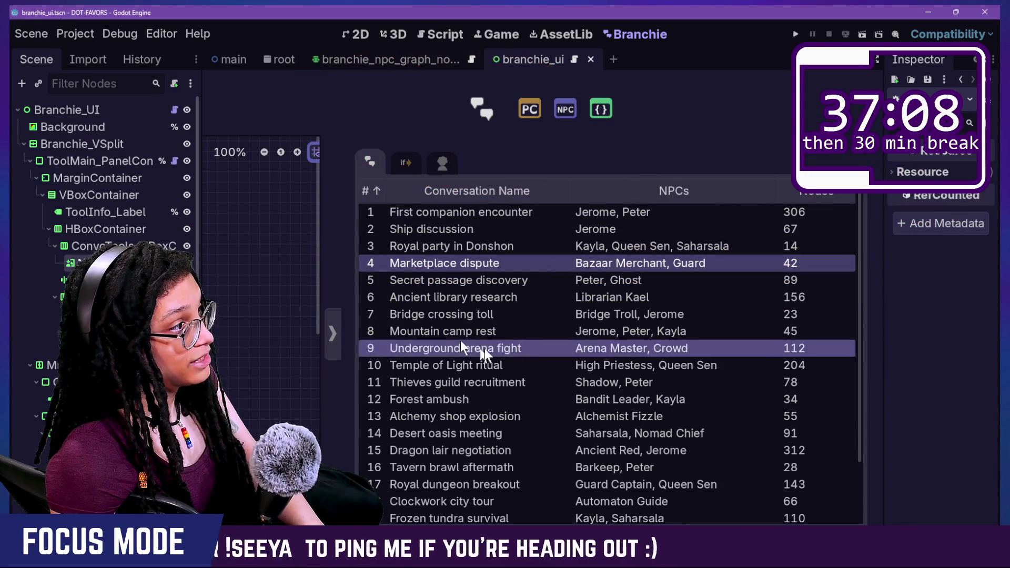
# - Select conversations in turn, from Ship discussion and Bridge crossing toll to First companion encounter
pyautogui.click(473, 297)
pyautogui.click(487, 231)
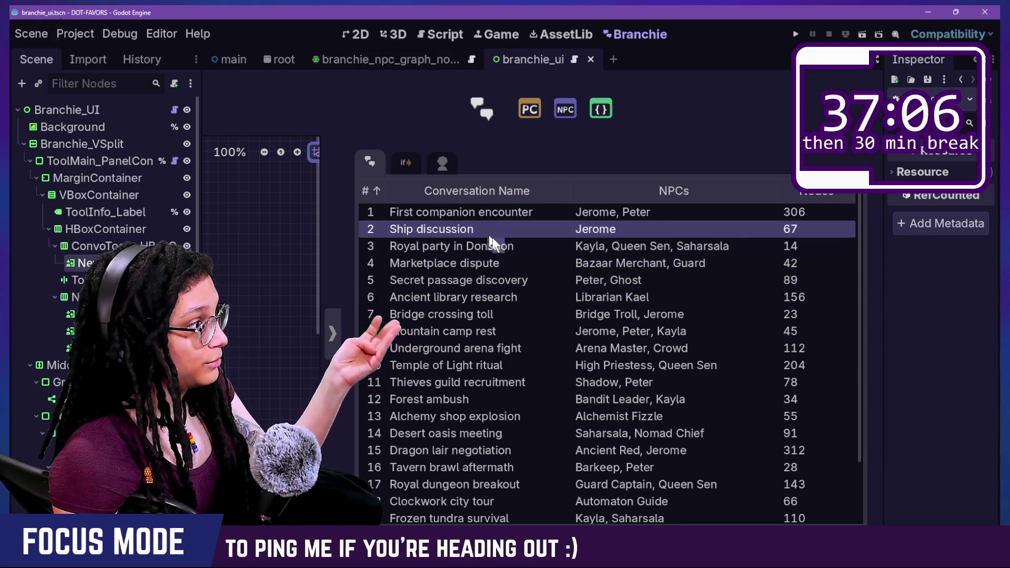
pyautogui.click(511, 314)
pyautogui.click(520, 364)
pyautogui.click(474, 416)
pyautogui.click(447, 280)
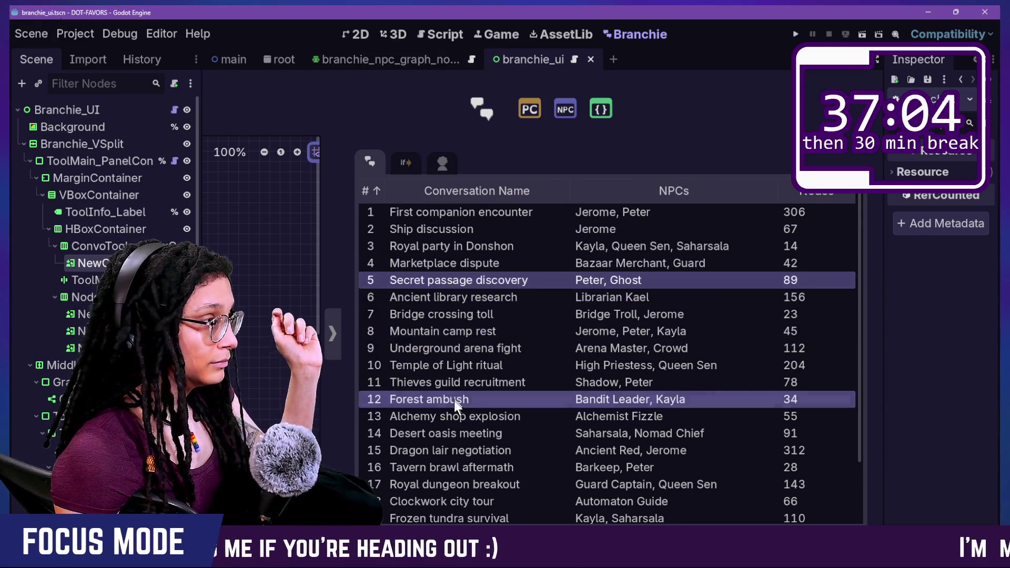
pyautogui.click(460, 243)
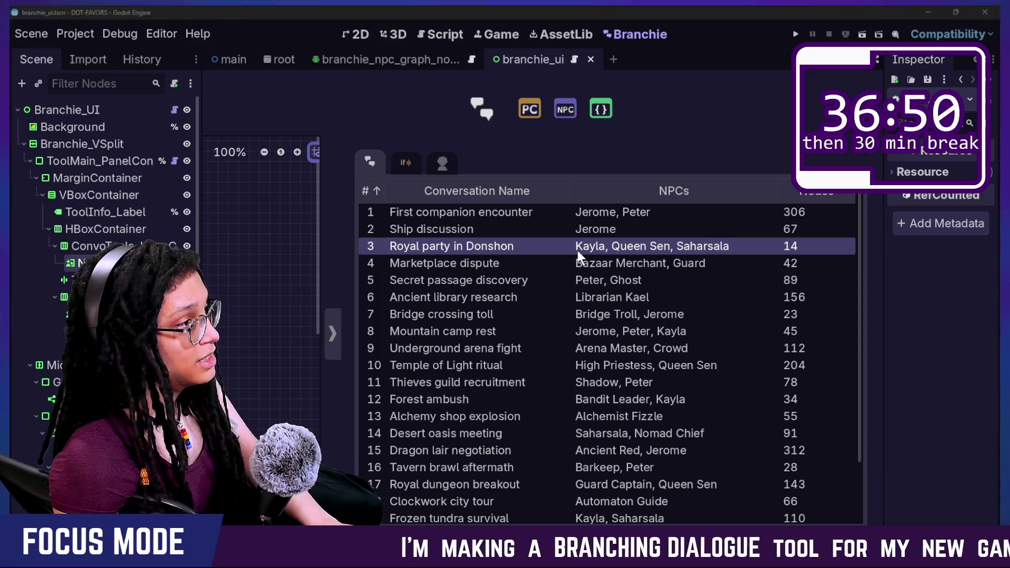
pyautogui.click(515, 262)
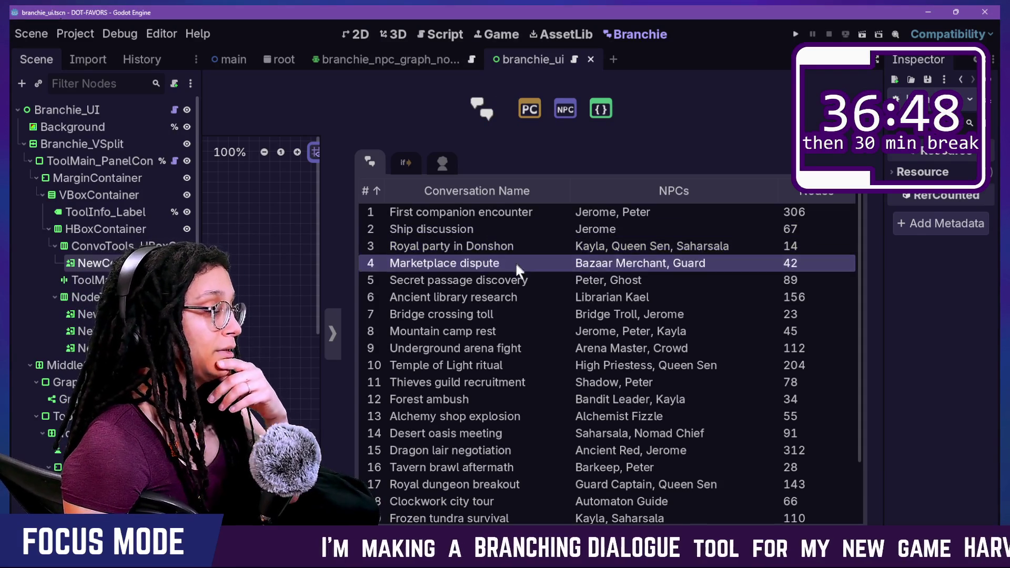
pyautogui.click(497, 311)
pyautogui.click(486, 384)
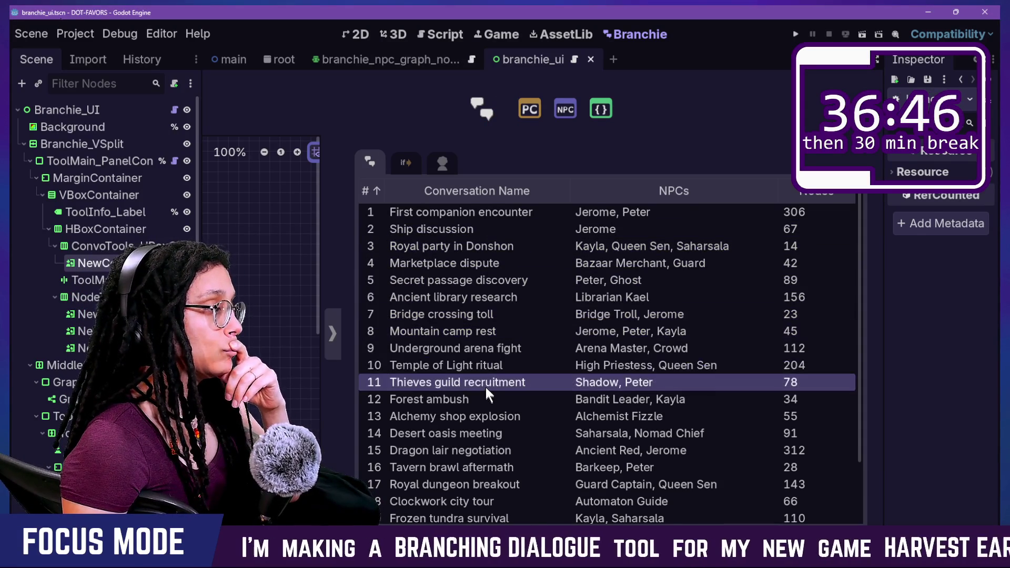
pyautogui.click(457, 300)
pyautogui.click(497, 231)
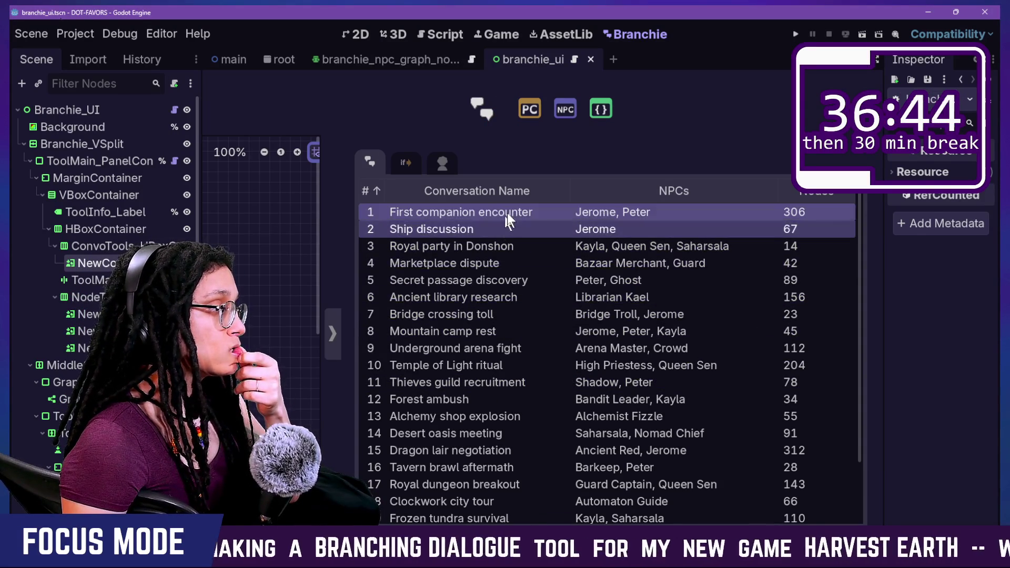
pyautogui.click(506, 214)
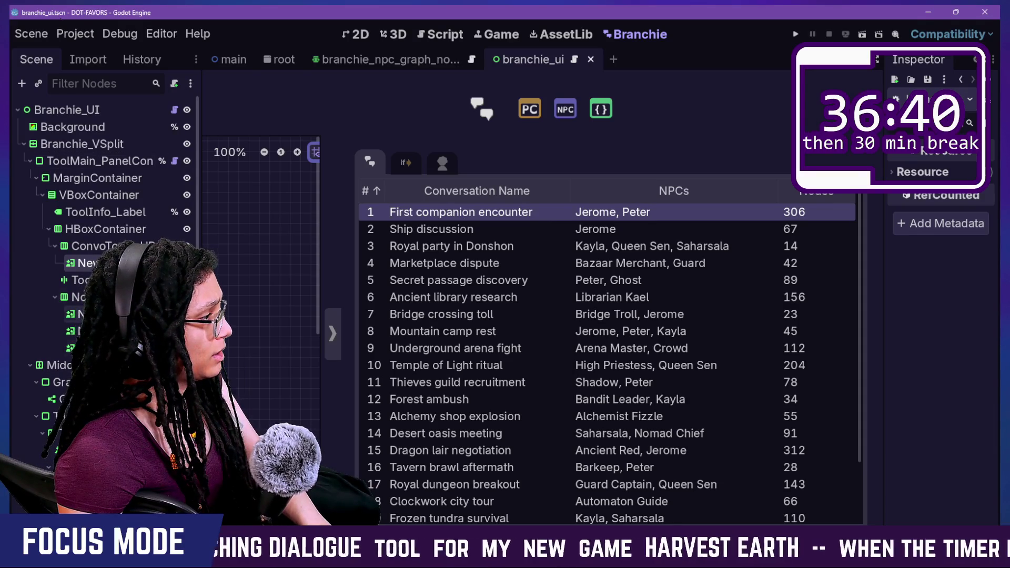
pyautogui.scroll(-3, 105, 237)
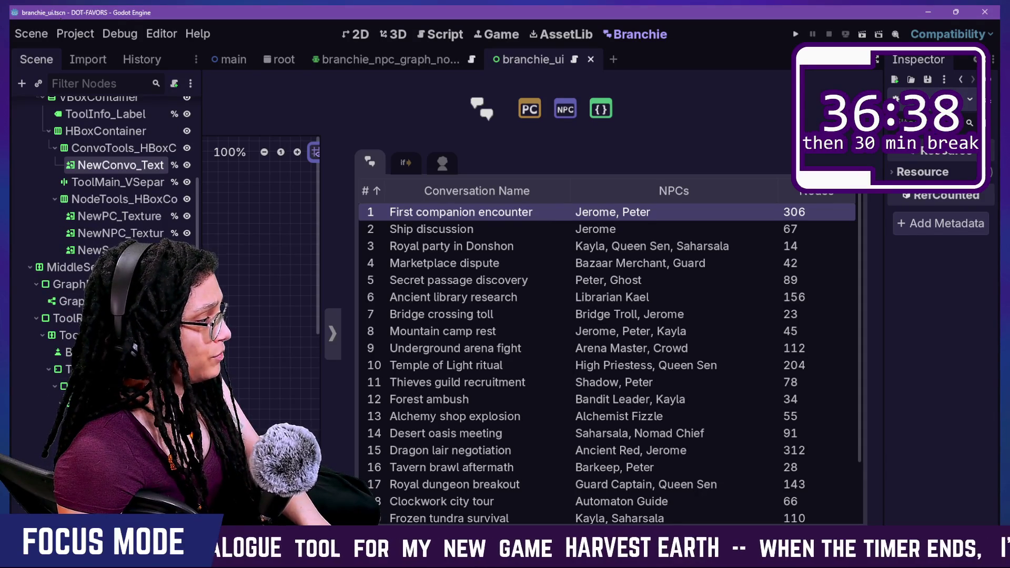
# - Show Conversations_Table's Tree properties in the Inspector and select the Ancient library research row
pyautogui.click(961, 80)
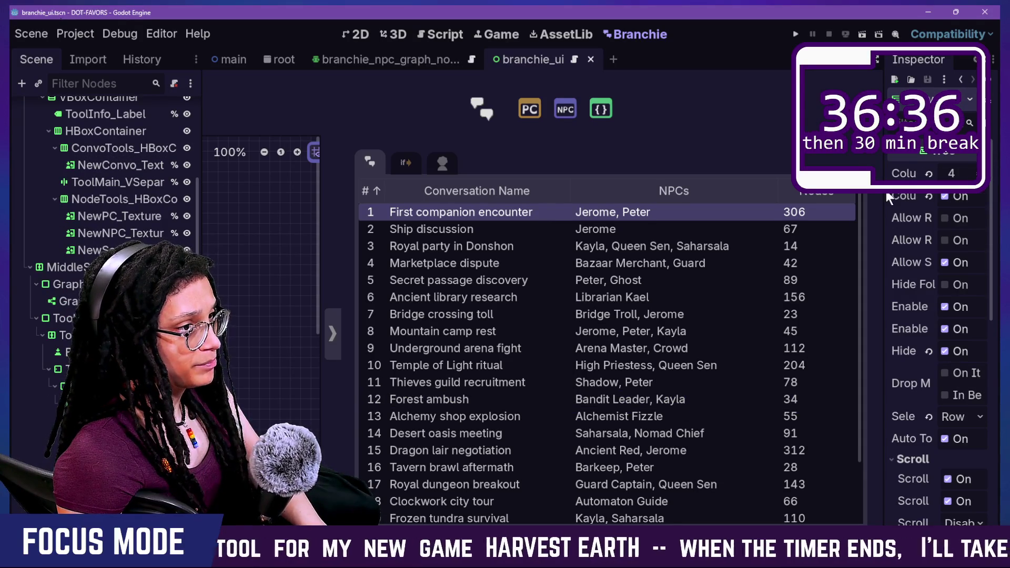
pyautogui.moveTo(878, 207)
pyautogui.mouseDown()
pyautogui.moveTo(543, 208)
pyautogui.moveTo(634, 211)
pyautogui.moveTo(580, 226)
pyautogui.mouseUp()
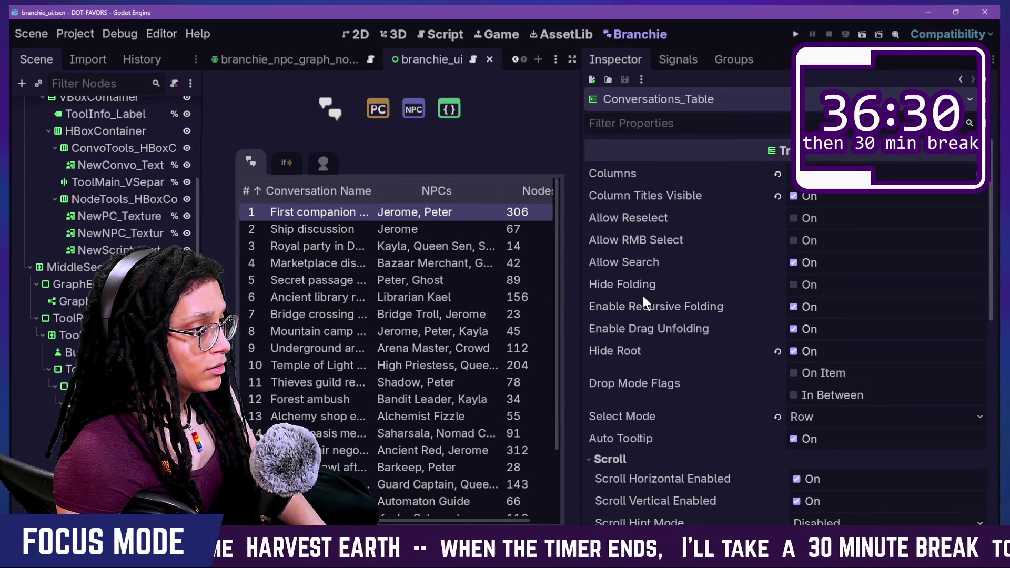
pyautogui.scroll(-3, 694, 338)
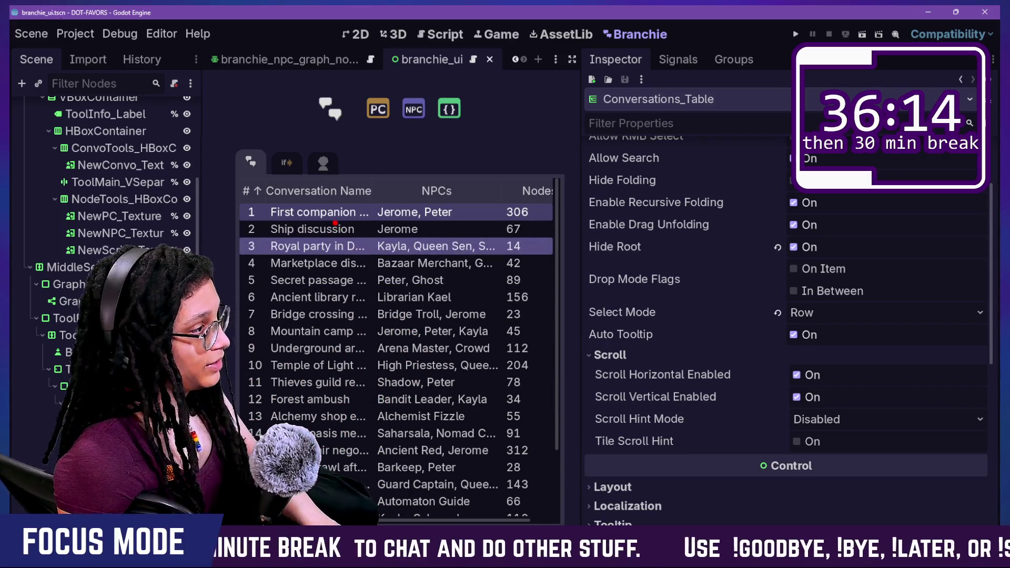
pyautogui.moveTo(322, 423); pyautogui.dragTo(363, 183)
pyautogui.moveTo(337, 226)
pyautogui.mouseDown()
pyautogui.moveTo(387, 247)
pyautogui.moveTo(403, 424)
pyautogui.mouseUp()
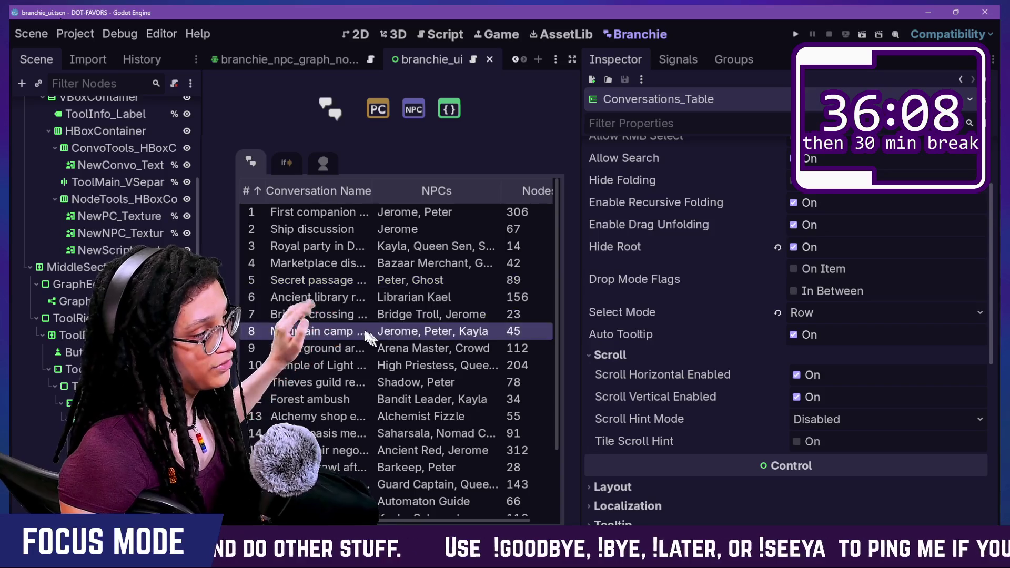
pyautogui.click(431, 298)
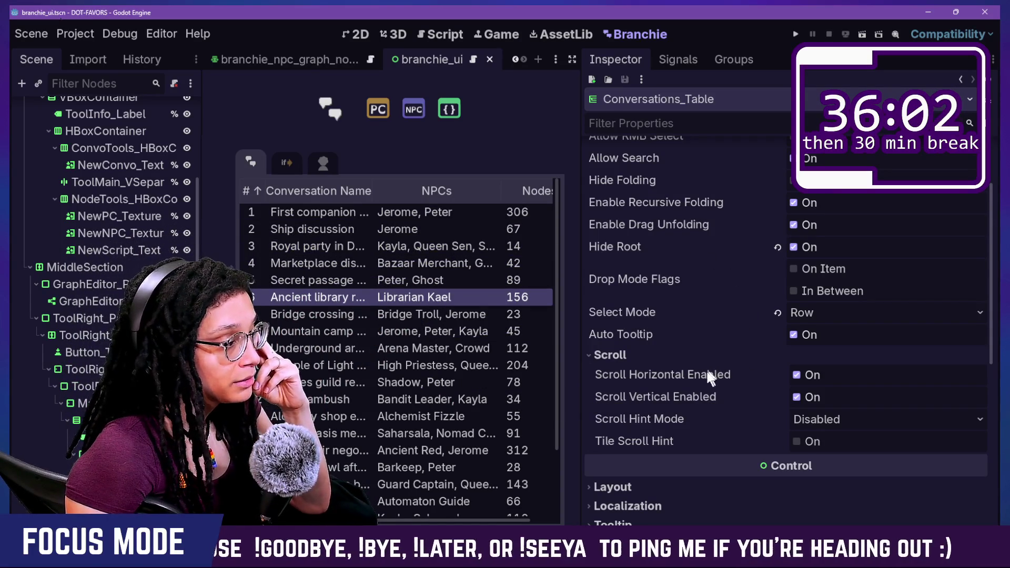
# - Resize the Inspector and graph area to give the conversation table more room
pyautogui.scroll(2, 694, 339)
pyautogui.scroll(2, 693, 339)
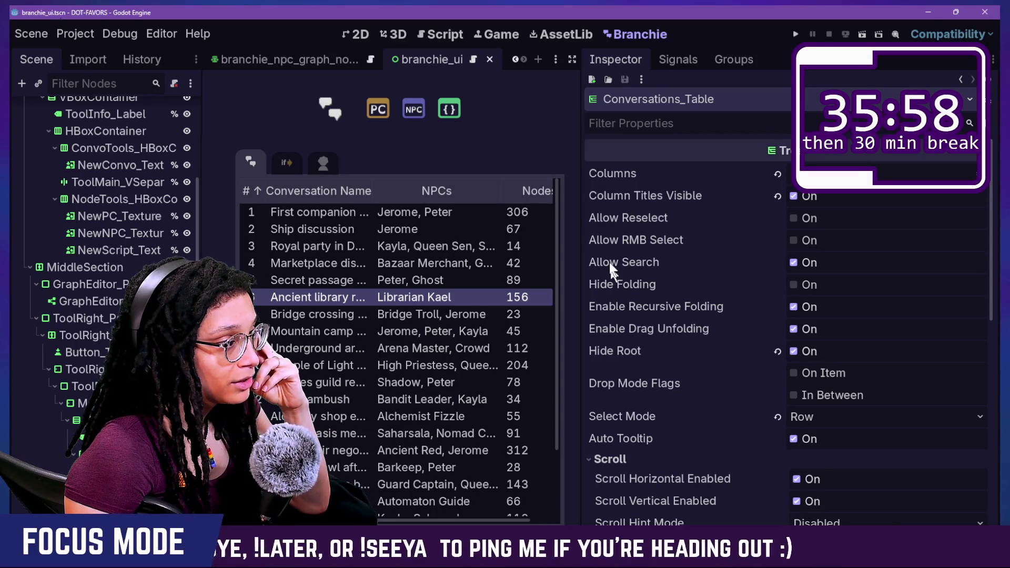
pyautogui.moveTo(579, 245); pyautogui.dragTo(717, 225)
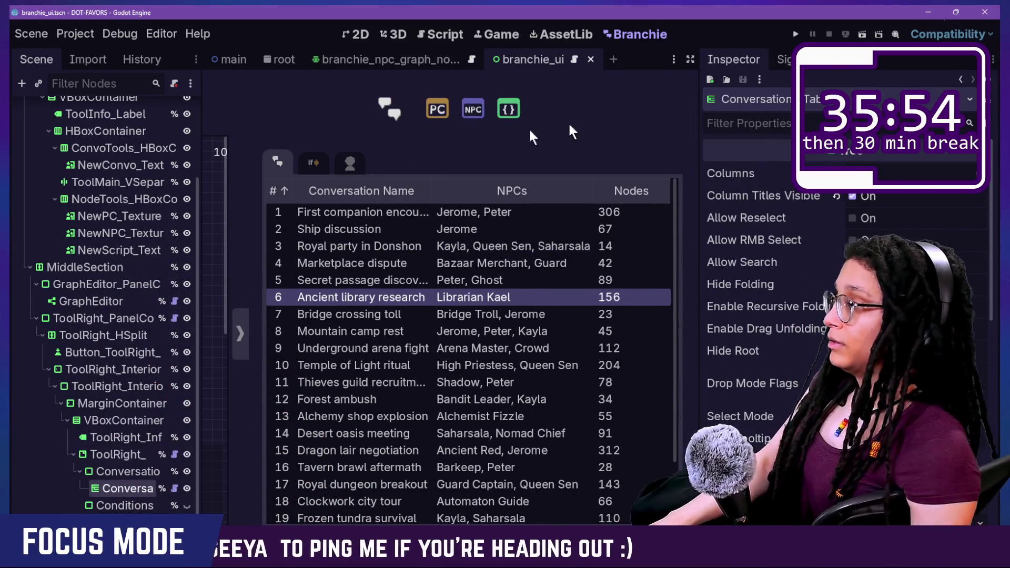
pyautogui.moveTo(697, 109); pyautogui.dragTo(885, 110)
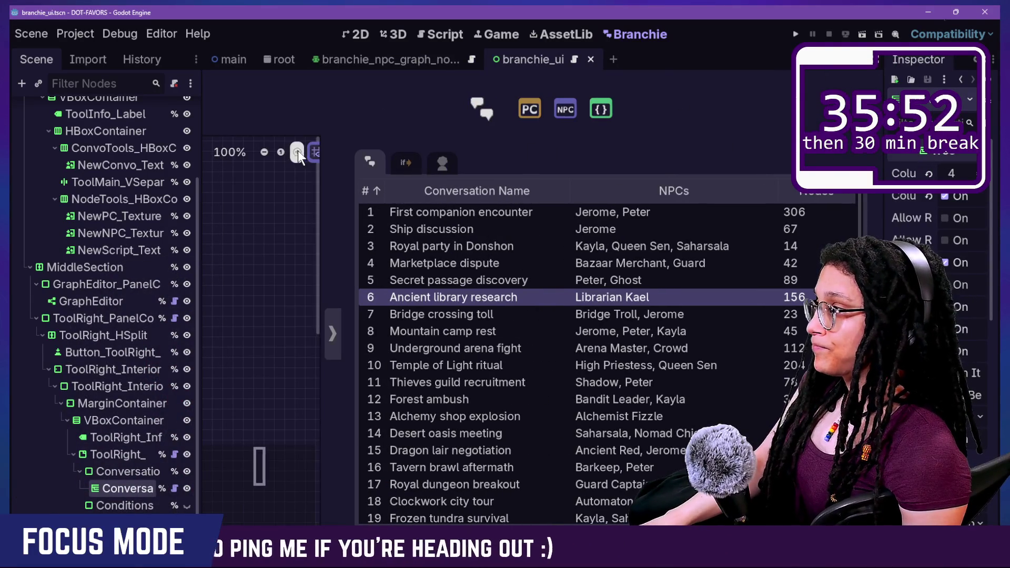
pyautogui.moveTo(320, 160)
pyautogui.mouseDown()
pyautogui.moveTo(474, 158)
pyautogui.moveTo(550, 173)
pyautogui.mouseUp()
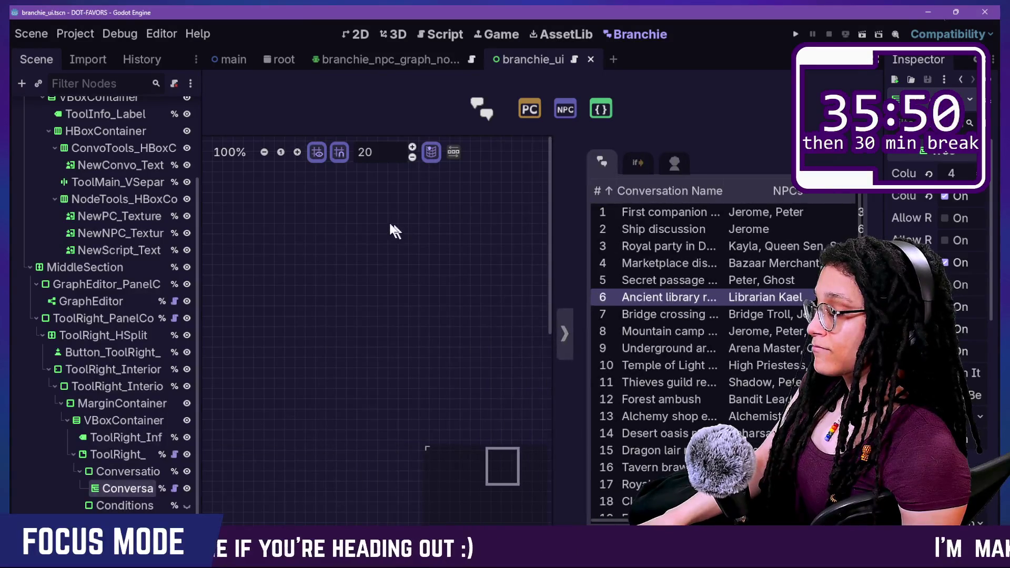
# - Step through conversation rows down to Temple of Light, then sort the list by Nodes
pyautogui.click(717, 230)
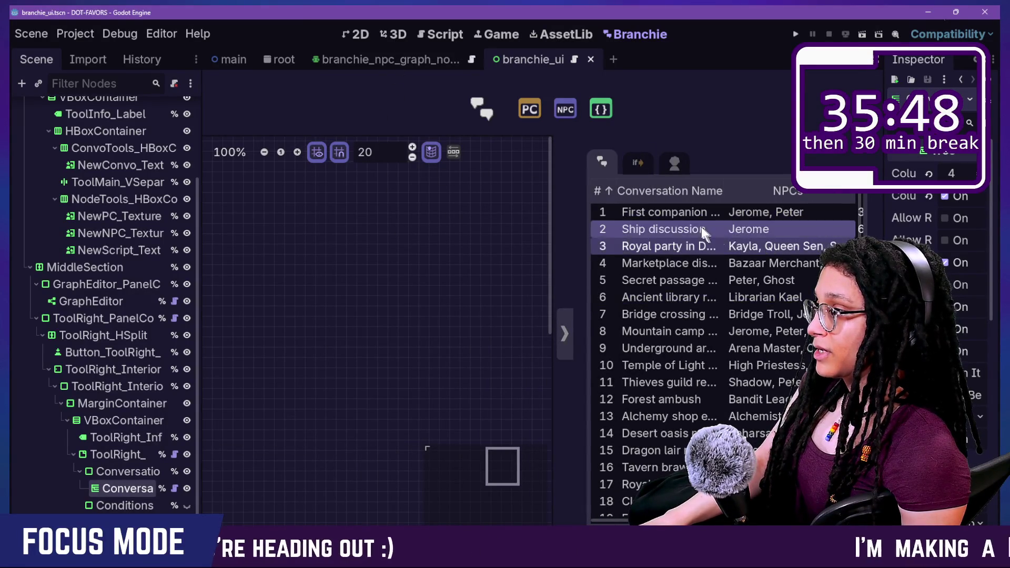
pyautogui.click(666, 211)
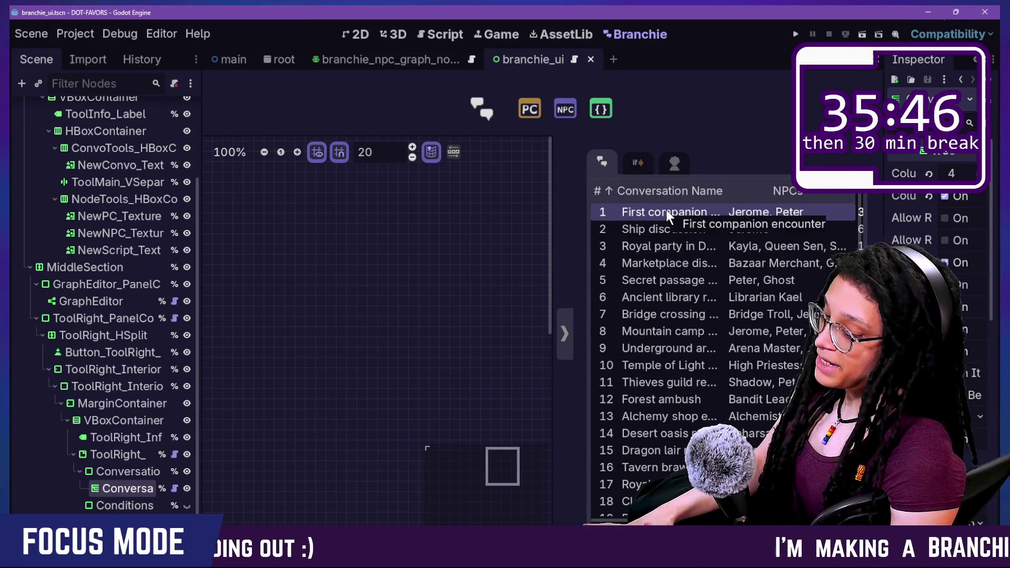
pyautogui.press('Down')
pyautogui.press('Down')
pyautogui.press('Down')
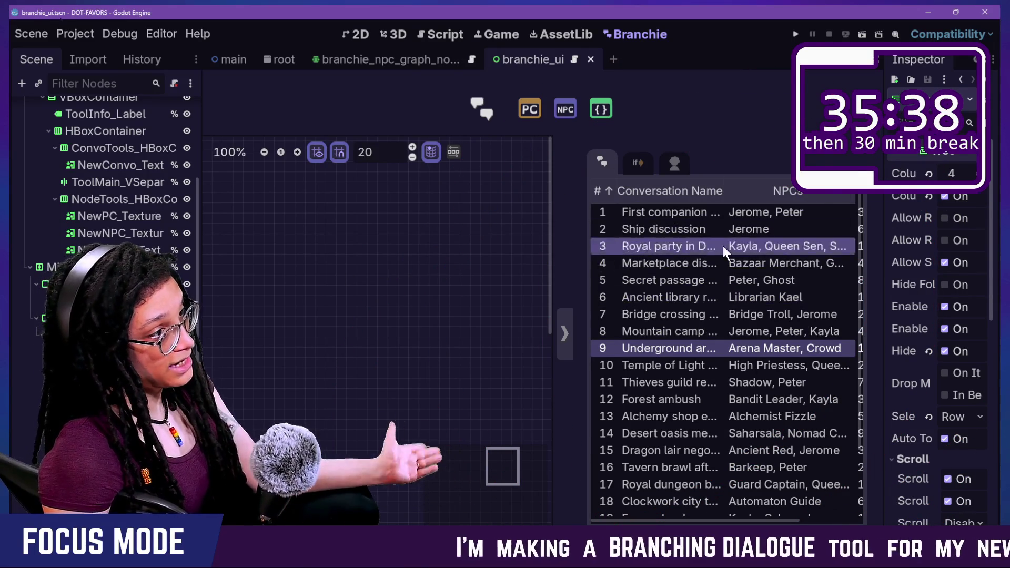
pyautogui.press('Down')
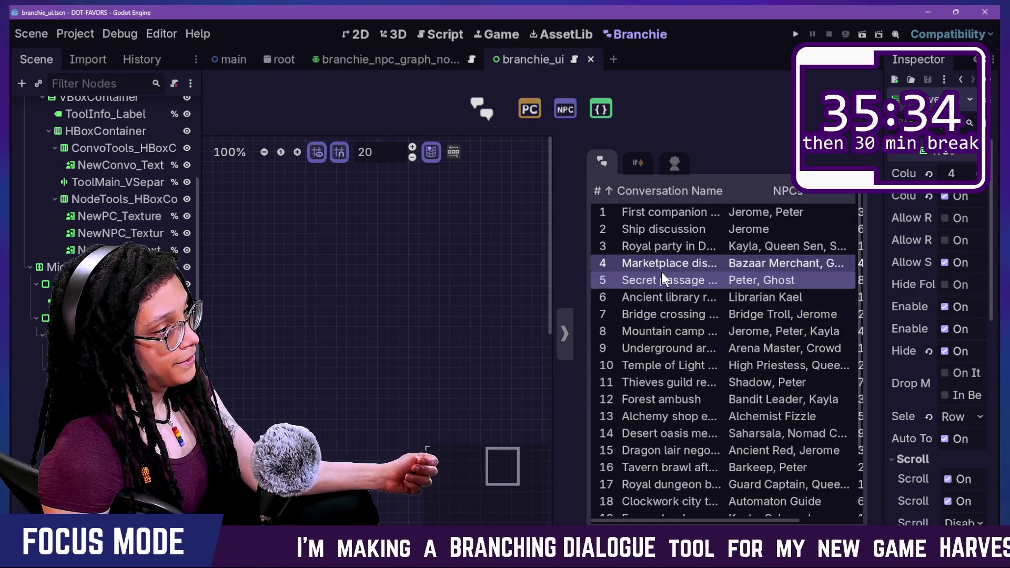
pyautogui.moveTo(550, 278); pyautogui.dragTo(447, 279)
pyautogui.click(738, 230)
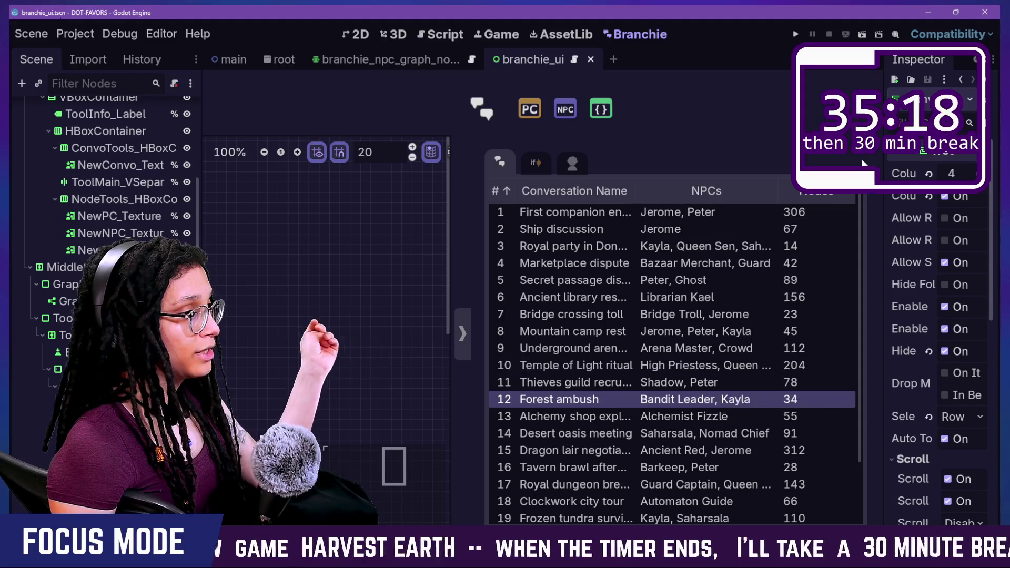
pyautogui.click(824, 194)
# - Sort by NPCs, then by Conversation Name descending, and return to the panel script
pyautogui.click(729, 191)
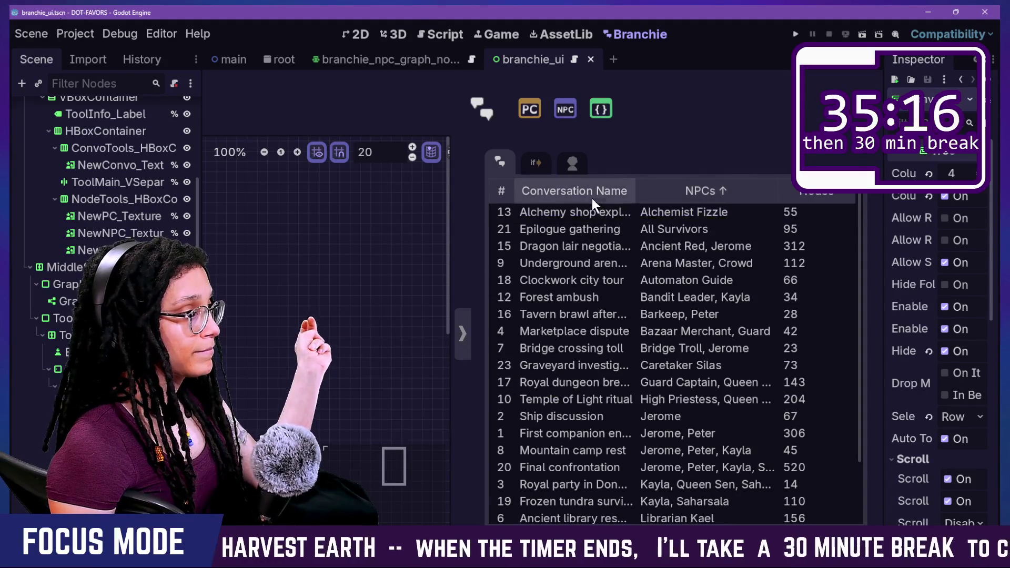
pyautogui.click(608, 190)
pyautogui.click(579, 190)
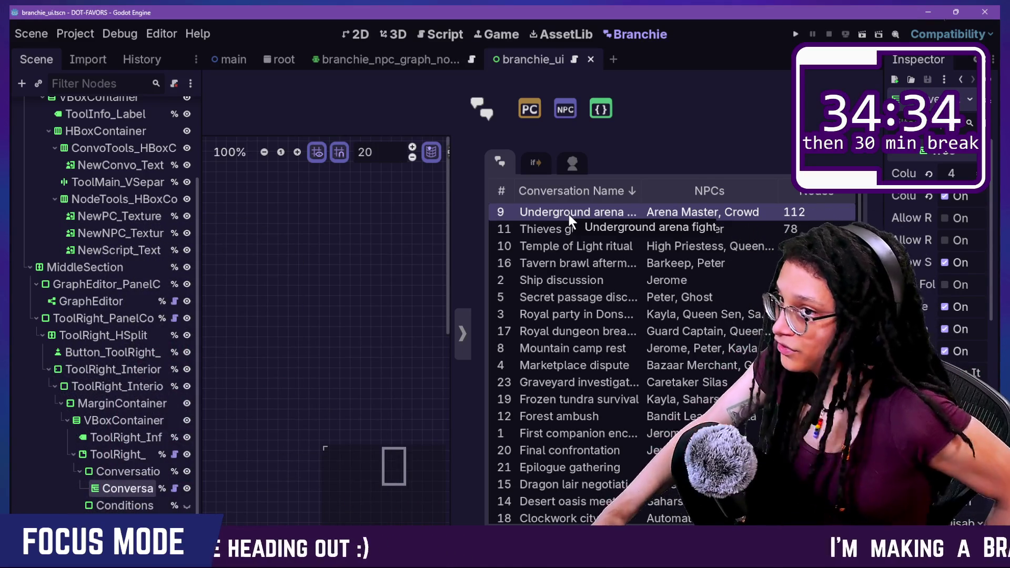
pyautogui.click(445, 33)
# - Hide Conversations_Table in the scene tree and return to the 2D view
pyautogui.click(335, 264)
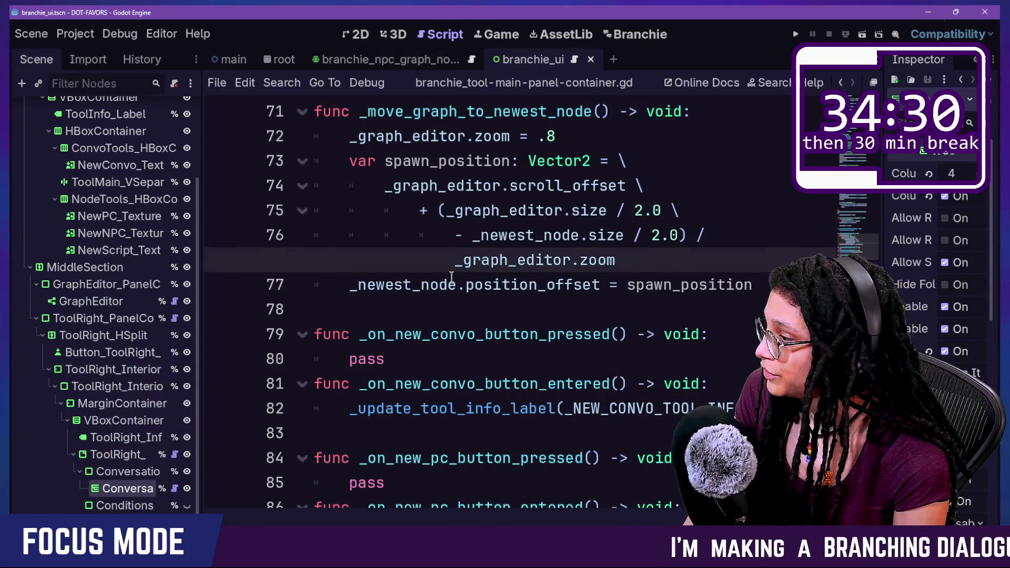
pyautogui.scroll(20, 451, 276)
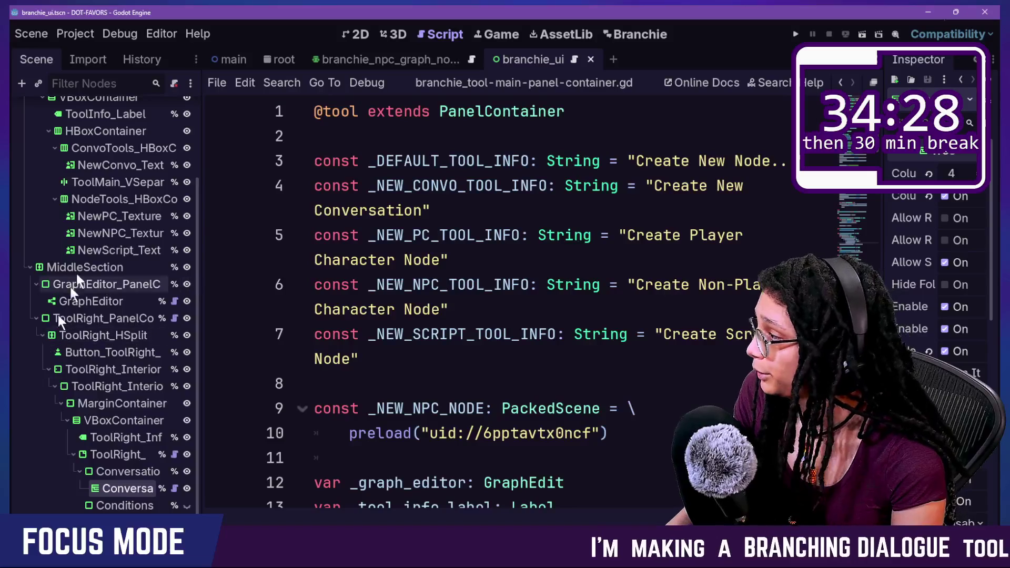
pyautogui.click(144, 472)
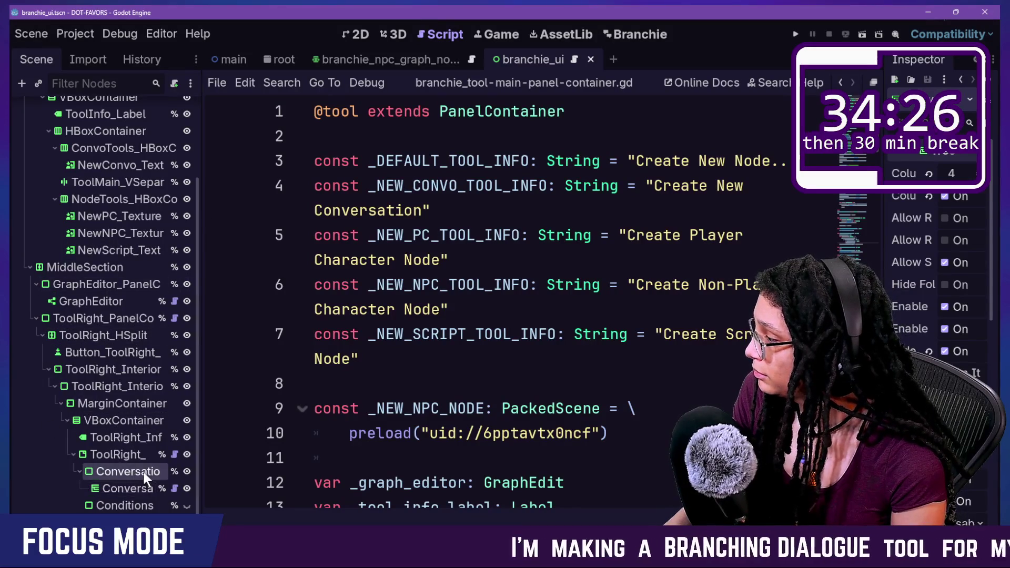
pyautogui.moveTo(197, 472)
pyautogui.mouseDown()
pyautogui.moveTo(314, 476)
pyautogui.moveTo(329, 487)
pyautogui.mouseUp()
pyautogui.click(318, 496)
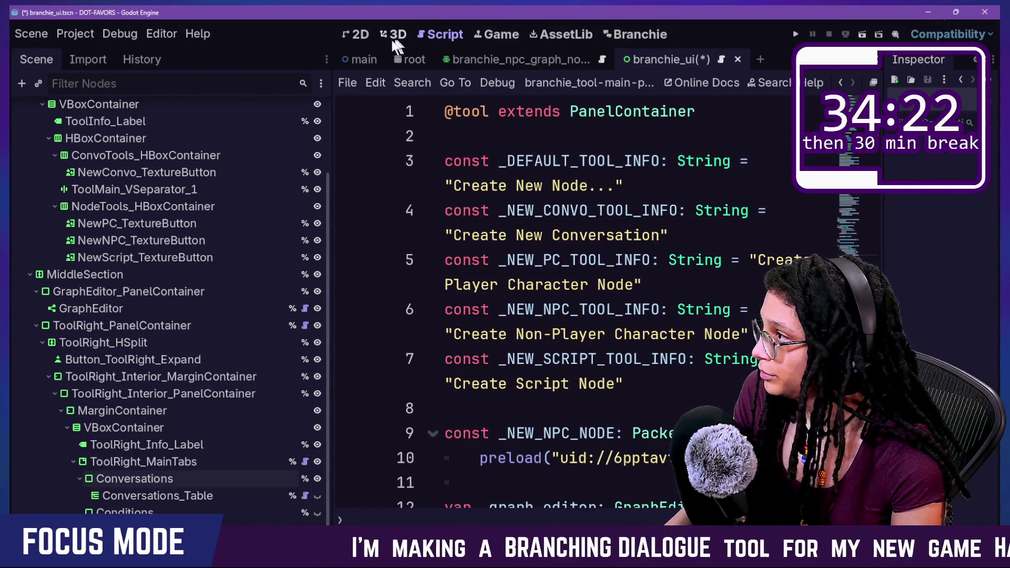
pyautogui.click(360, 35)
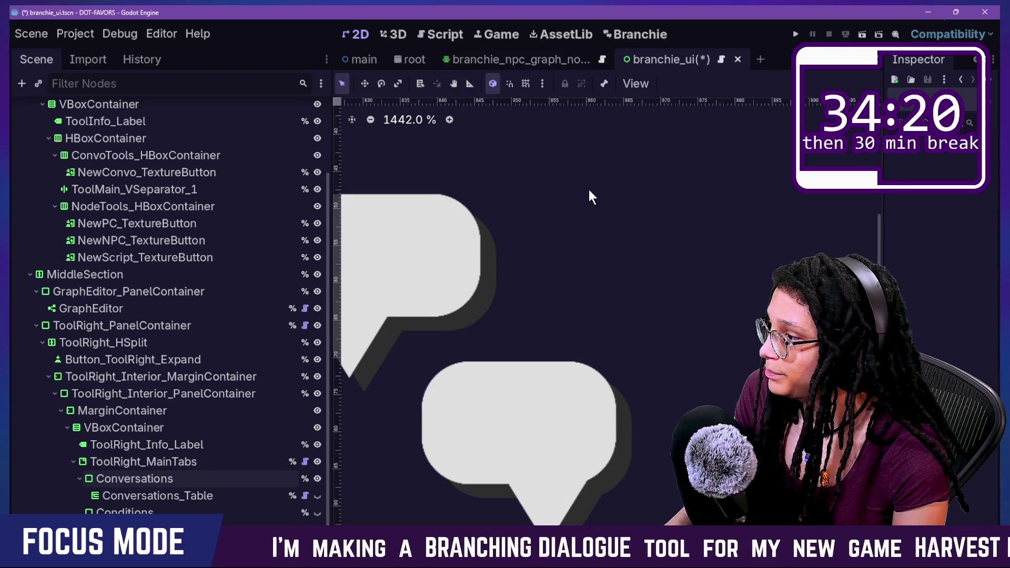
pyautogui.scroll(-20, 589, 189)
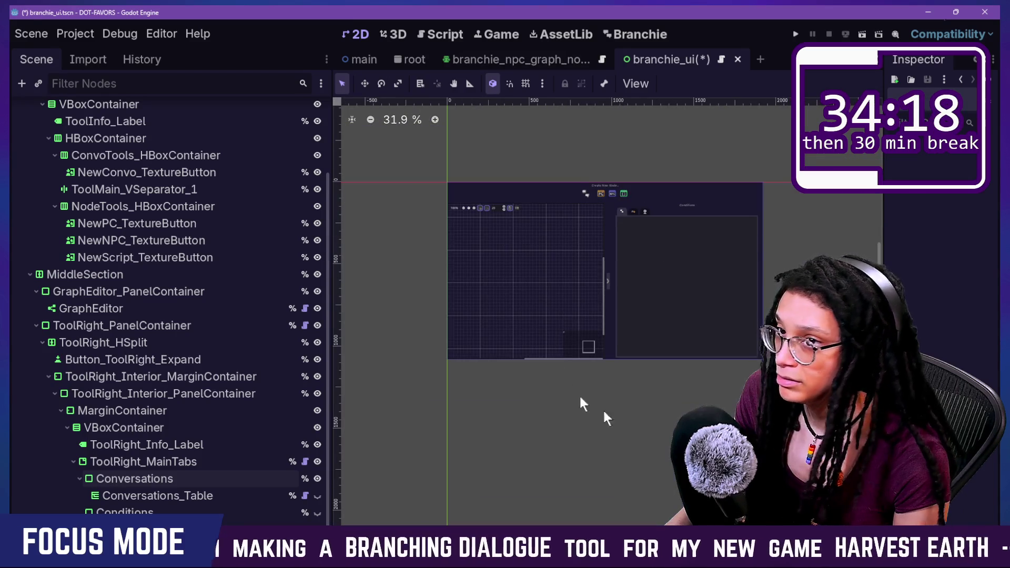
pyautogui.scroll(4, 689, 311)
# - Add a VBoxContainer as a child of the Conversations node
pyautogui.click(187, 481)
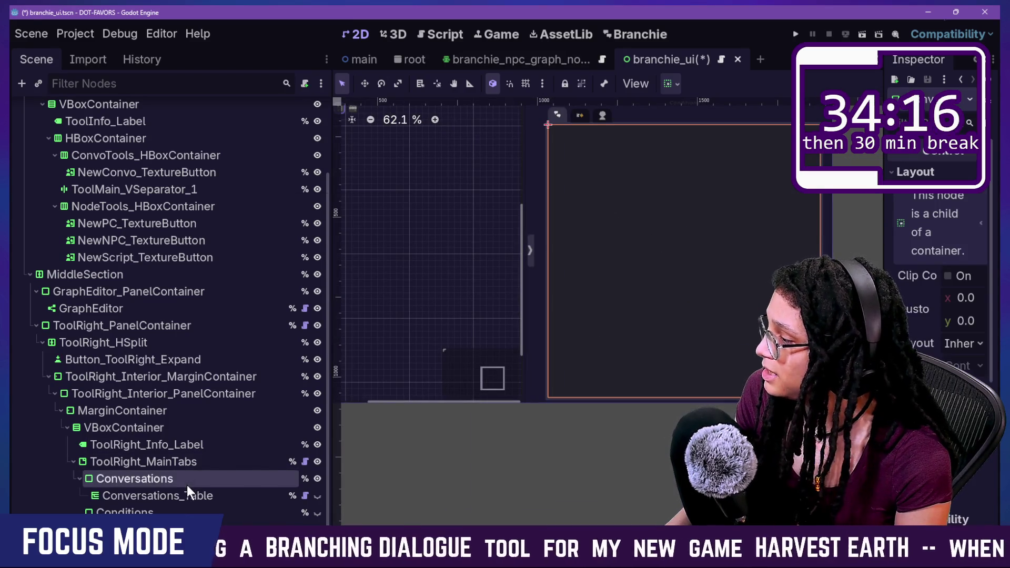
pyautogui.rightClick(188, 486)
pyautogui.click(131, 463)
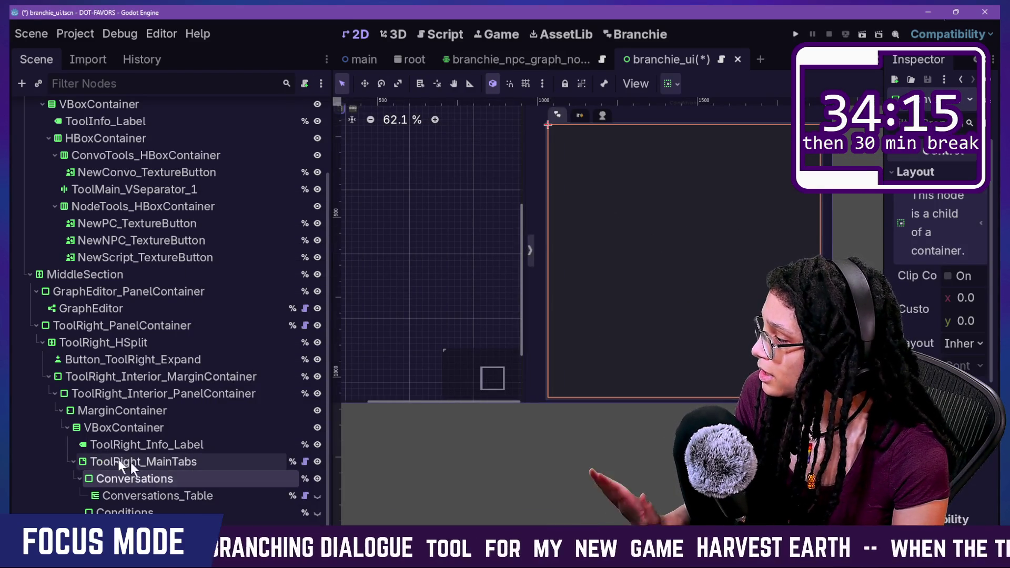
pyautogui.rightClick(194, 467)
pyautogui.rightClick(179, 483)
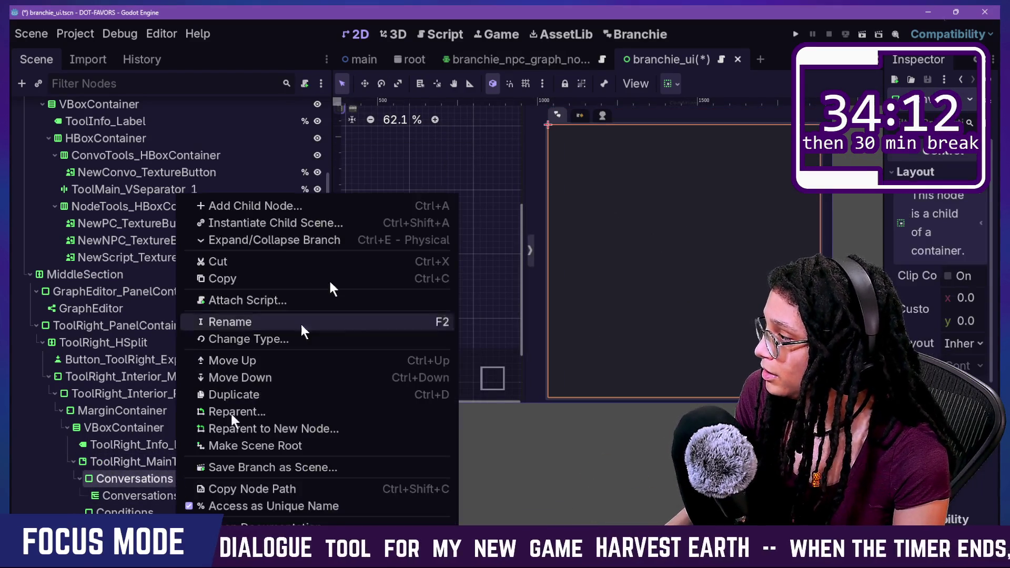
pyautogui.click(353, 208)
pyautogui.write('c')
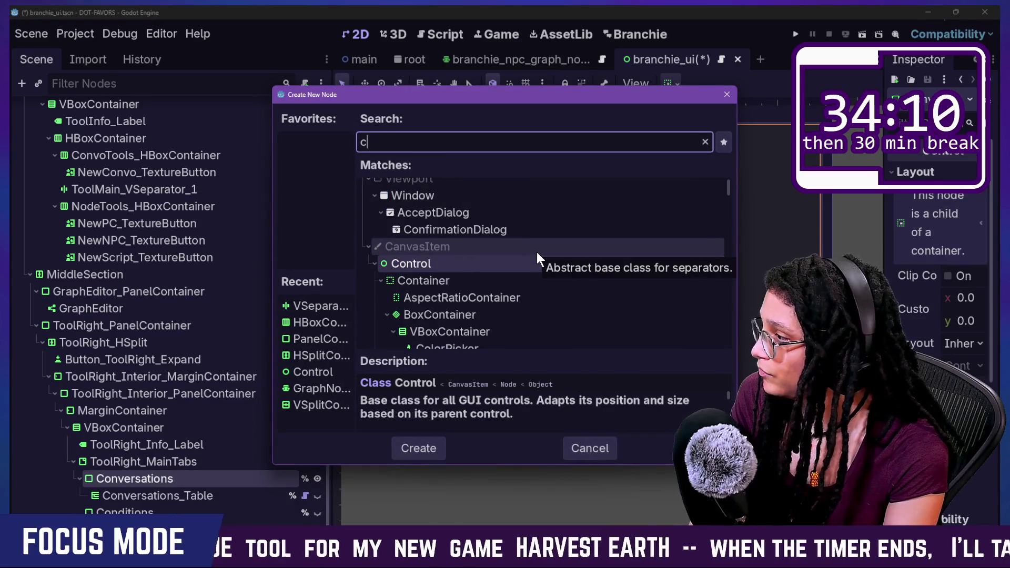
pyautogui.press('BackSpace')
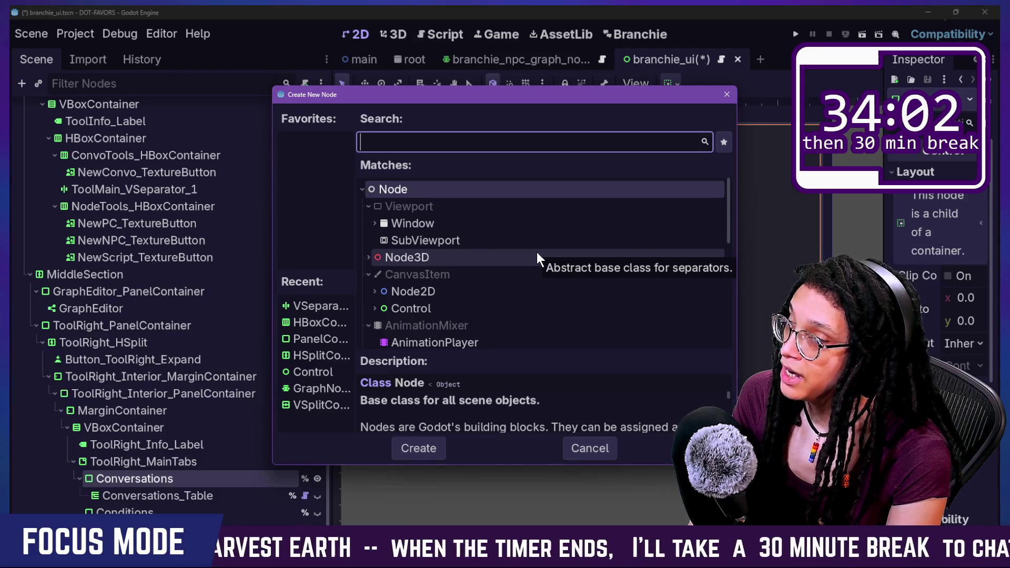
pyautogui.write('h')
pyautogui.press('BackSpace')
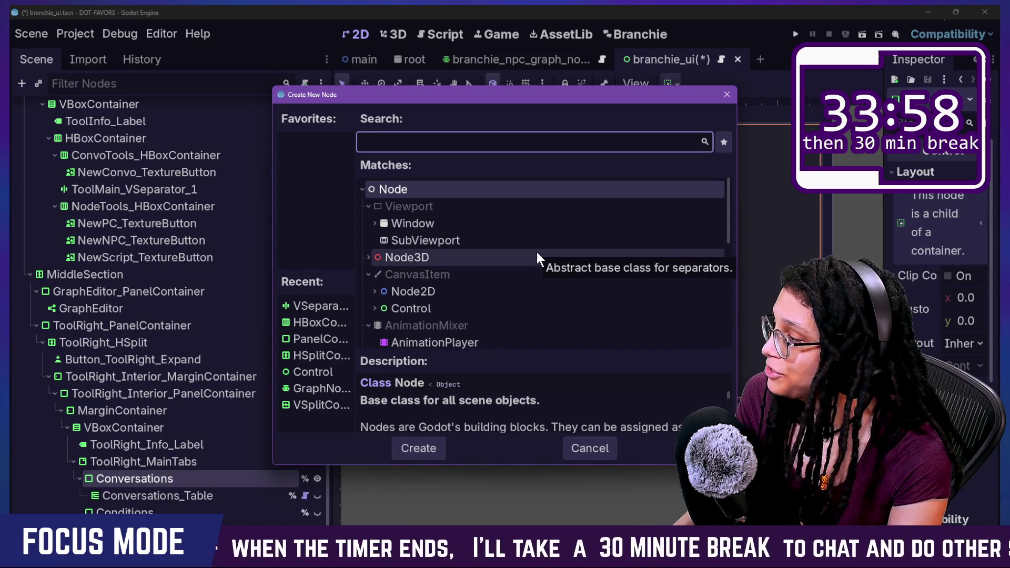
pyautogui.write('vb')
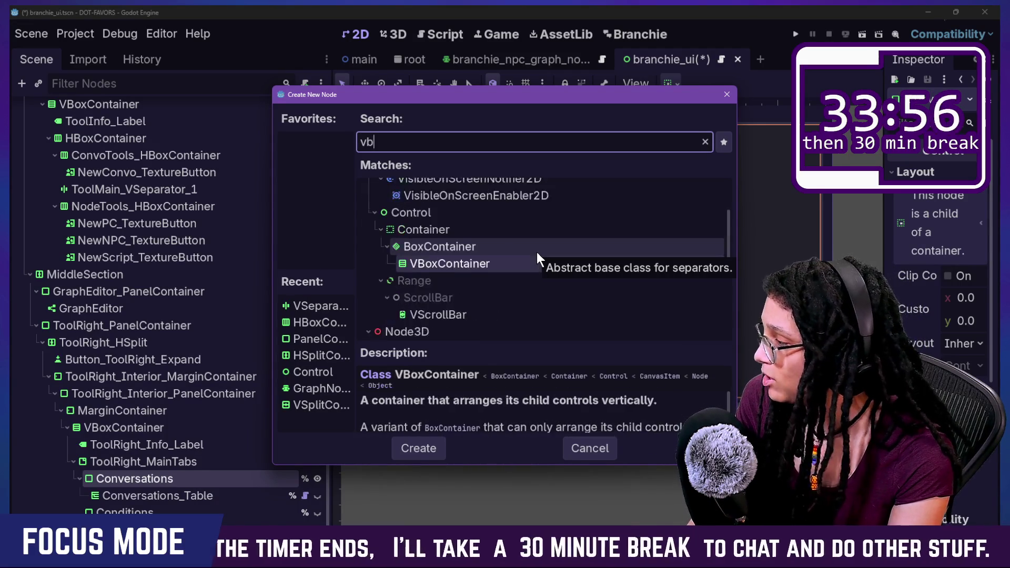
pyautogui.write('ox')
pyautogui.press('Return')
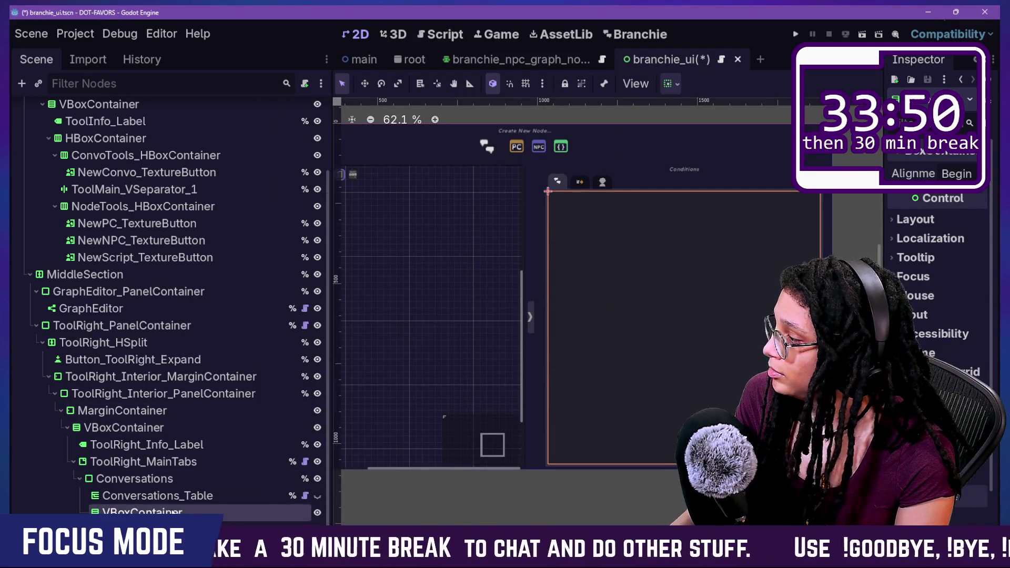
# - Add an HBoxContainer child under the new VBoxContainer
pyautogui.rightClick(189, 511)
pyautogui.click(212, 203)
pyautogui.write('hbox')
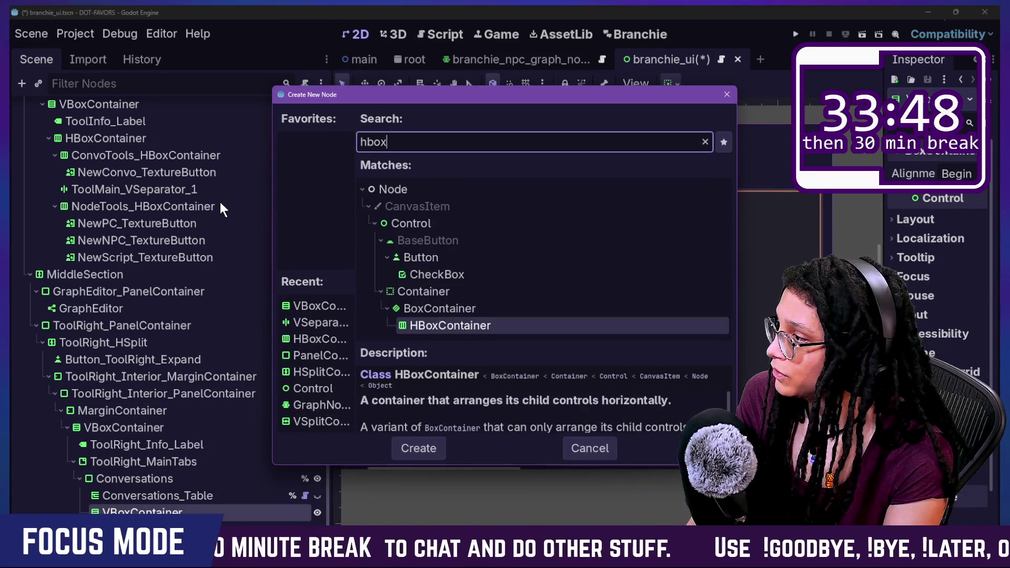
pyautogui.press('Return')
# - For the HBoxContainer's new child, browse the Control, Button and CheckBox type descriptions
pyautogui.rightClick(205, 205)
pyautogui.click(216, 204)
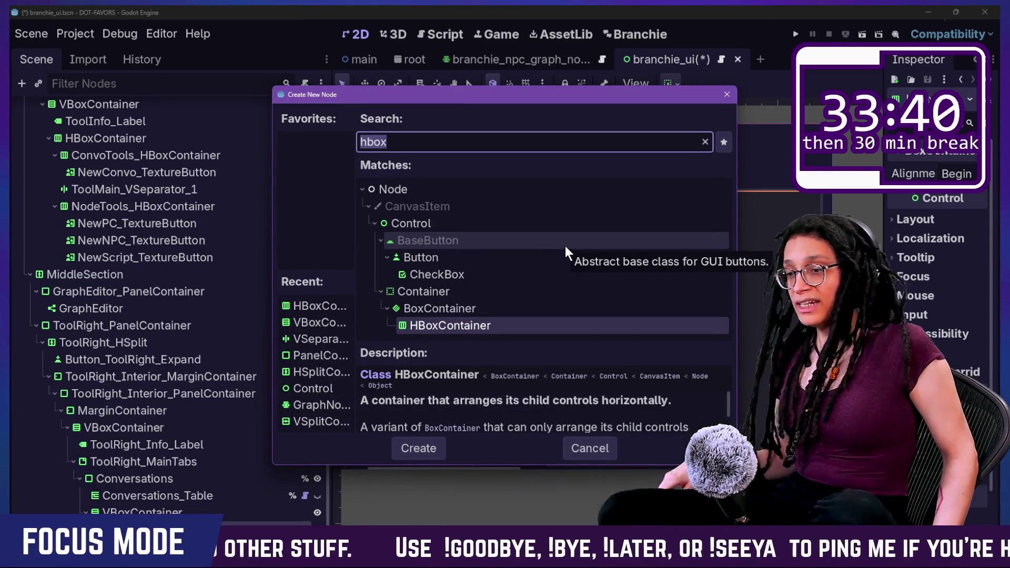
pyautogui.click(568, 228)
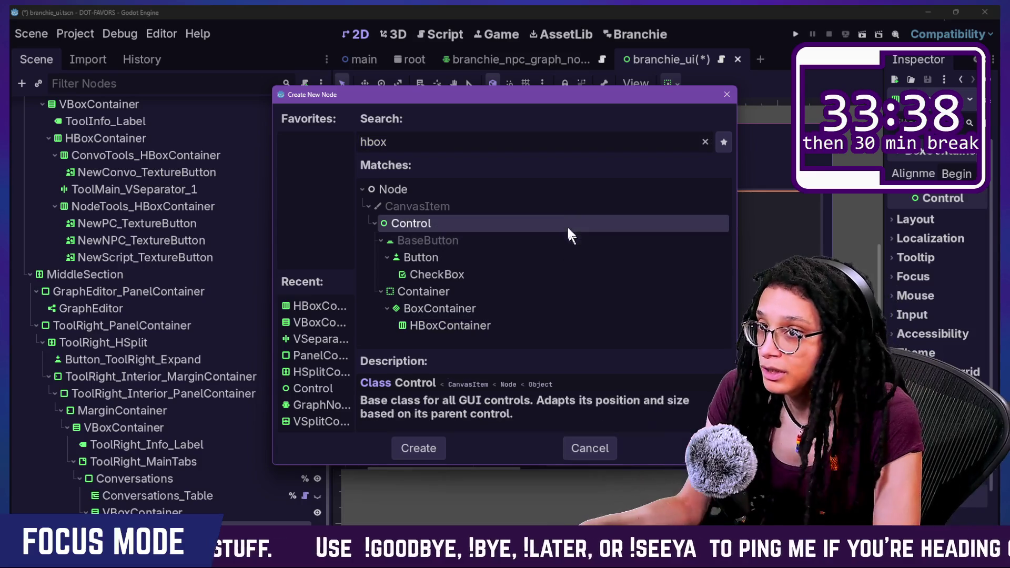
pyautogui.click(568, 322)
pyautogui.click(548, 259)
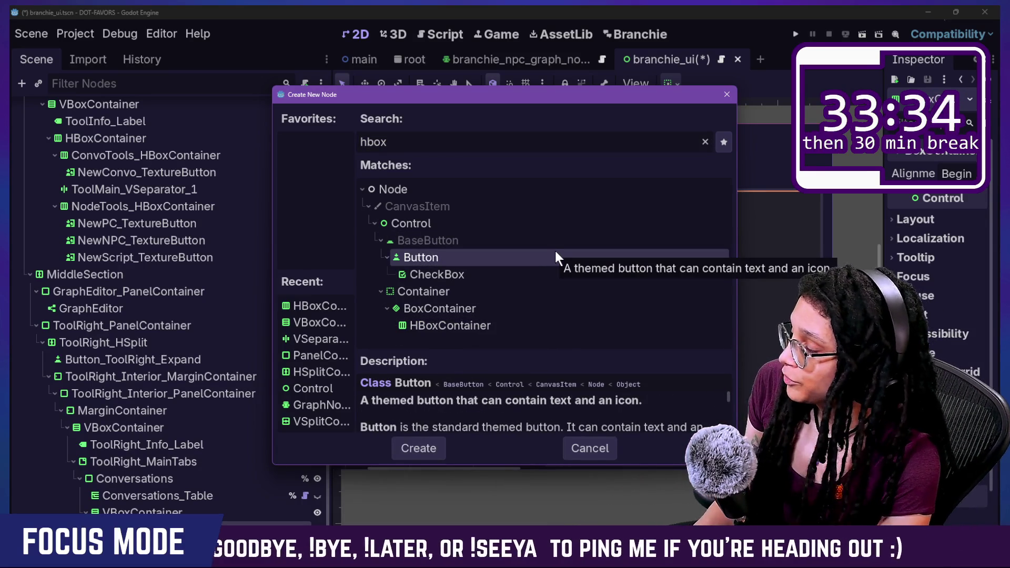
pyautogui.press('Down')
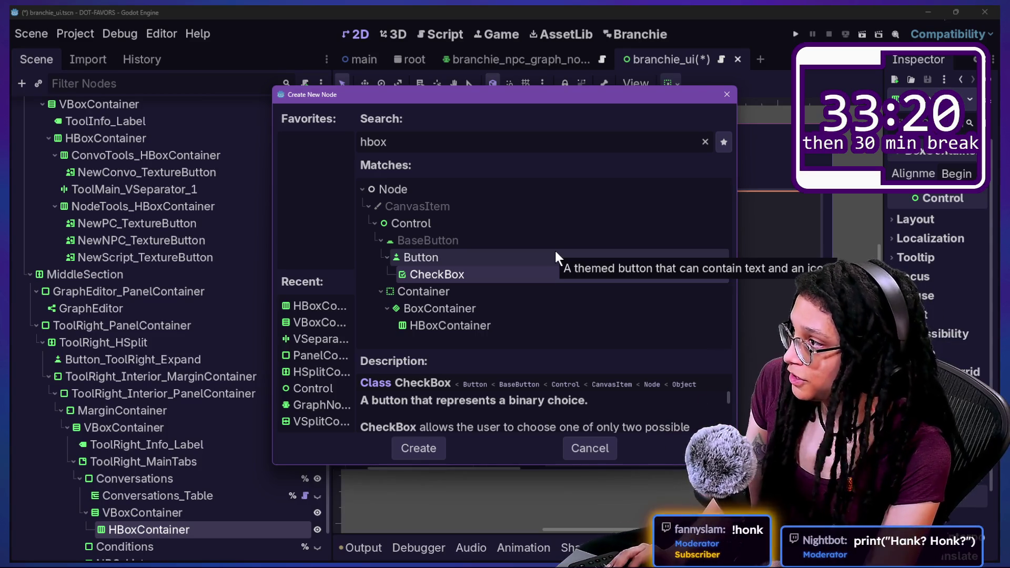
# - Search for Label and create it as the HBoxContainer's child
pyautogui.click(416, 142)
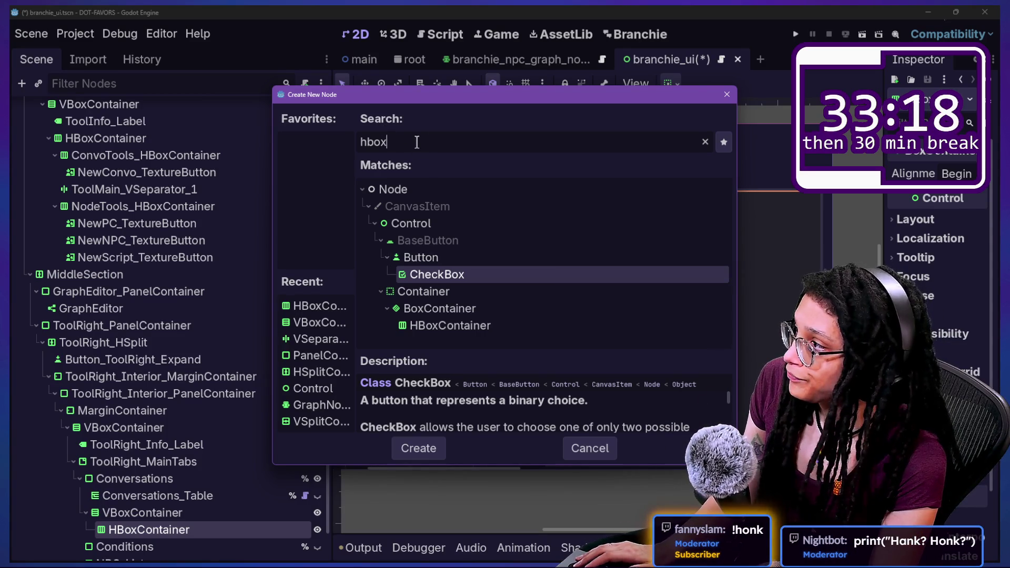
pyautogui.press('BackSpace')
pyautogui.press('BackSpace')
pyautogui.press('BackSpace')
pyautogui.write('al')
pyautogui.press('BackSpace')
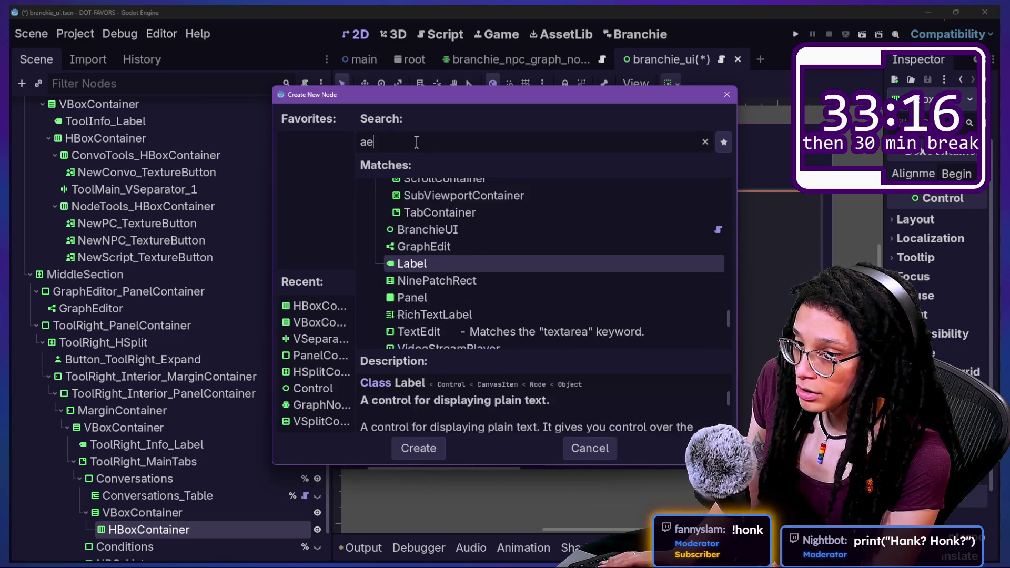
pyautogui.write('elabel')
pyautogui.press('BackSpace')
pyautogui.press('BackSpace')
pyautogui.press('BackSpace')
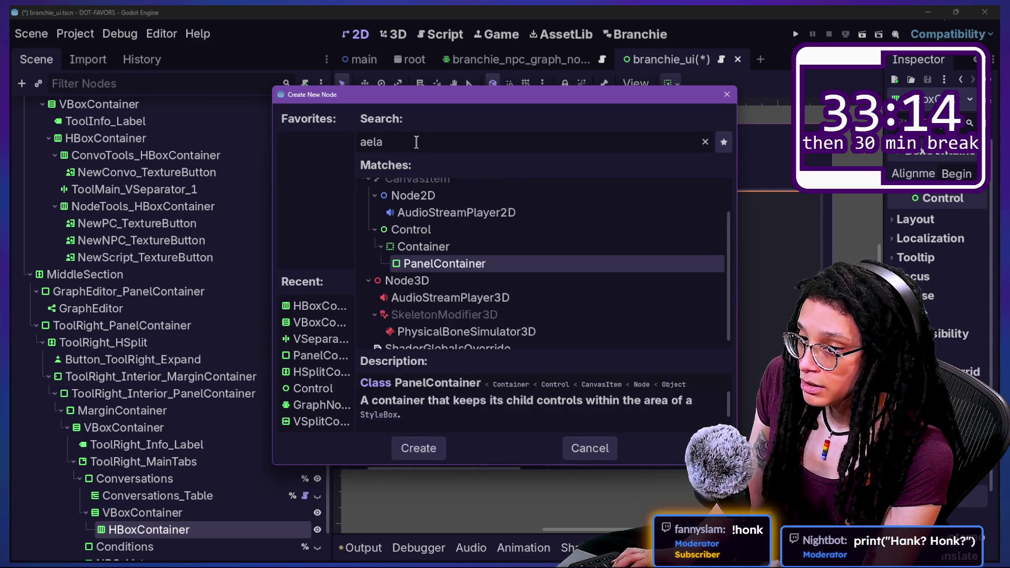
pyautogui.press('BackSpace')
pyautogui.press('BackSpace')
pyautogui.write('label')
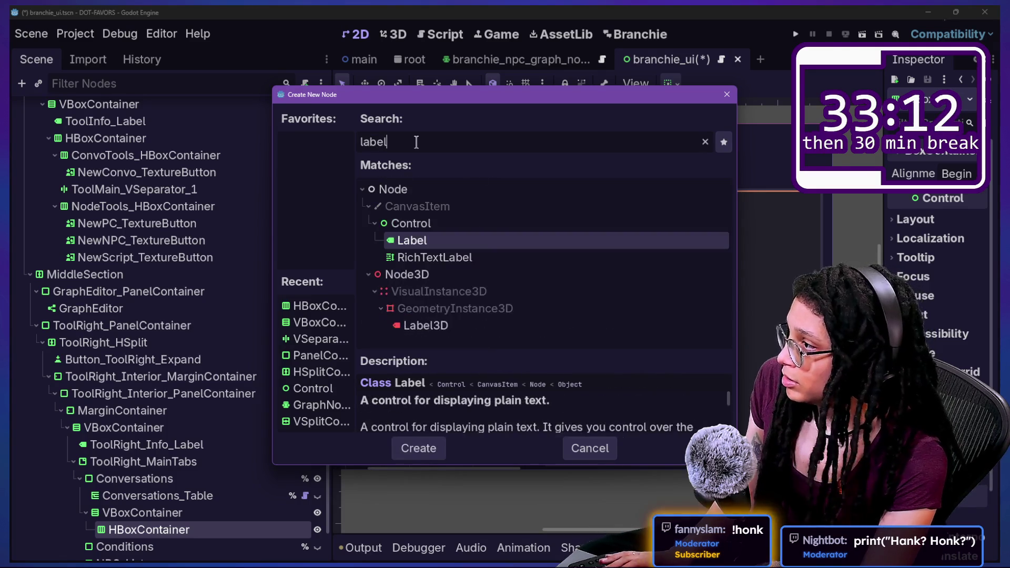
pyautogui.press('Return')
pyautogui.scroll(-2, 242, 400)
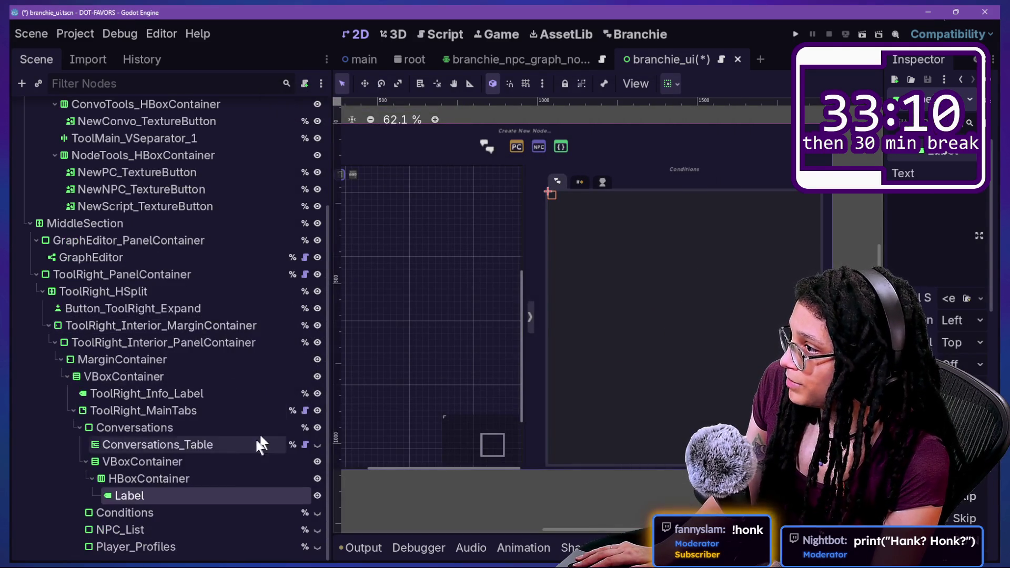
# - Enter # as the Label's text and widen the Inspector
pyautogui.scroll(5, 863, 228)
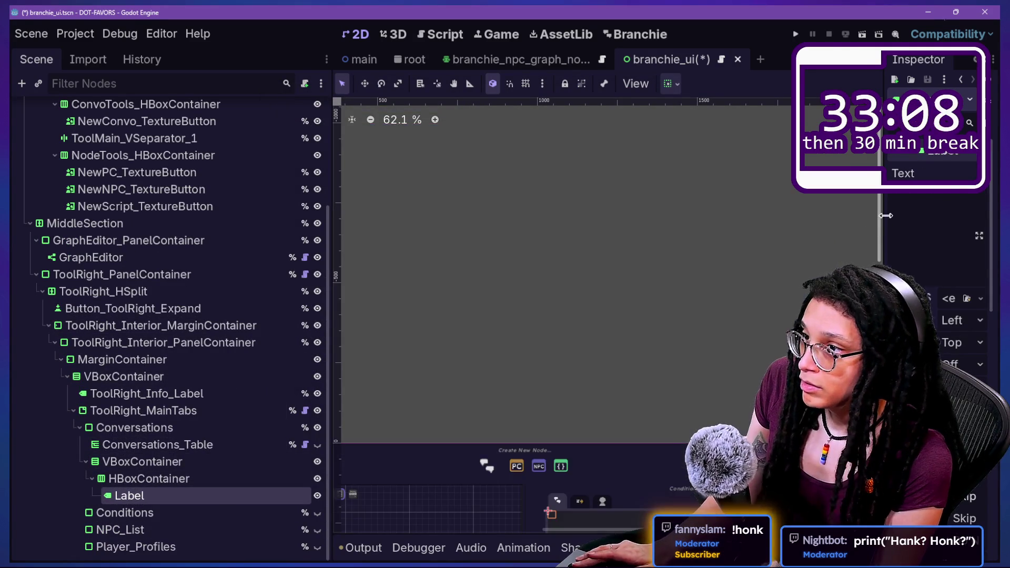
pyautogui.scroll(-5, 873, 244)
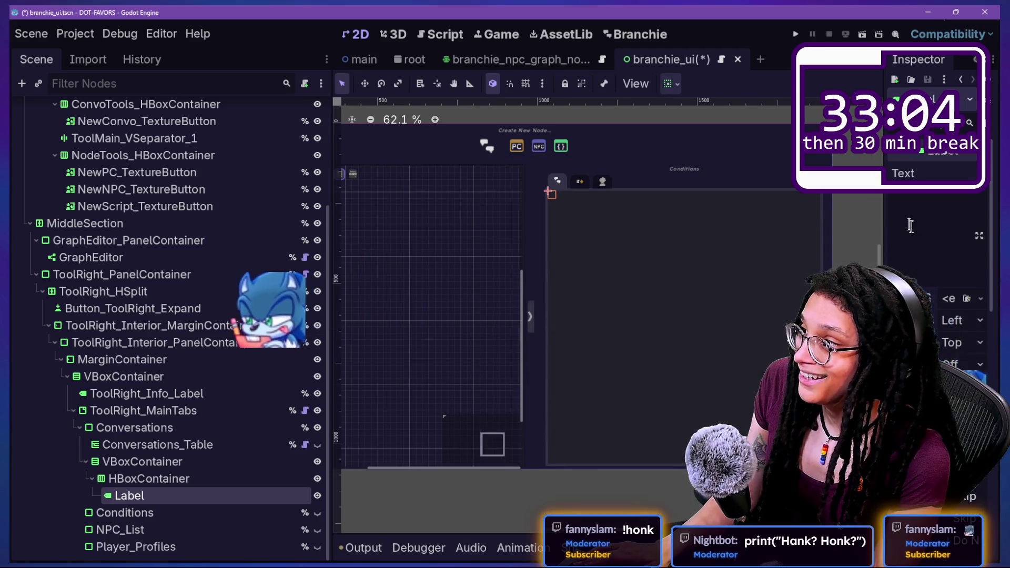
pyautogui.write('@#')
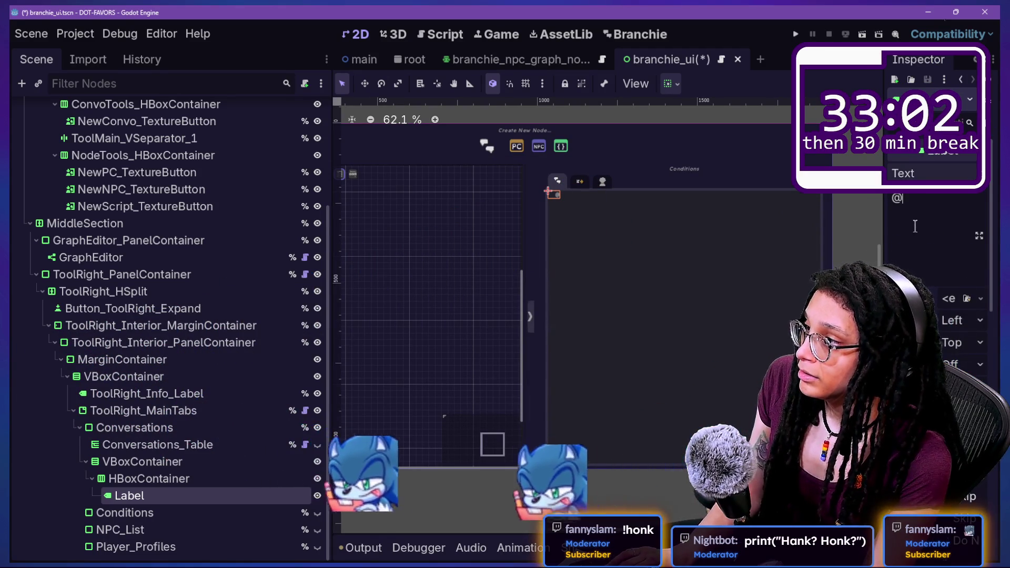
pyautogui.scroll(5, 583, 169)
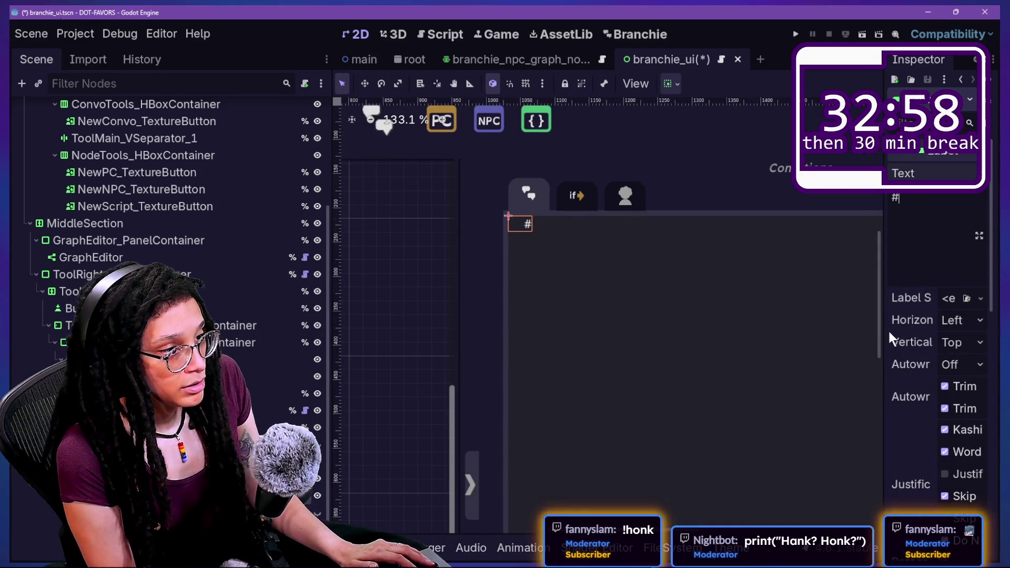
pyautogui.moveTo(885, 342); pyautogui.dragTo(728, 352)
pyautogui.scroll(-10, 828, 390)
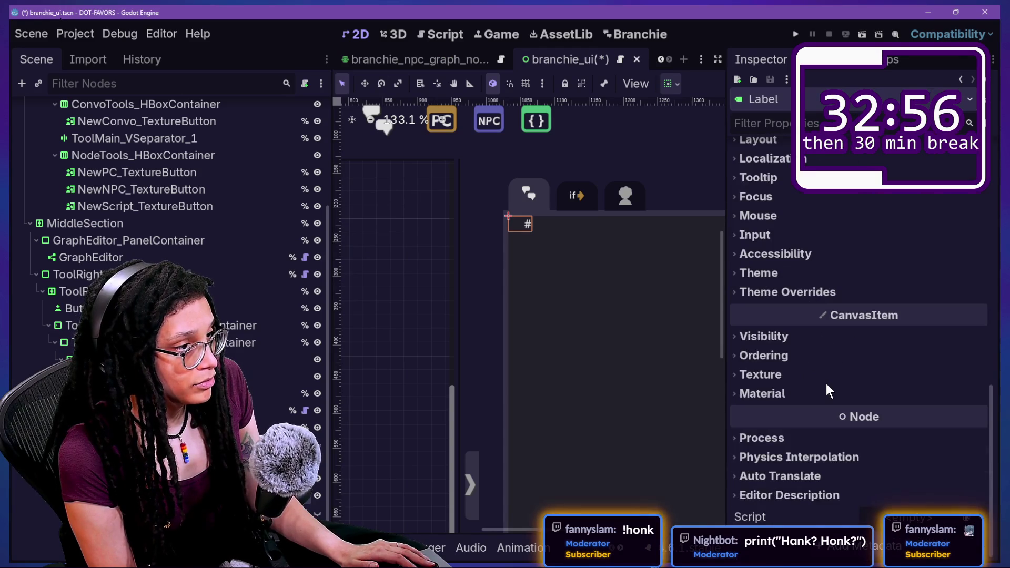
pyautogui.scroll(3, 827, 389)
# - Expand Theme and preview GraphFrameTitleLabel, GraphNodeTitleLabel, HeaderLarge and HeaderMedium variations
pyautogui.click(792, 377)
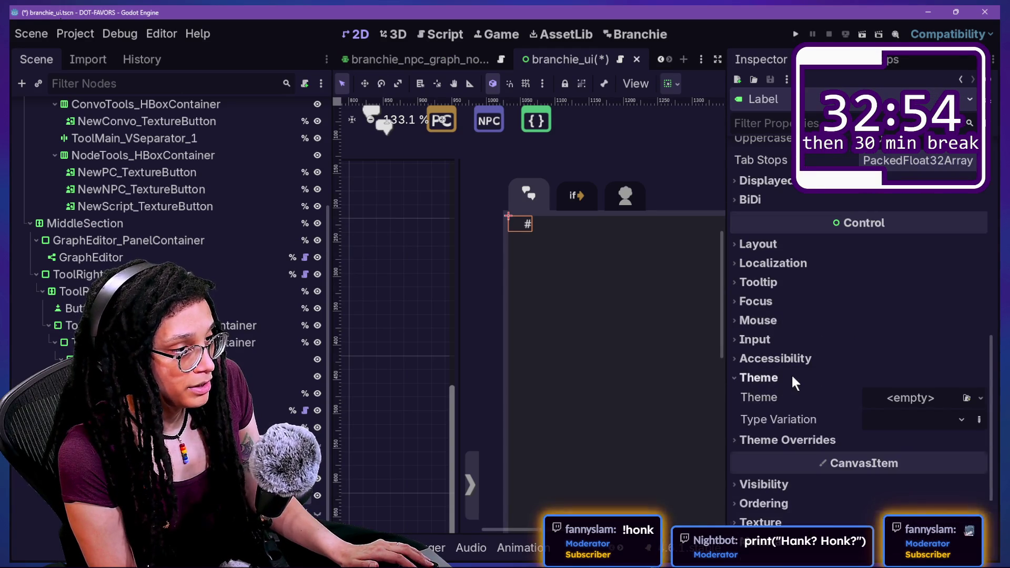
pyautogui.click(940, 420)
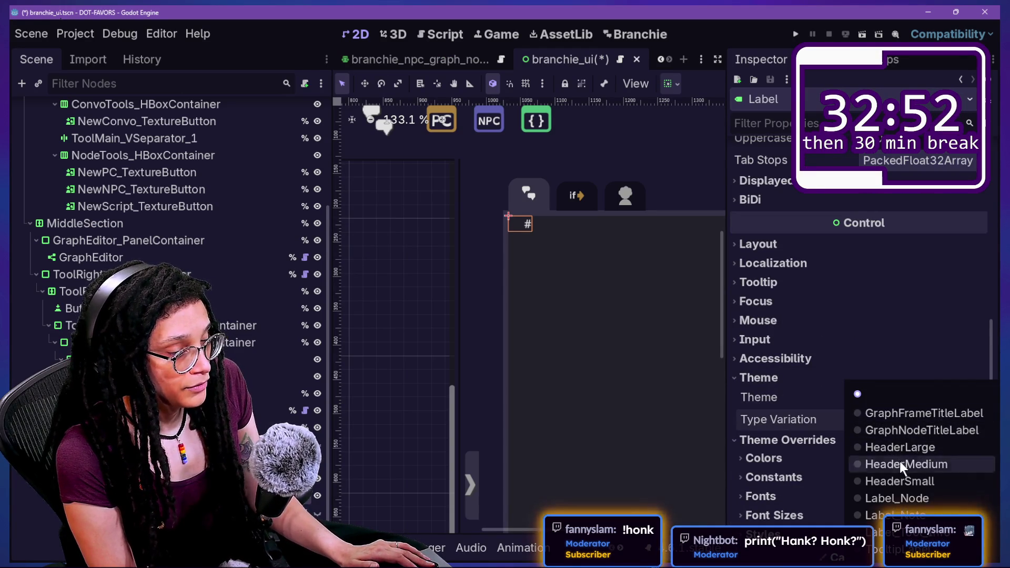
pyautogui.click(918, 412)
pyautogui.click(910, 417)
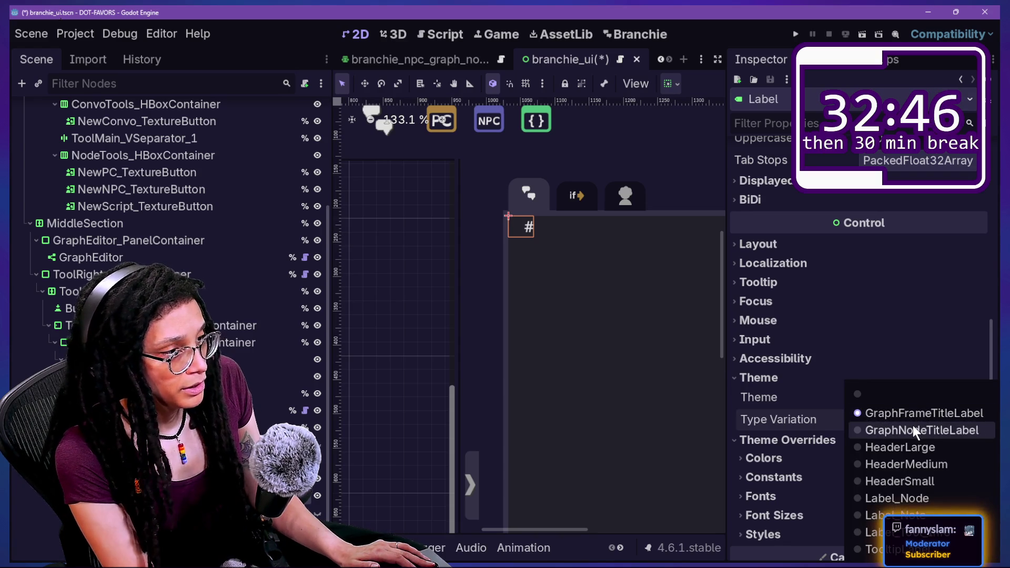
pyautogui.click(893, 431)
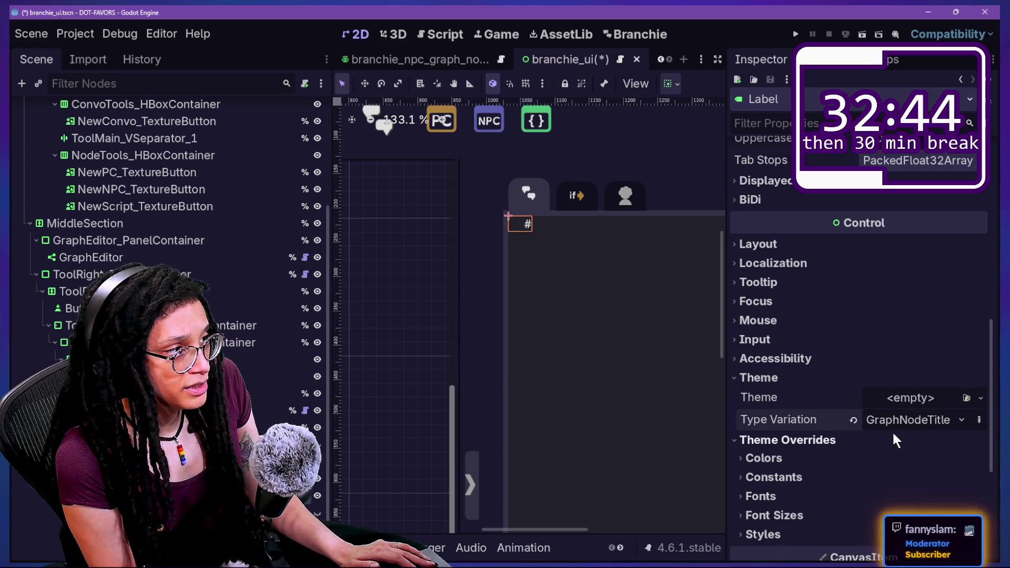
pyautogui.click(897, 427)
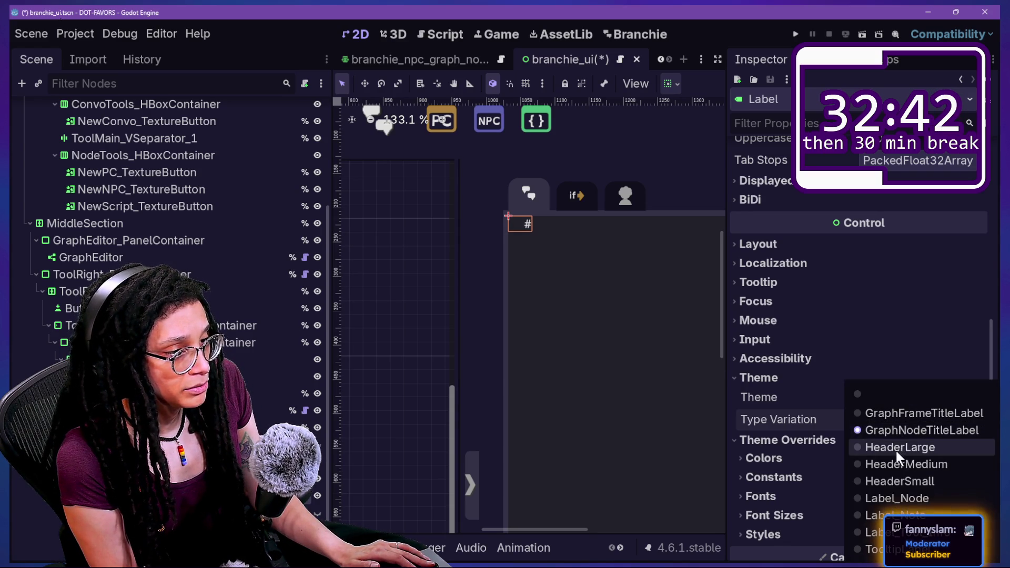
pyautogui.click(896, 448)
pyautogui.click(900, 427)
pyautogui.click(898, 463)
# - Preview HeaderSmall, Label_Node and Label_Note variations, settling back on Label_Node
pyautogui.click(892, 421)
pyautogui.click(899, 481)
pyautogui.click(893, 419)
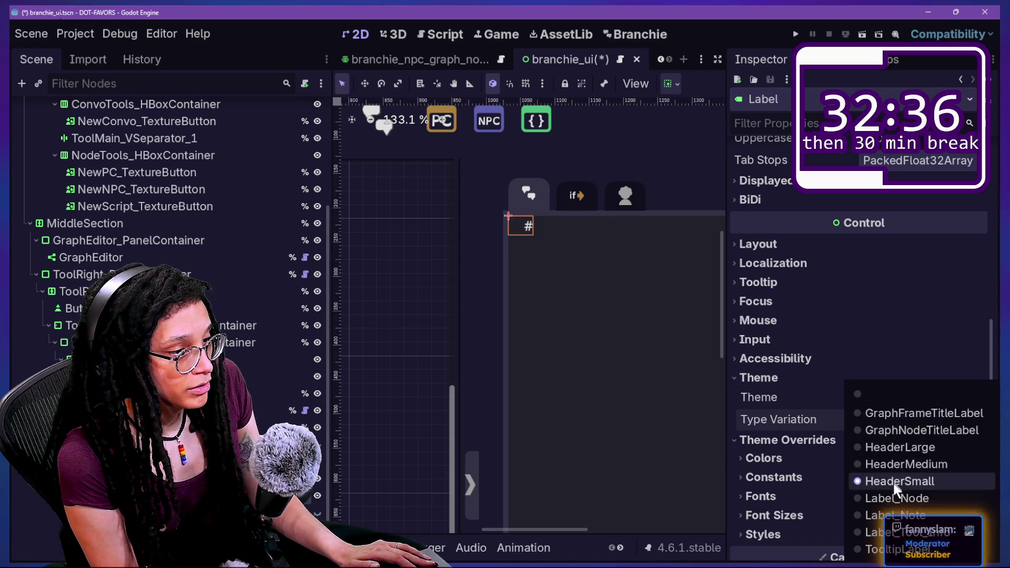
pyautogui.click(892, 498)
pyautogui.click(893, 421)
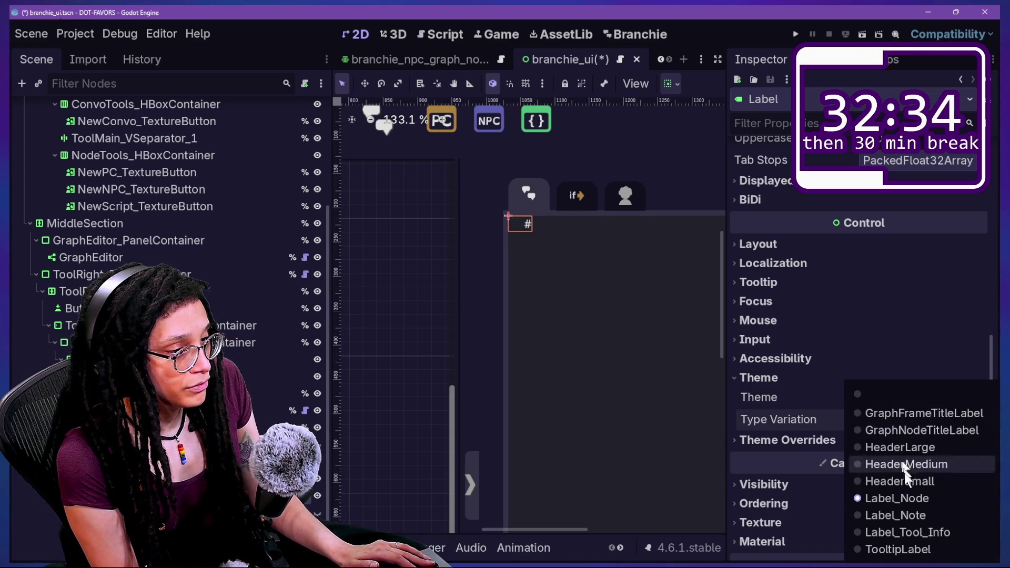
pyautogui.click(905, 515)
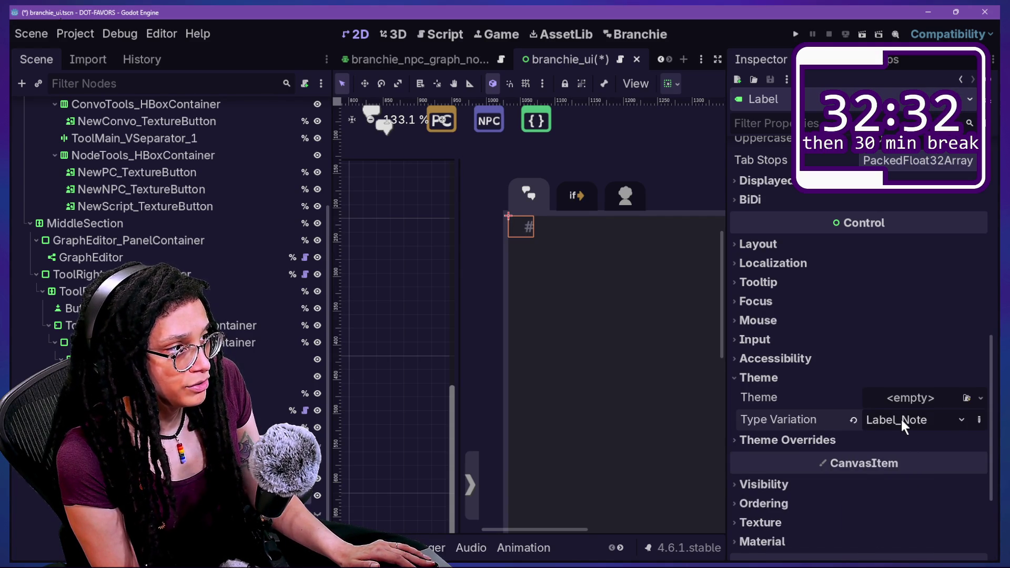
pyautogui.click(901, 418)
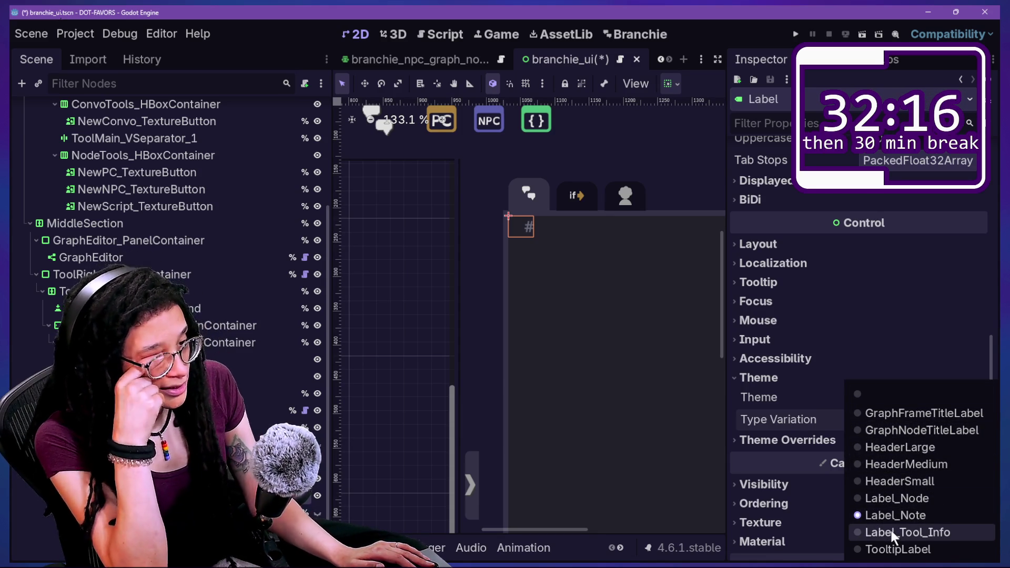
pyautogui.click(895, 499)
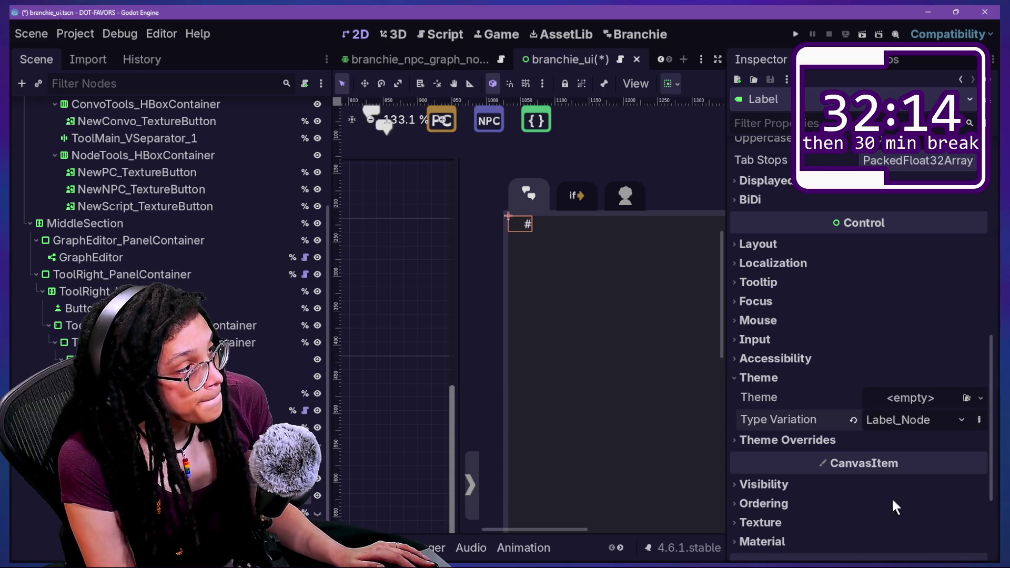
# - Check other nodes' settings, then set the Label's type variation to Label_Tool_Info
pyautogui.scroll(-1, 510, 251)
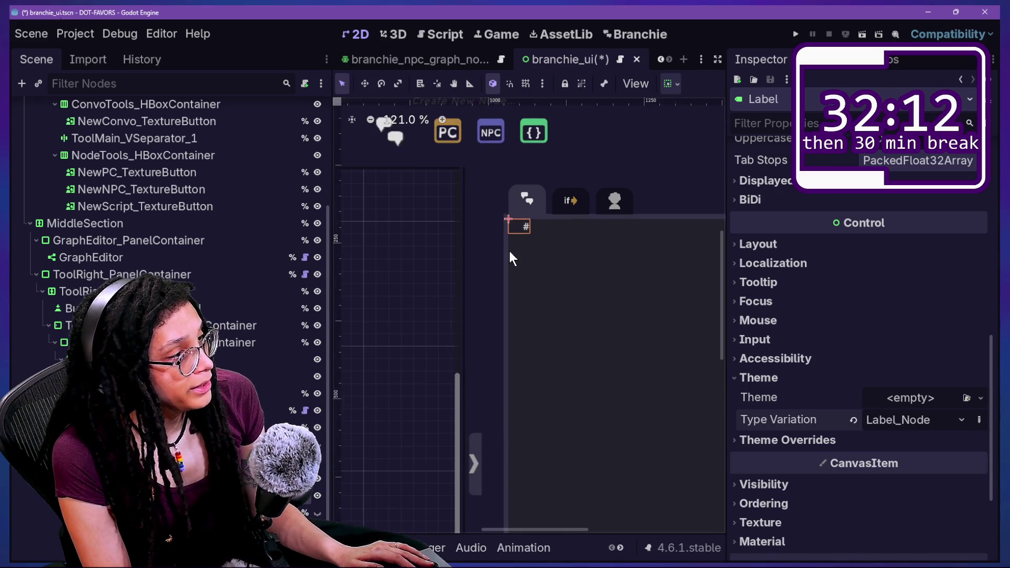
pyautogui.click(479, 293)
pyautogui.click(479, 292)
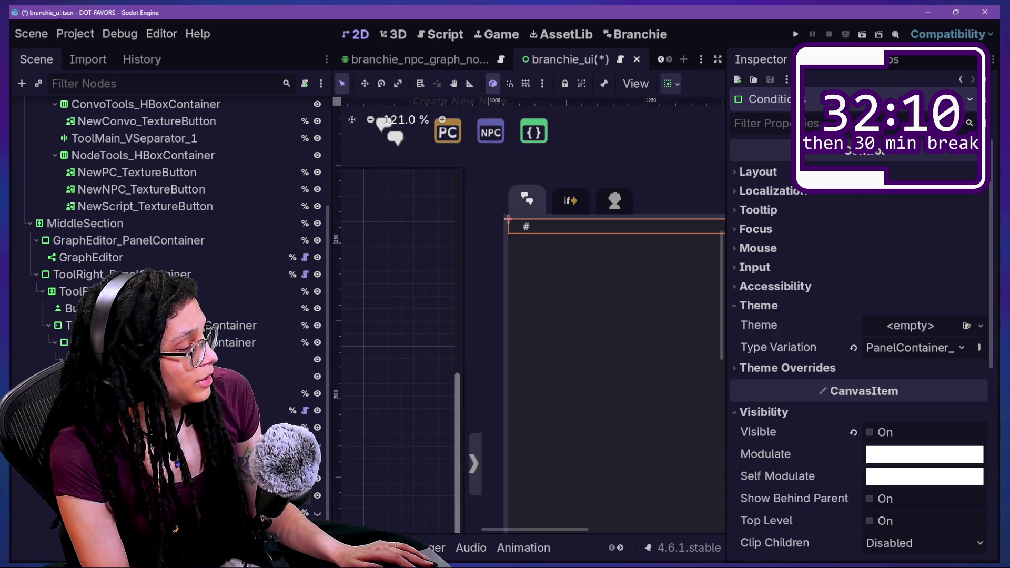
pyautogui.click(479, 292)
pyautogui.scroll(-3, 476, 283)
pyautogui.scroll(2, 476, 283)
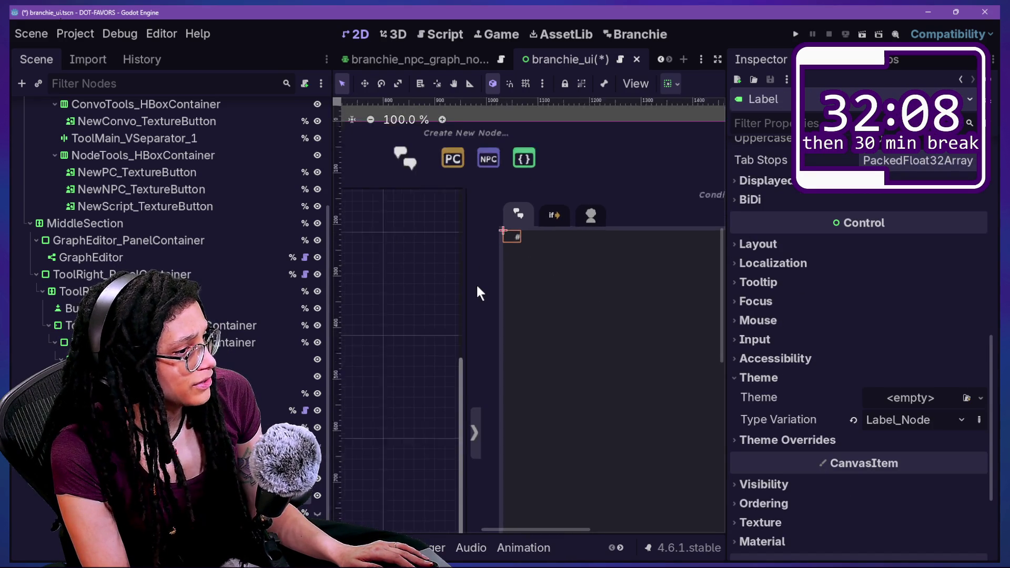
pyautogui.click(884, 420)
pyautogui.click(897, 515)
pyautogui.click(889, 419)
pyautogui.click(910, 534)
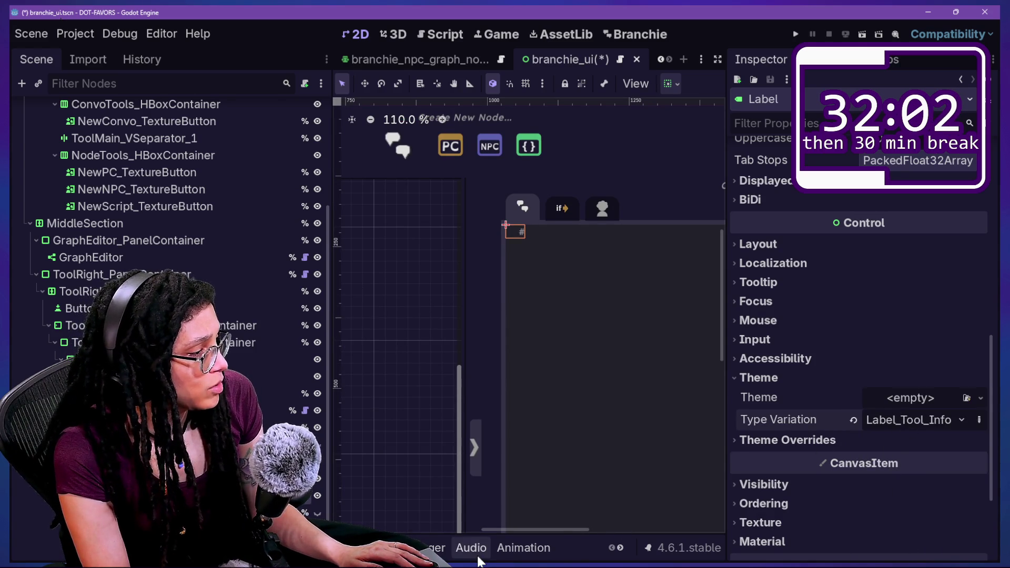
# - In the Theme editor, create the Label_Convo item type after one cancelled attempt
pyautogui.click(575, 550)
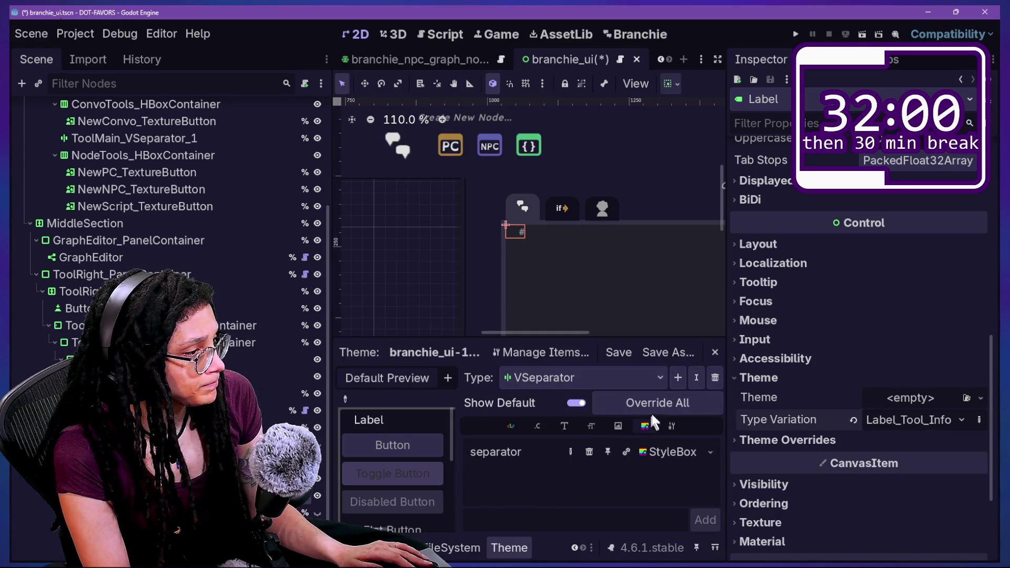
pyautogui.click(675, 379)
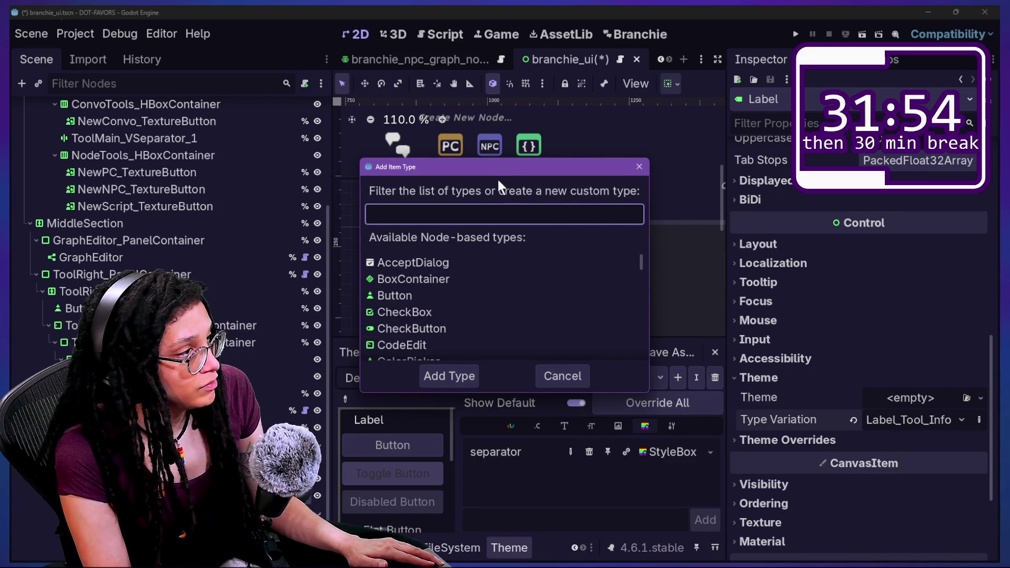
pyautogui.moveTo(495, 172); pyautogui.dragTo(542, 192)
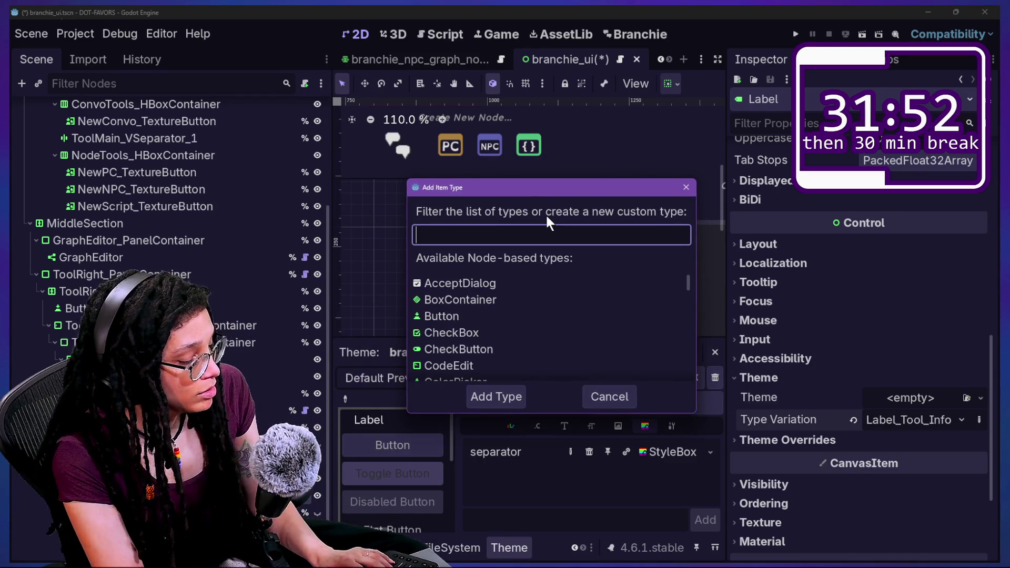
pyautogui.write('Label_')
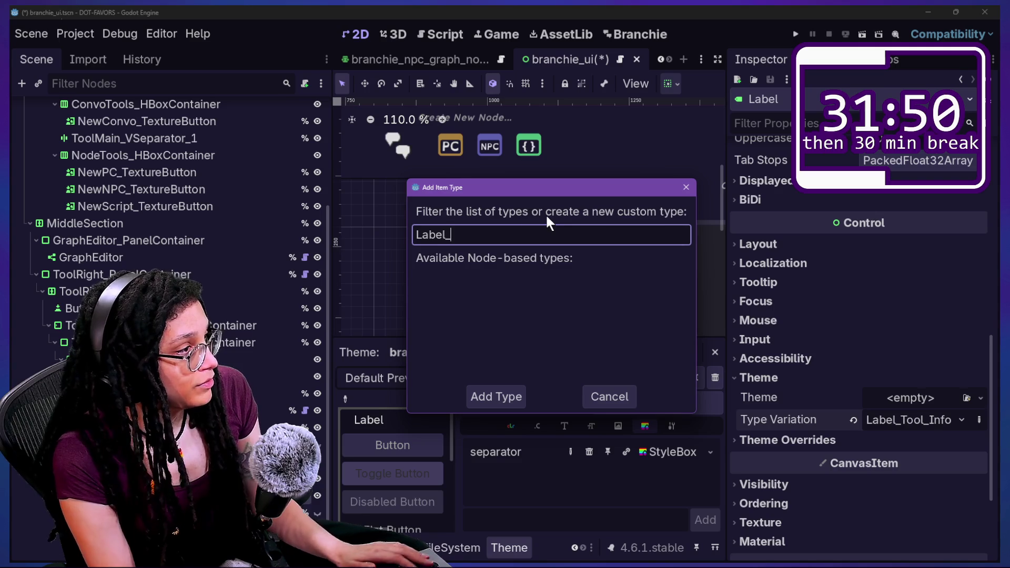
pyautogui.click(609, 396)
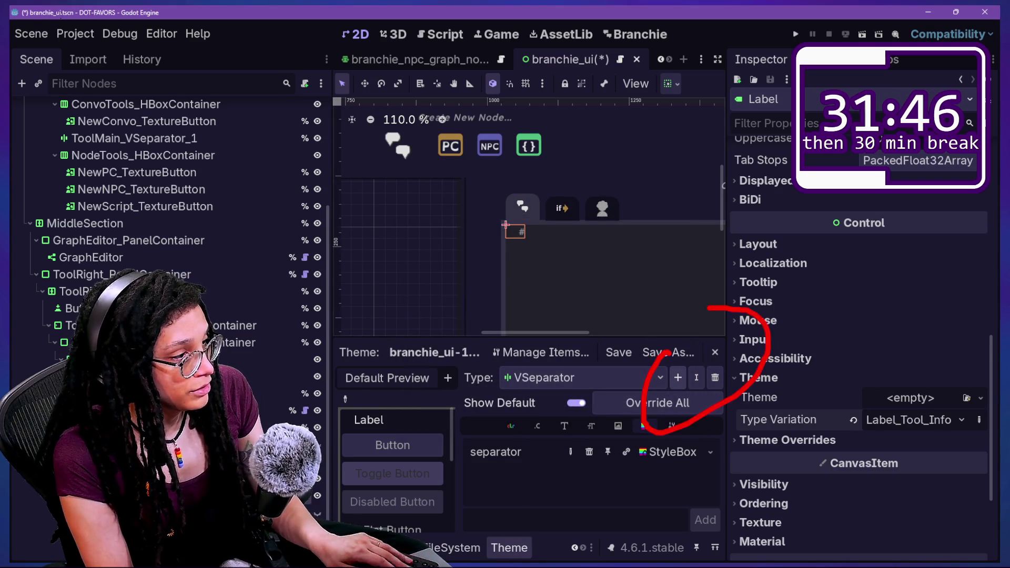
pyautogui.click(679, 377)
pyautogui.write('Label_Convo')
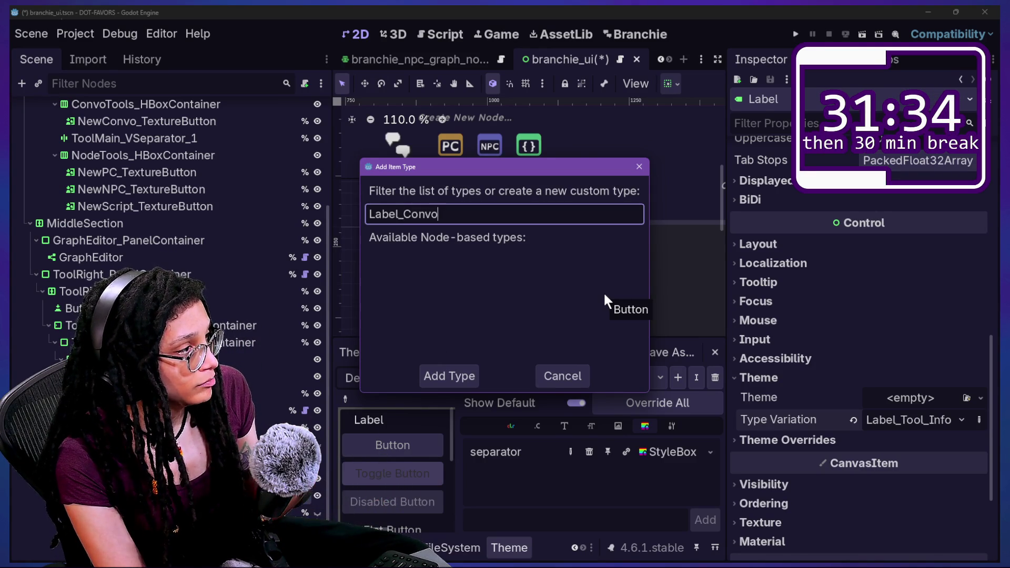
pyautogui.press('Return')
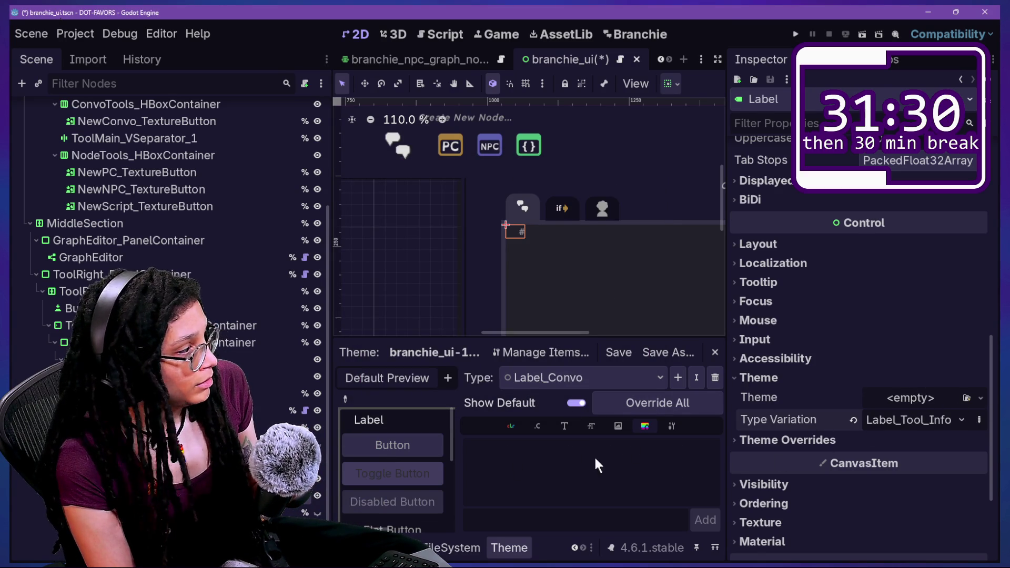
# - Base Label_Convo on Label and apply Label_Convo as the # Label's type variation
pyautogui.click(579, 273)
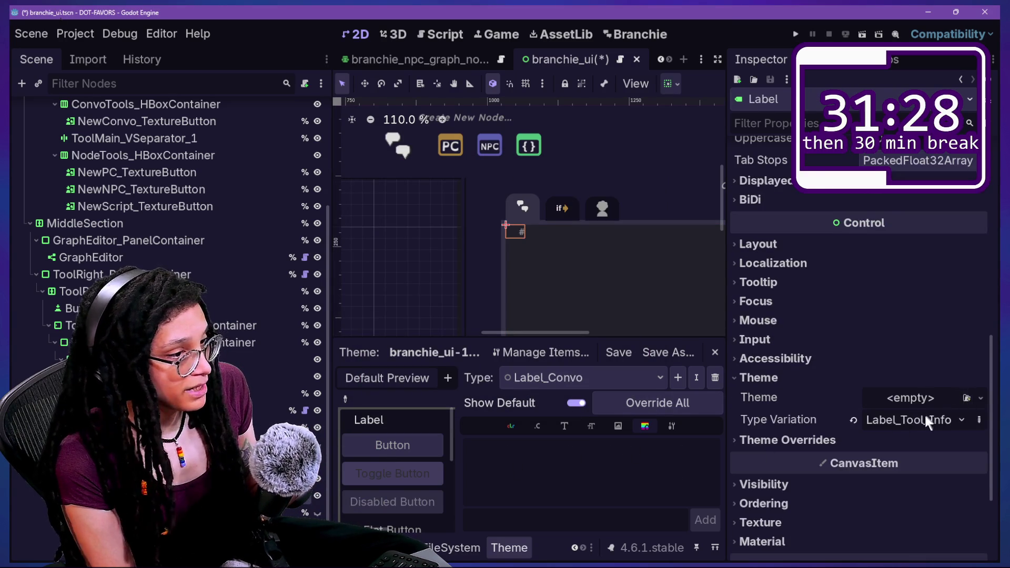
pyautogui.click(921, 420)
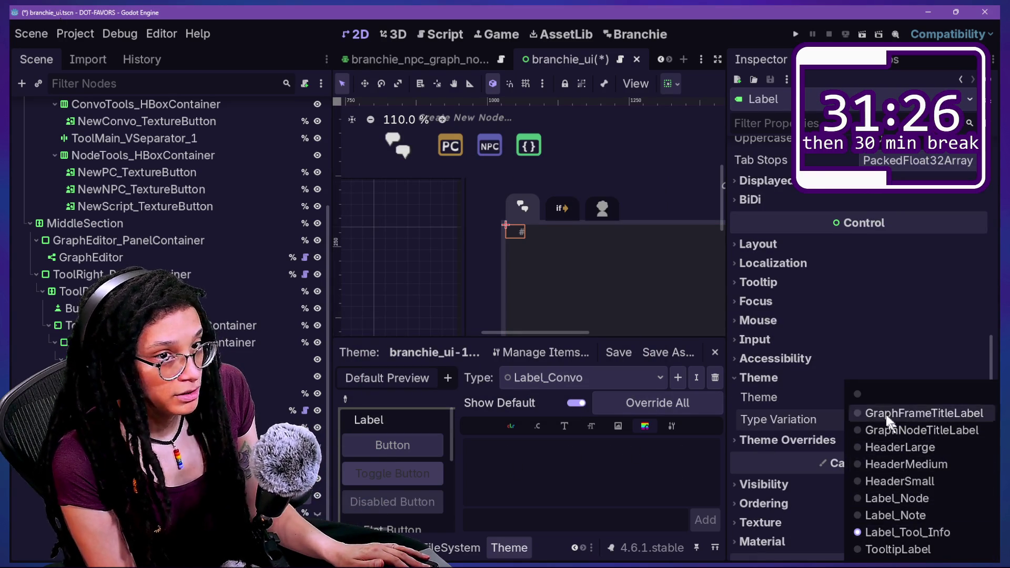
pyautogui.click(645, 463)
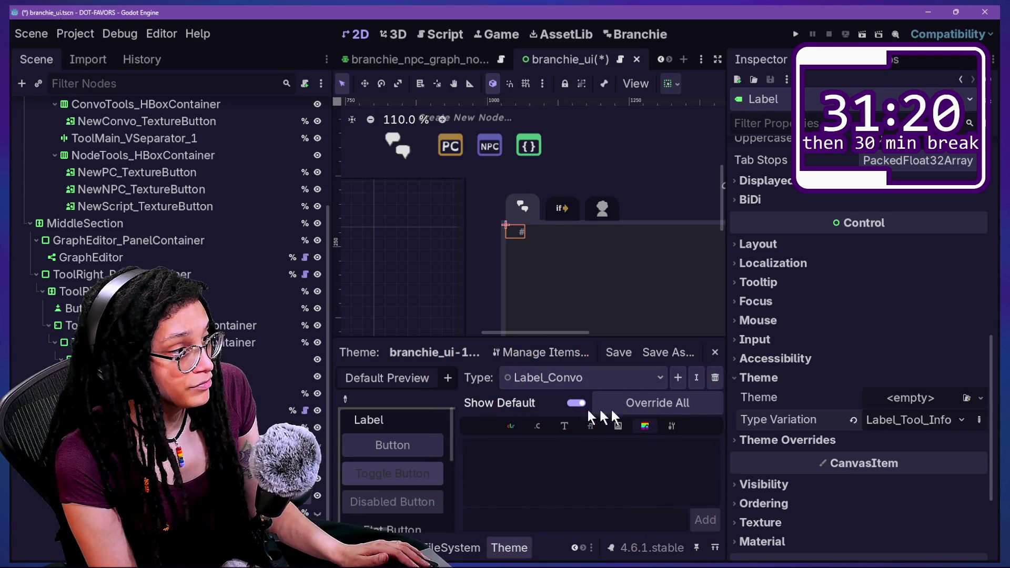
pyautogui.click(672, 425)
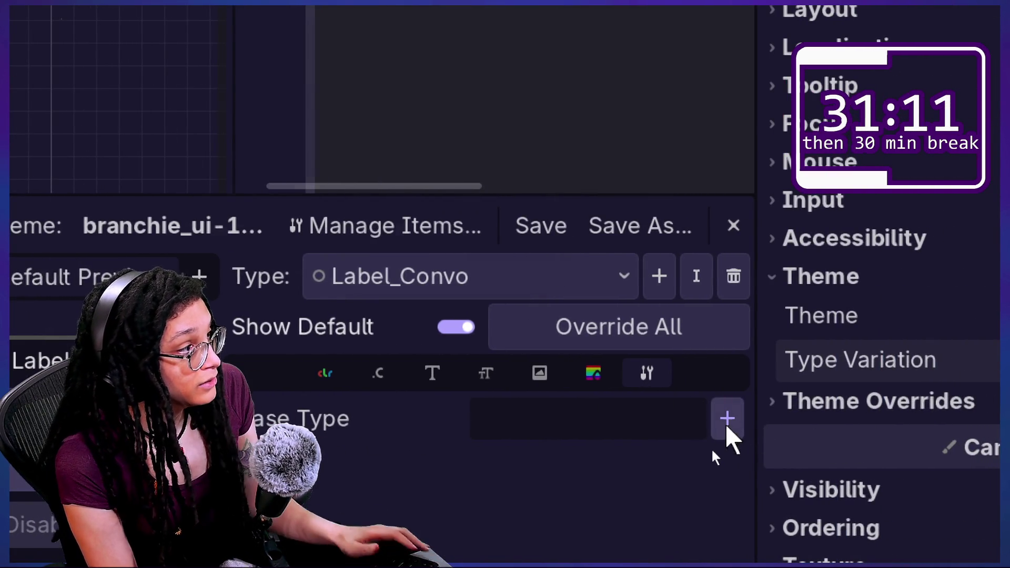
pyautogui.click(728, 421)
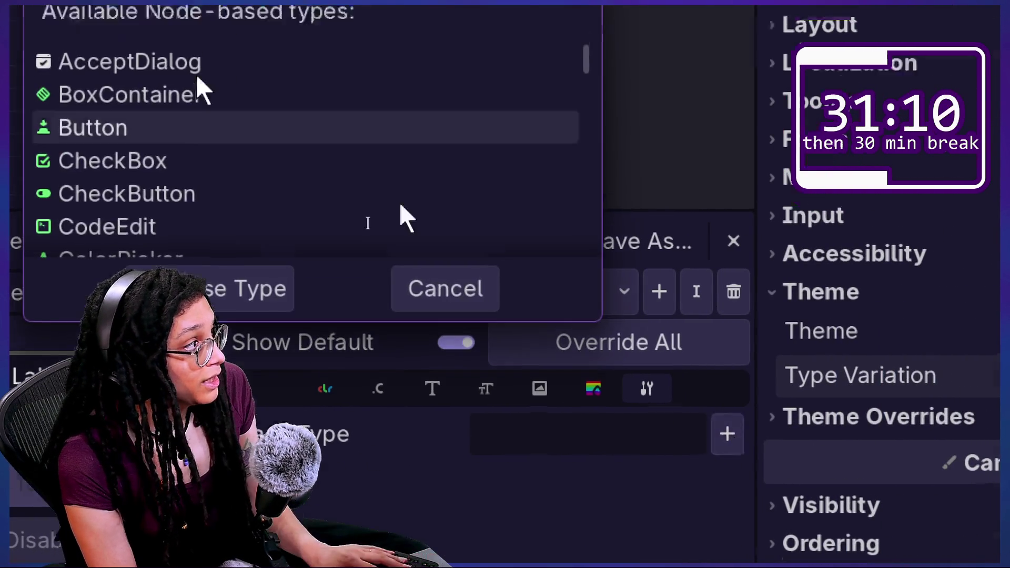
pyautogui.write('Lbael')
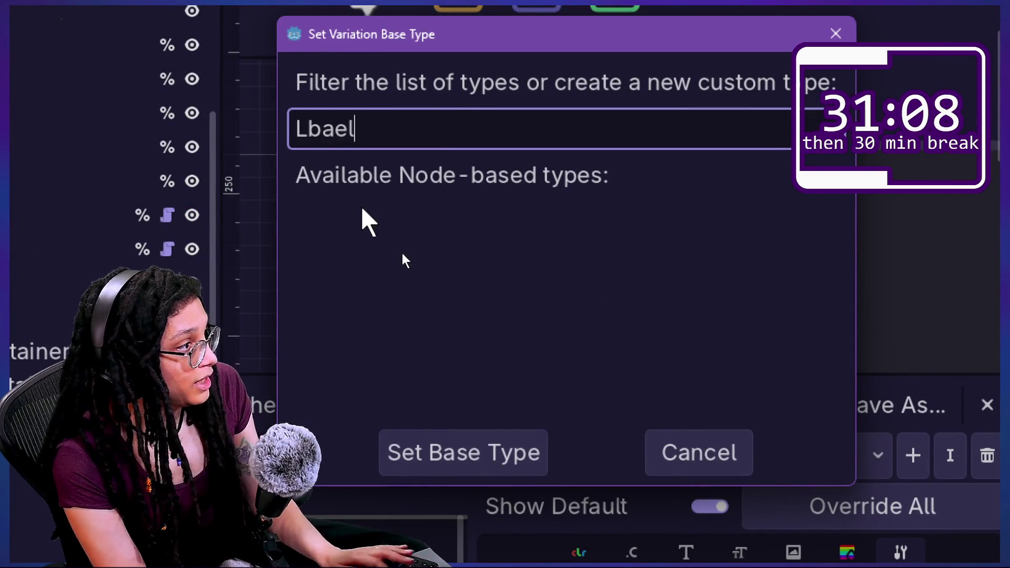
pyautogui.press('BackSpace')
pyautogui.press('BackSpace')
pyautogui.press('BackSpace')
pyautogui.write('abel')
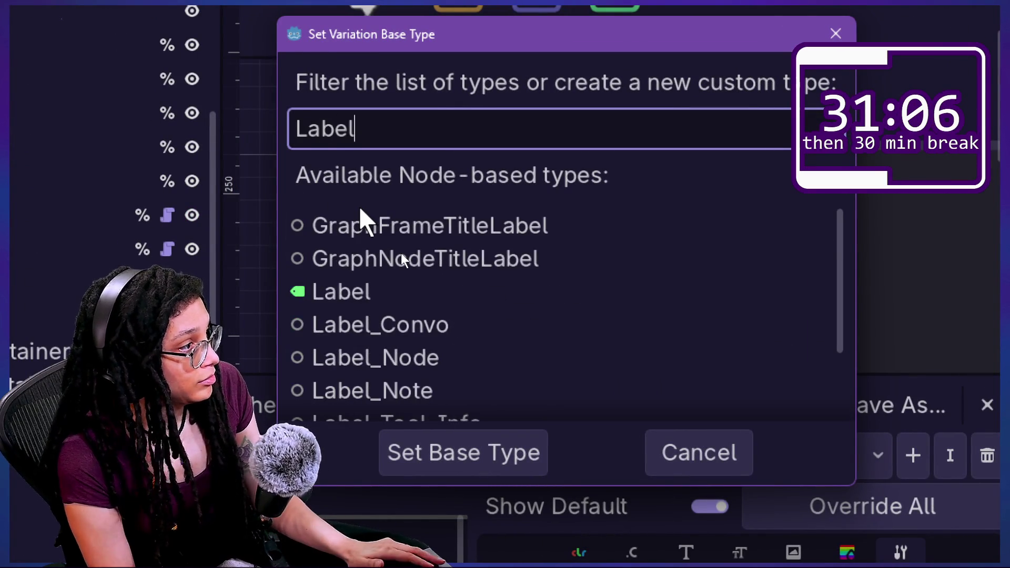
pyautogui.doubleClick(392, 292)
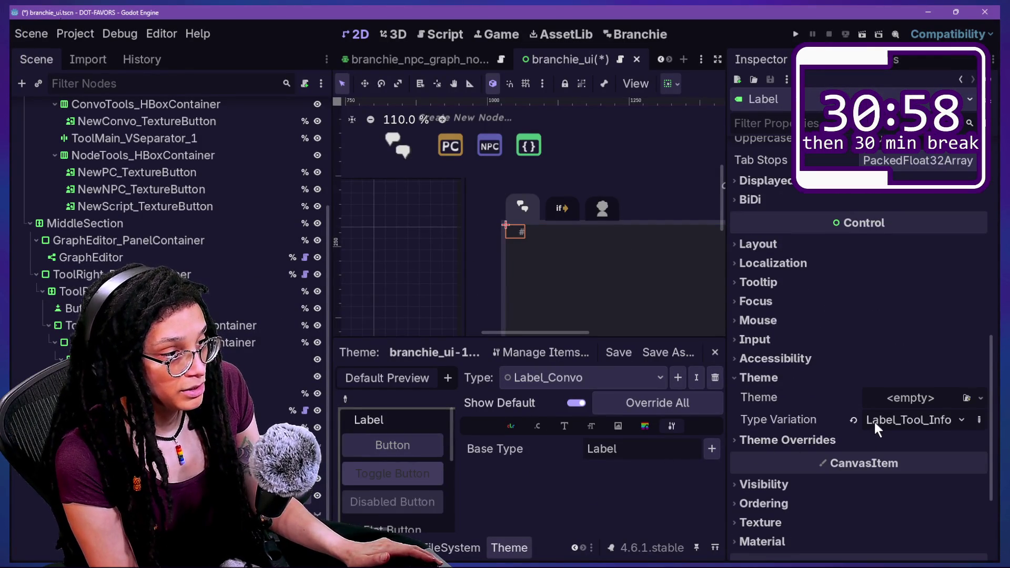
pyautogui.click(875, 421)
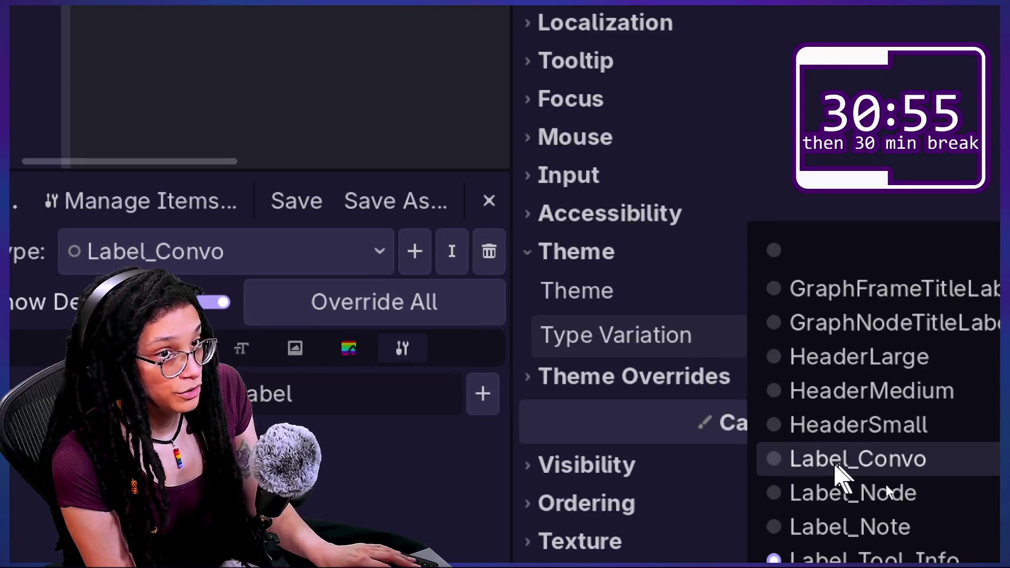
pyautogui.click(895, 482)
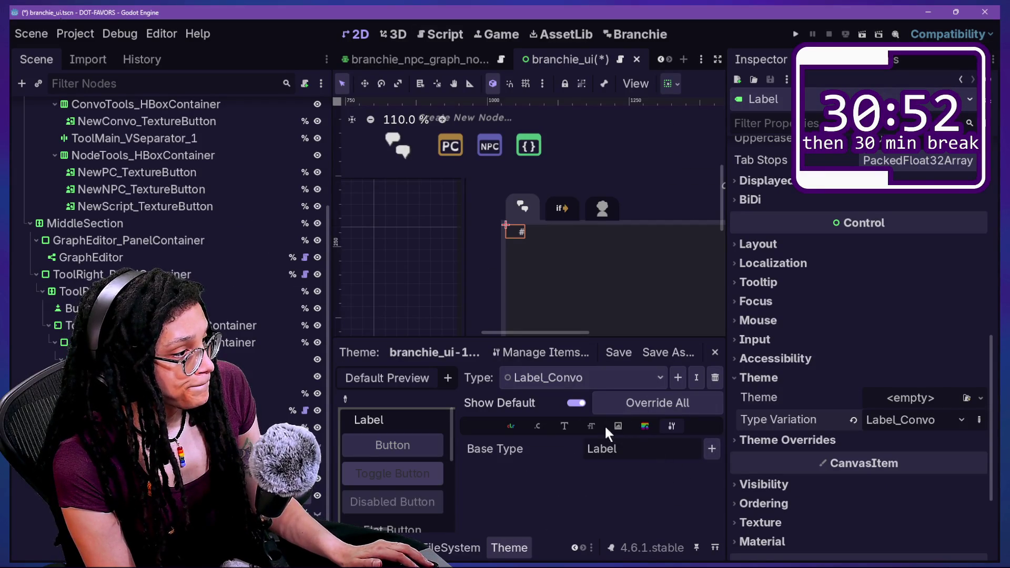
# - Override Label_Convo's font_size to 25 and save the branchie_ui scene
pyautogui.click(561, 423)
pyautogui.click(583, 425)
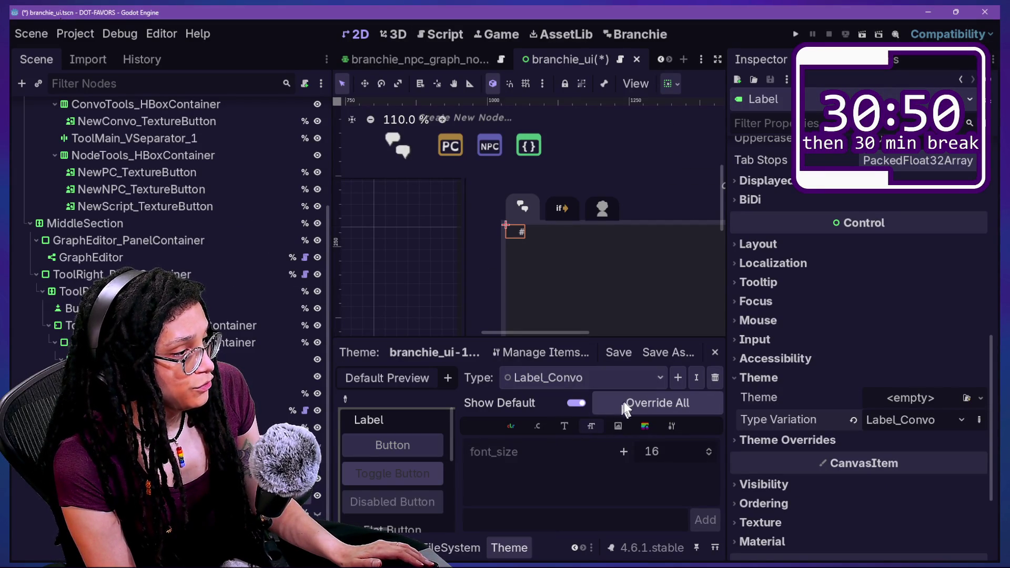
pyautogui.click(623, 453)
pyautogui.doubleClick(709, 449)
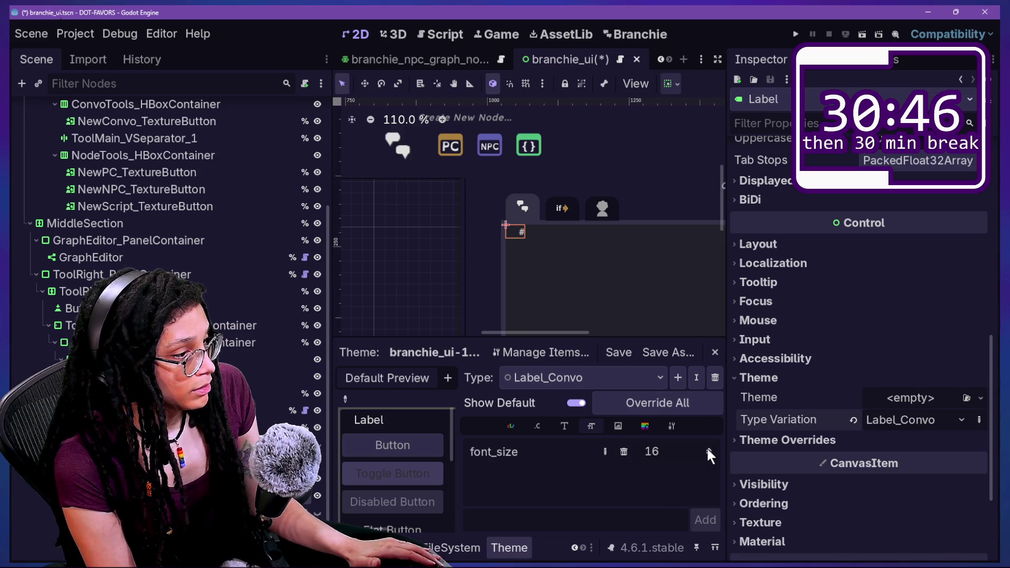
pyautogui.scroll(7, 706, 447)
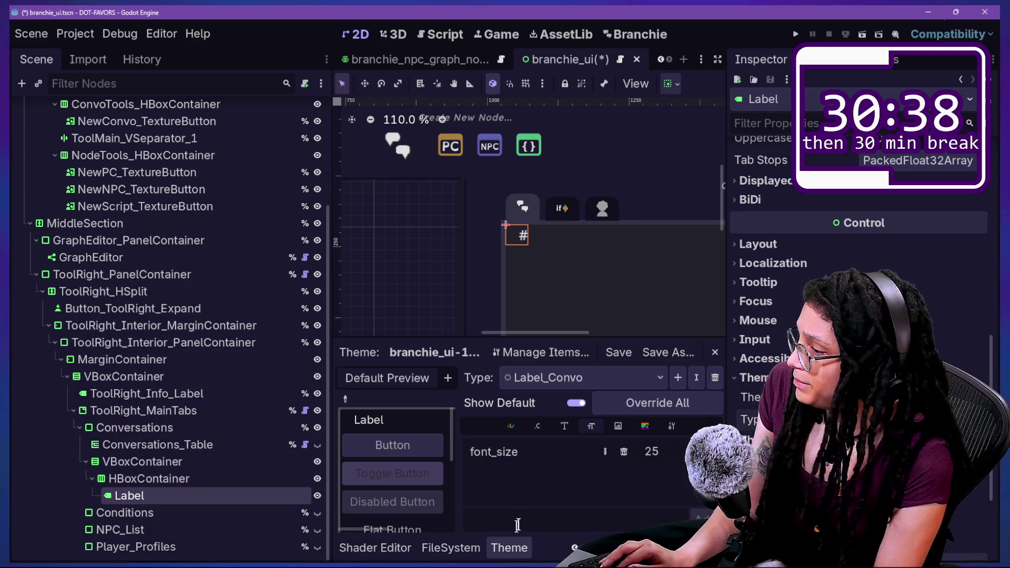
pyautogui.hotkey('ctrl', 's')
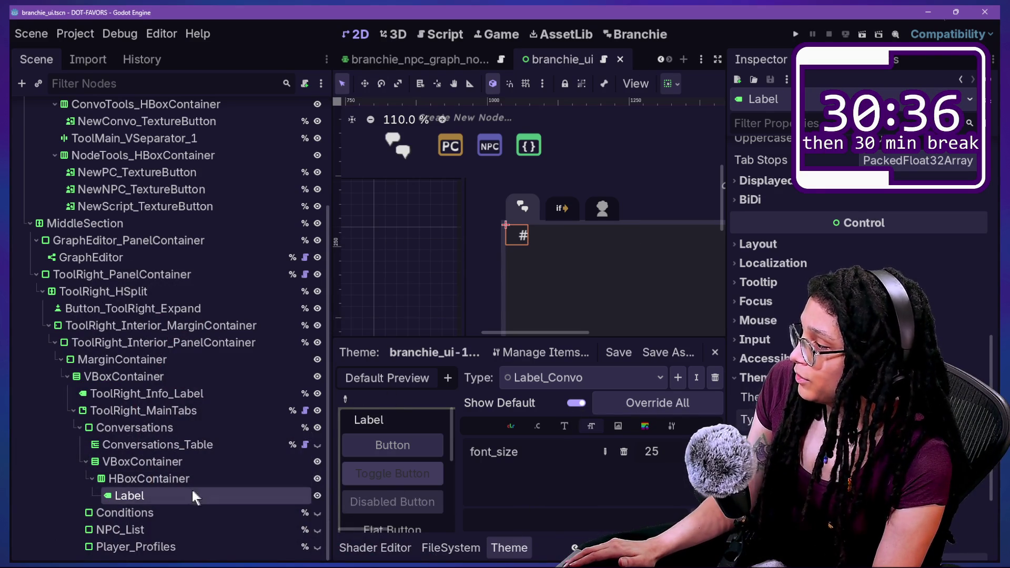
pyautogui.click(181, 479)
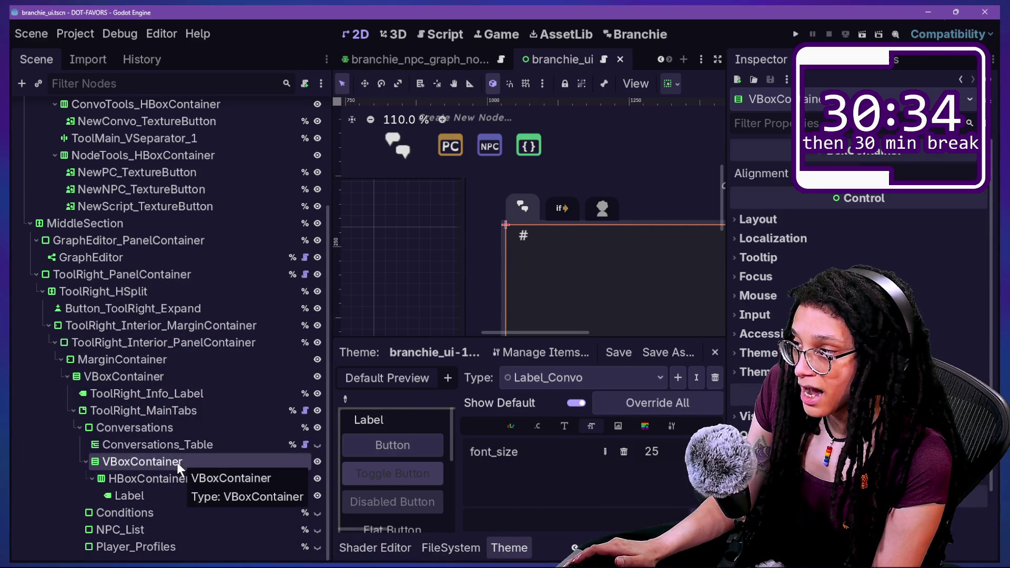
# - Add an extra HBoxContainer under VBoxContainer, then delete it again
pyautogui.rightClick(157, 458)
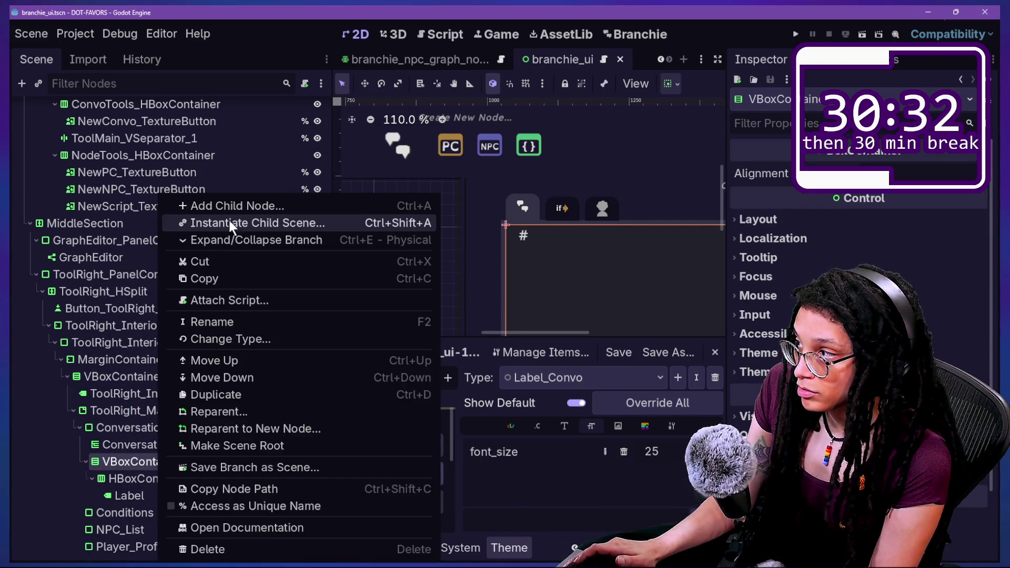
pyautogui.click(231, 202)
pyautogui.write('hbox')
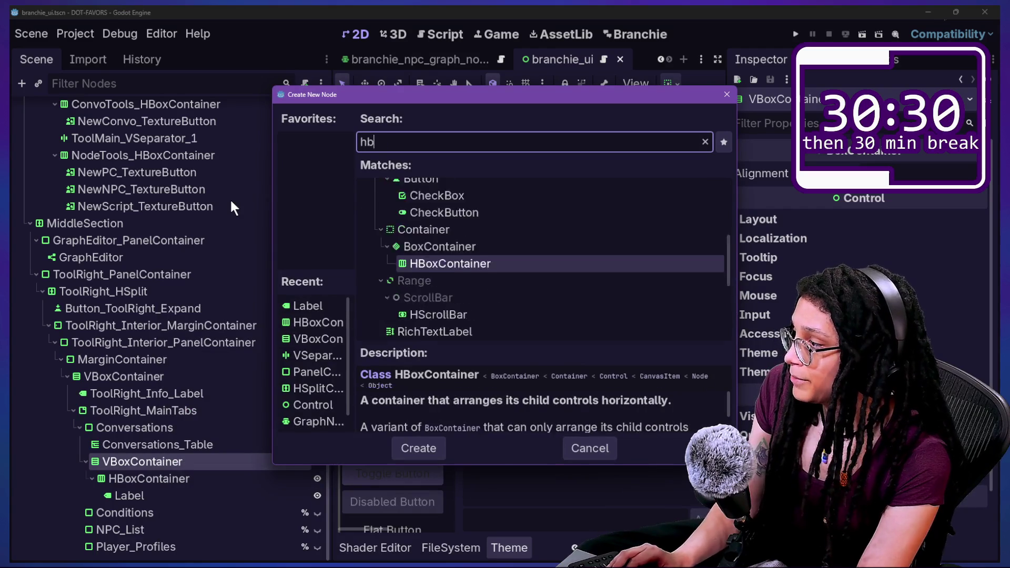
pyautogui.press('Return')
pyautogui.moveTo(166, 514)
pyautogui.mouseDown()
pyautogui.moveTo(164, 486)
pyautogui.moveTo(156, 513)
pyautogui.mouseUp()
pyautogui.press('Delete')
pyautogui.press('Return')
# - Duplicate HBoxContainer with its Label and rename the original ConvoHeader_HBoxContainer
pyautogui.click(173, 479)
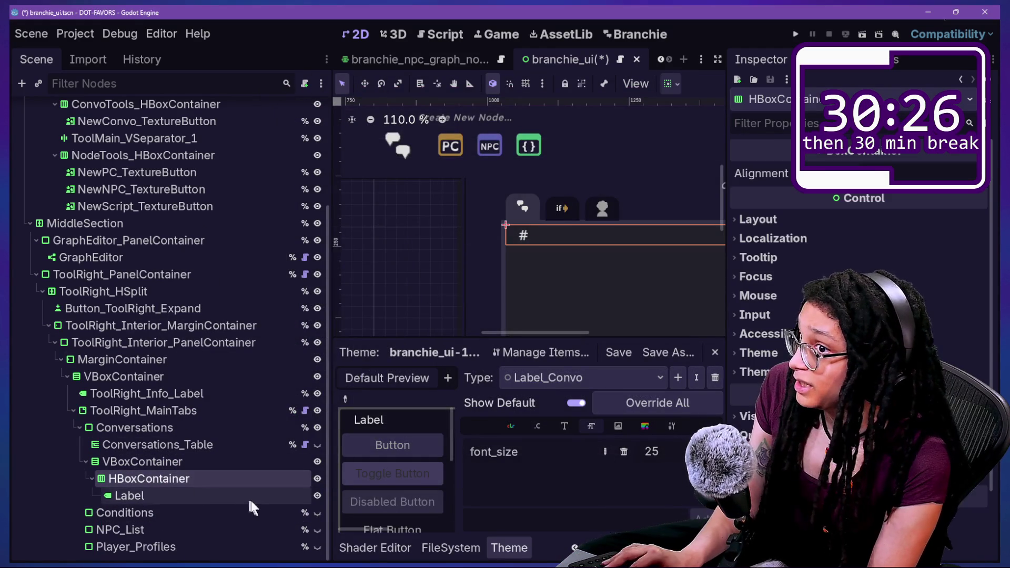
pyautogui.hotkey('ctrl', 'd')
pyautogui.doubleClick(150, 479)
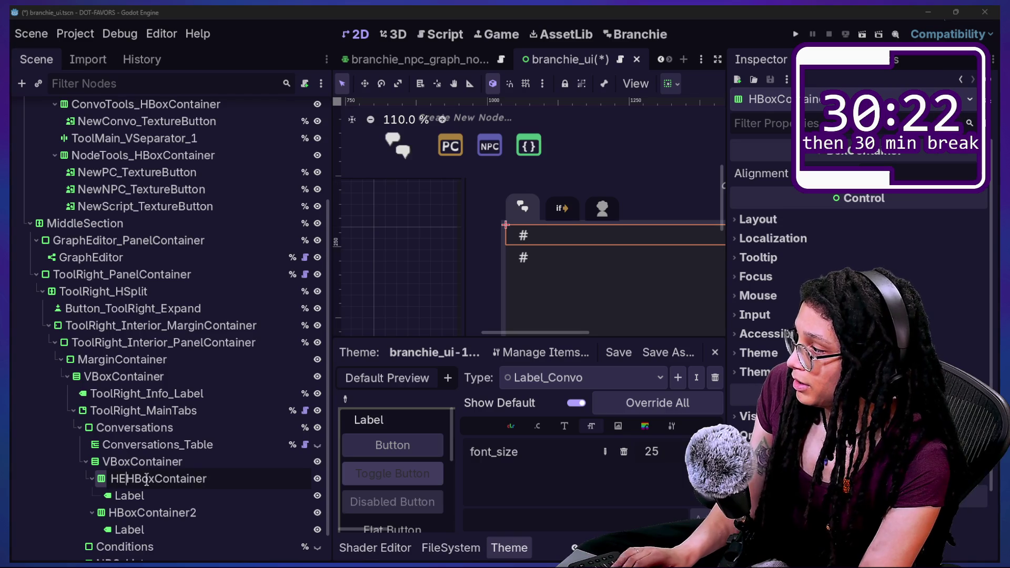
pyautogui.write('Convo')
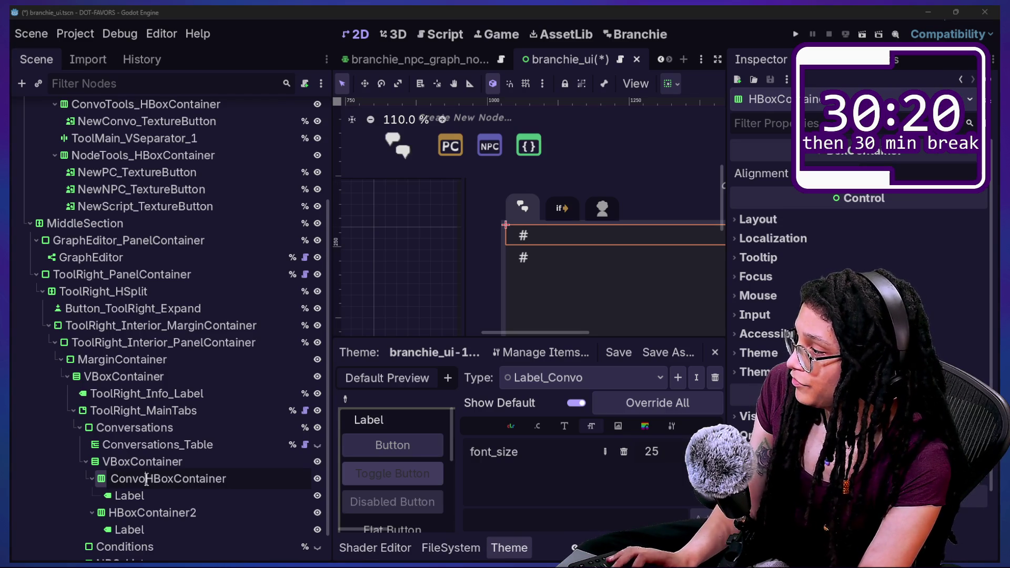
pyautogui.write('Header_')
pyautogui.press('Return')
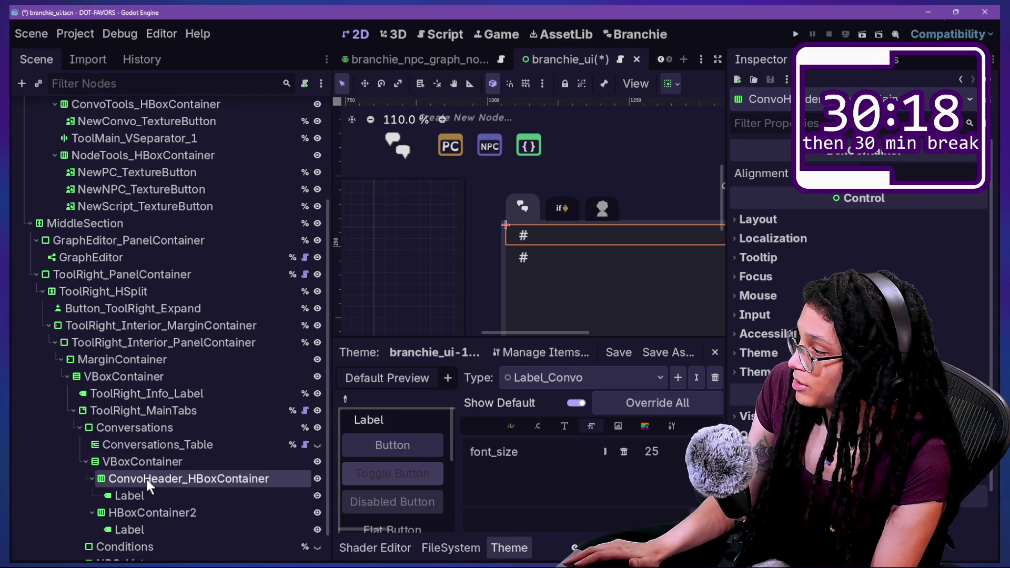